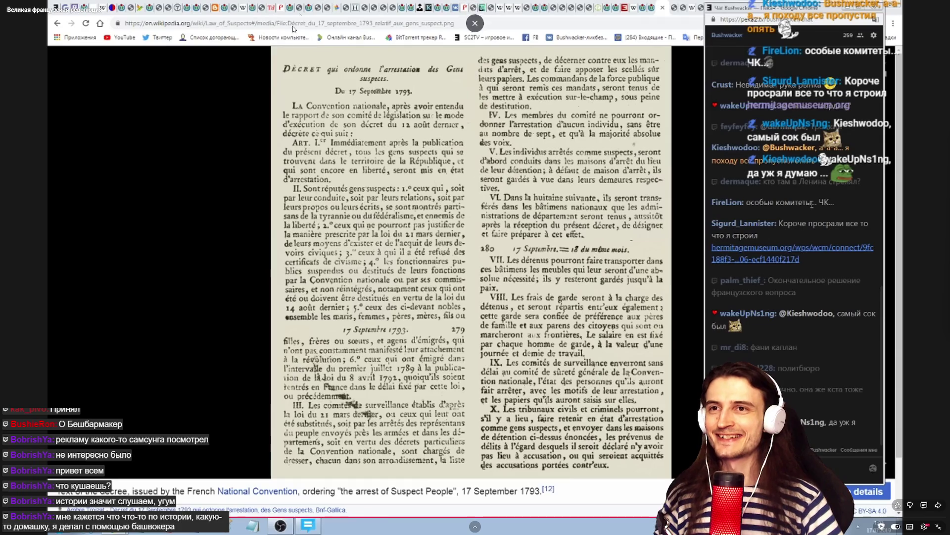
Step: Exit the fullscreen YouTube video, minimize Chrome to reveal Unity, and paste a Speedy object
{"action": "key", "text": "Escape"}
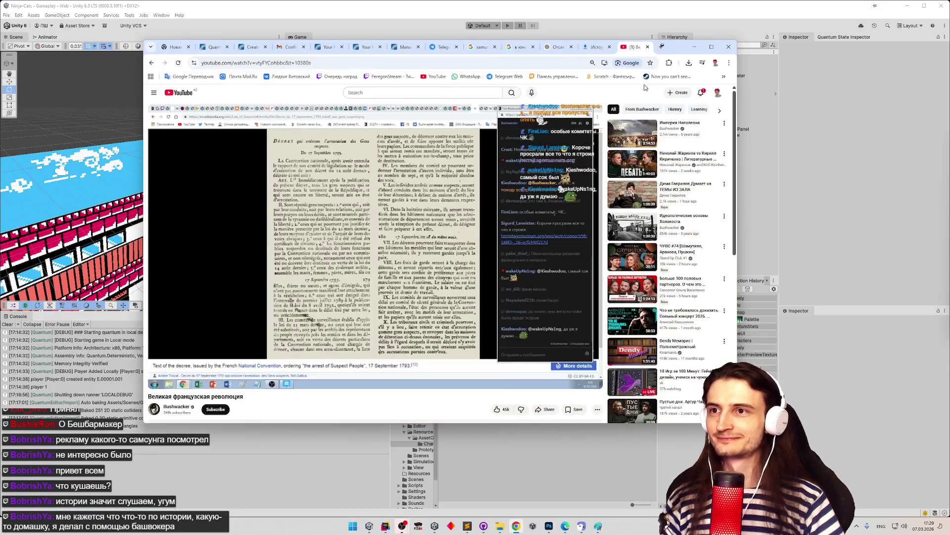
{"action": "left_click", "coordinate": [694, 47]}
{"action": "key", "text": "ctrl+v"}
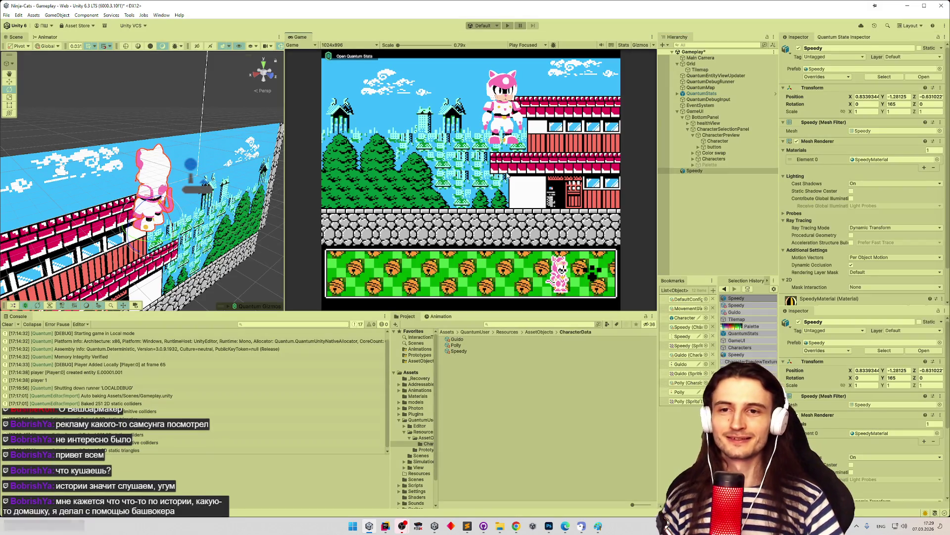
Step: Enter Play mode, recolour the pink cat's swatches orange, light yellow and green, and start the level
{"action": "key", "text": "ctrl+p"}
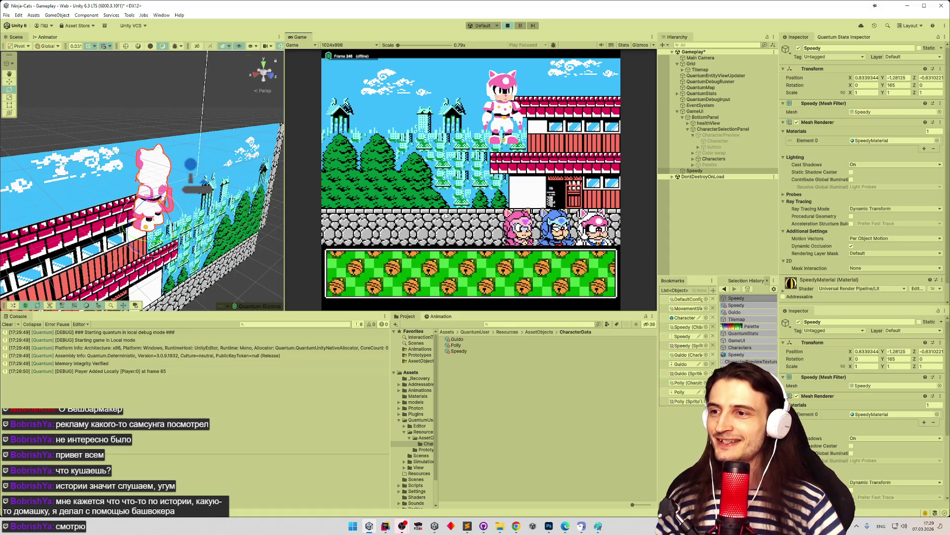
{"action": "left_click", "coordinate": [518, 228]}
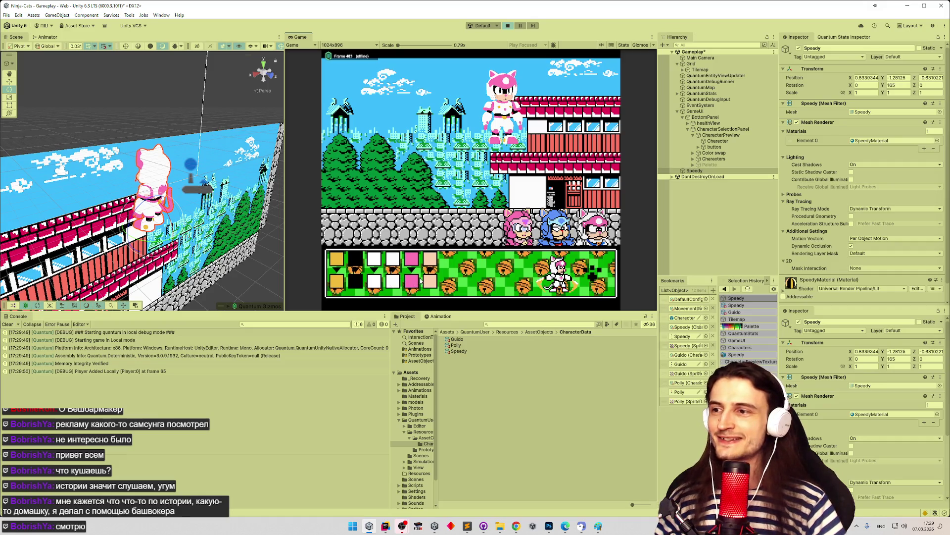
{"action": "left_click", "coordinate": [394, 282]}
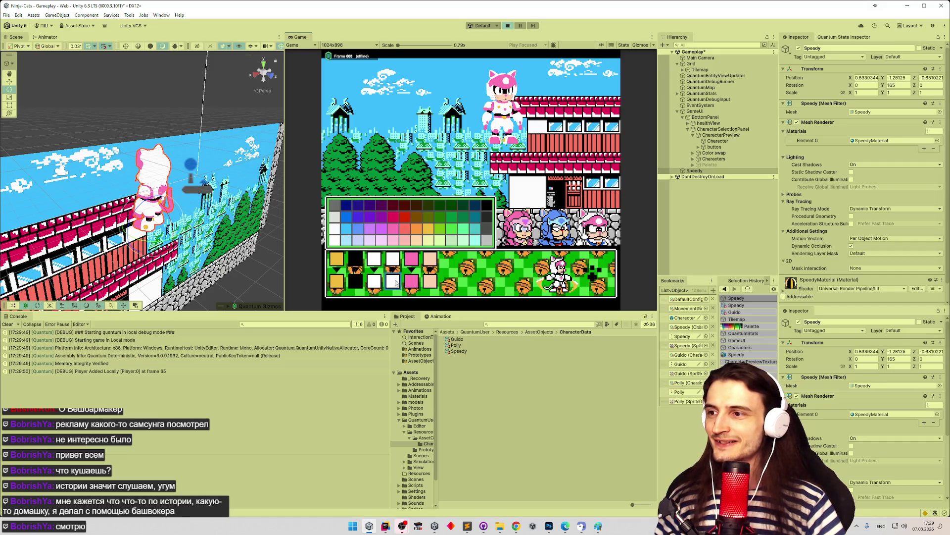
{"action": "left_click", "coordinate": [420, 232]}
{"action": "left_click", "coordinate": [438, 241]}
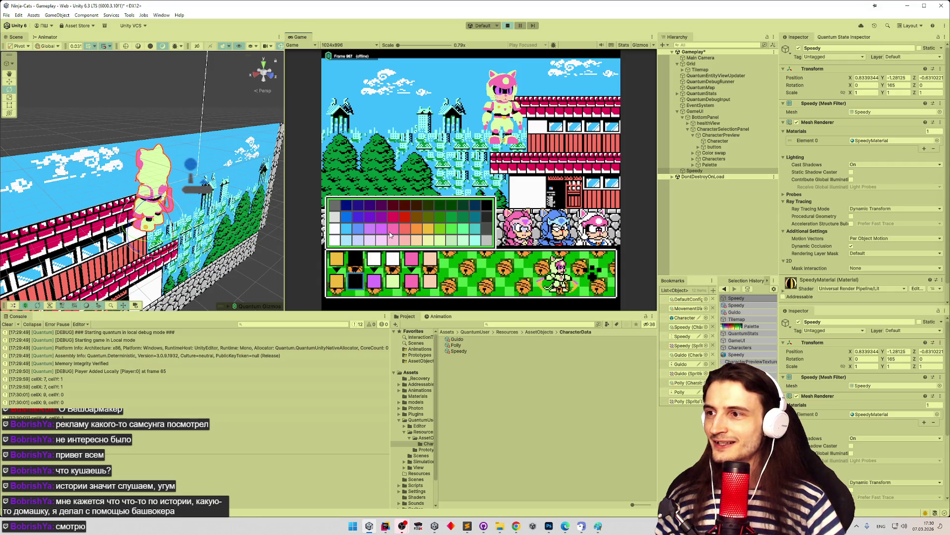
{"action": "left_click", "coordinate": [439, 217]}
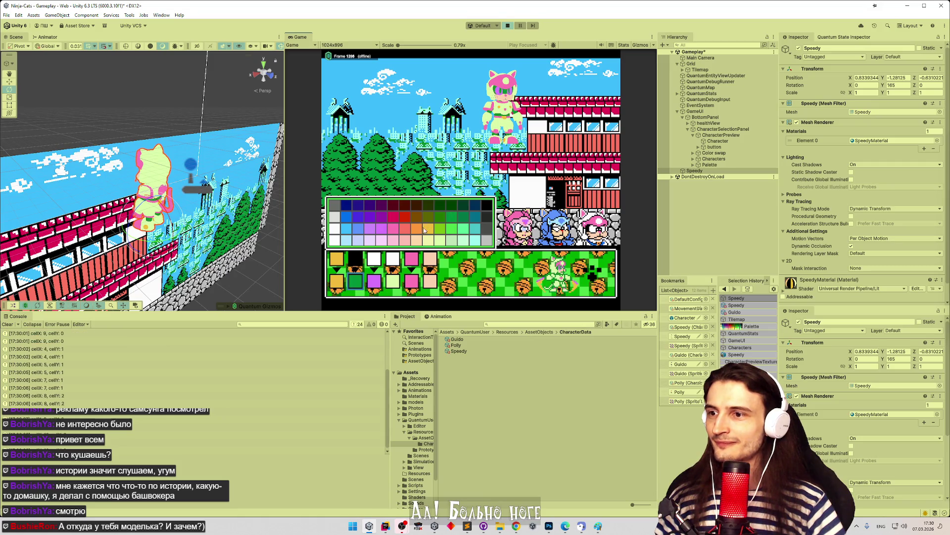
{"action": "left_click", "coordinate": [335, 282]}
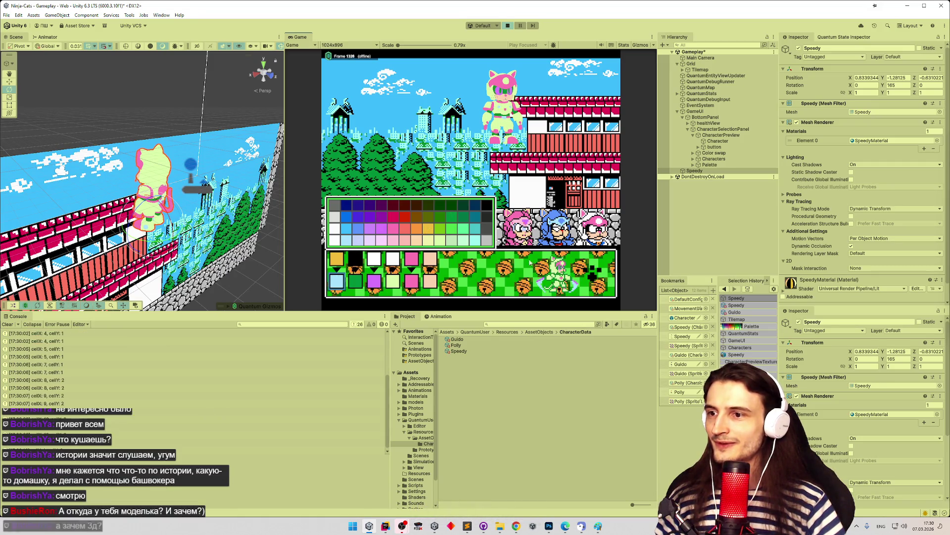
{"action": "left_click", "coordinate": [594, 276]}
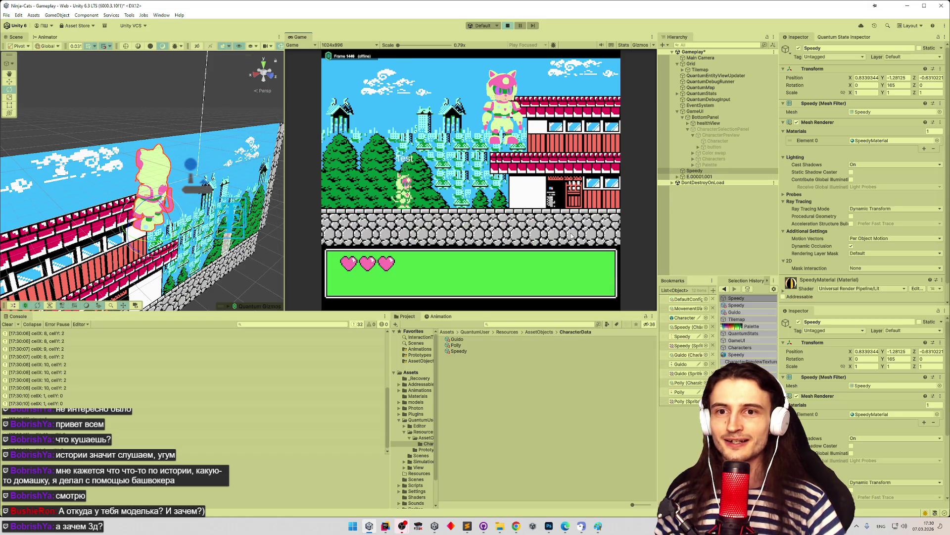
Step: Maximize the Game view and run the cat left and right, jumping along the rooftops
{"action": "key", "text": "shift+space"}
{"action": "key", "text": "Right"}
{"action": "key", "text": "Left"}
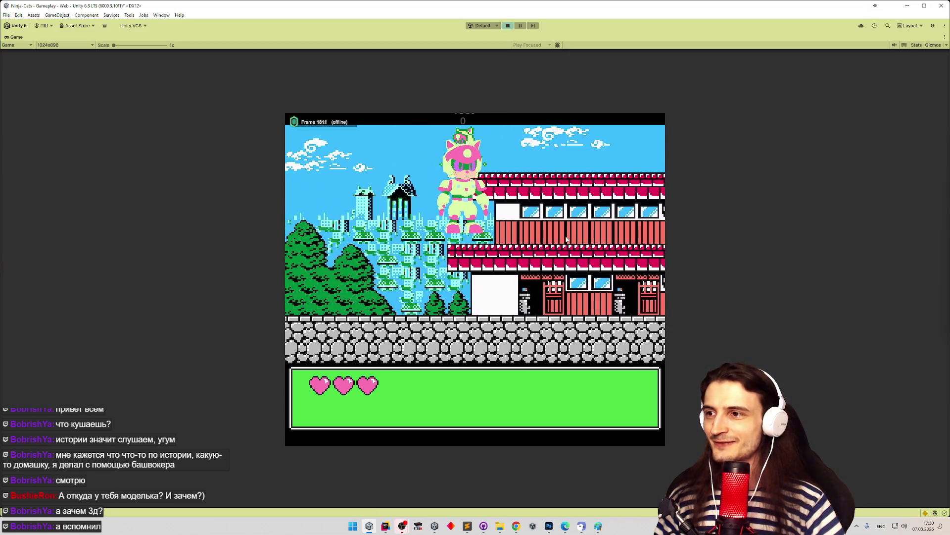
{"action": "key", "text": "Left"}
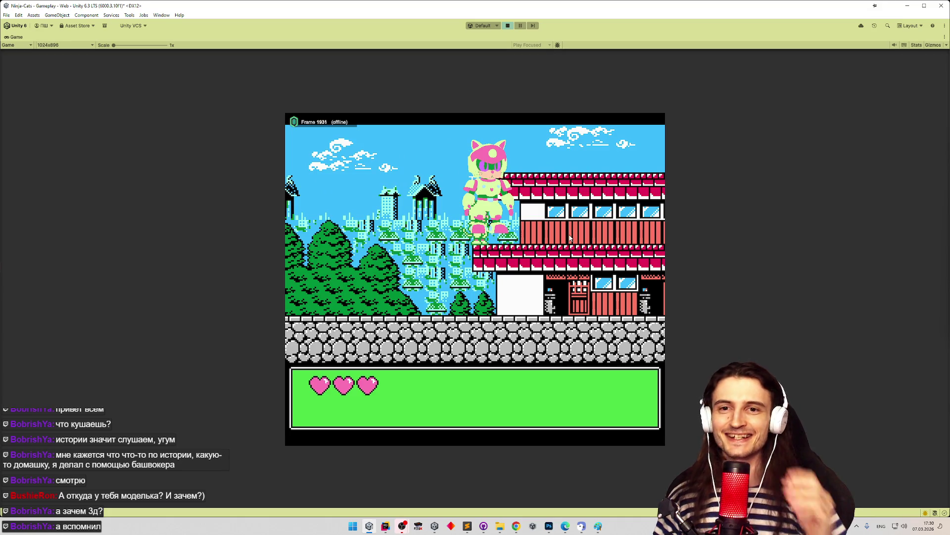
{"action": "key", "text": "Right"}
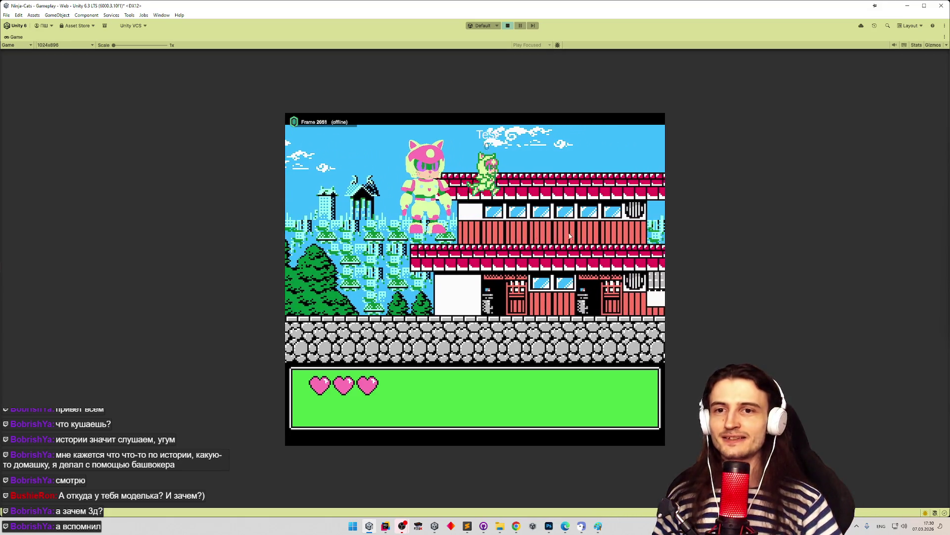
{"action": "key", "text": "Left"}
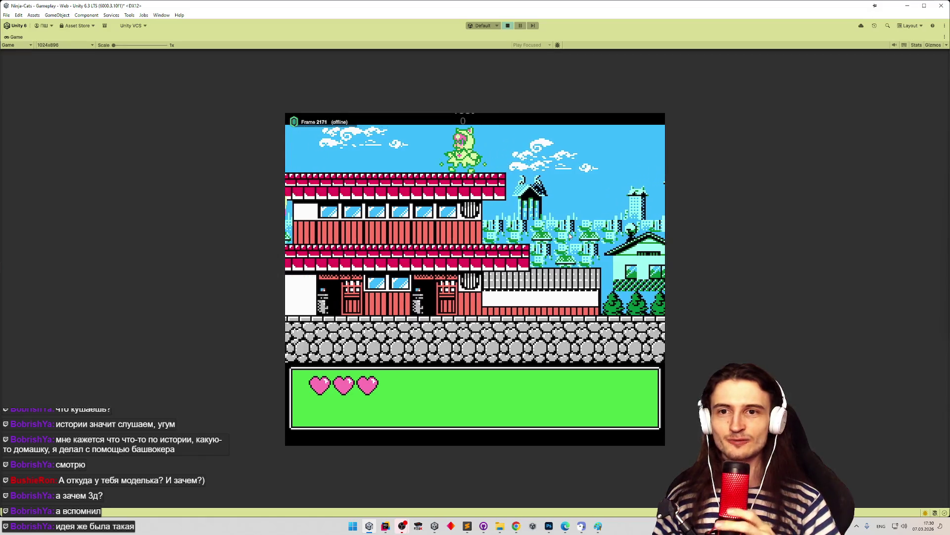
{"action": "key", "text": "Right"}
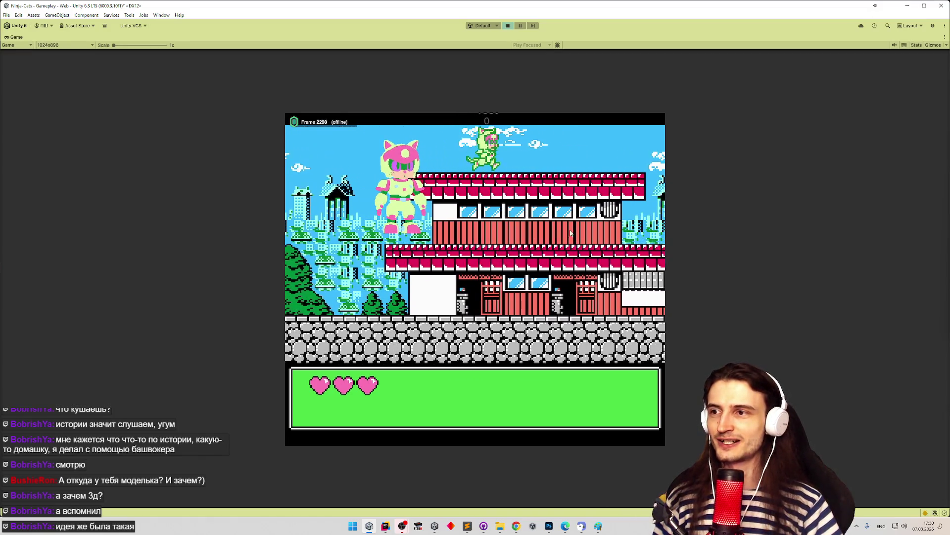
{"action": "key", "text": "Left"}
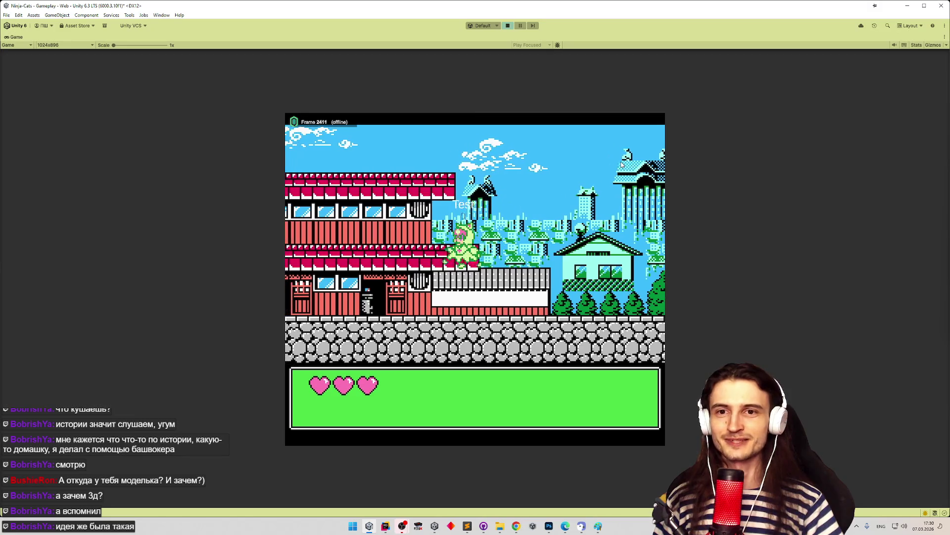
{"action": "key", "text": "Right"}
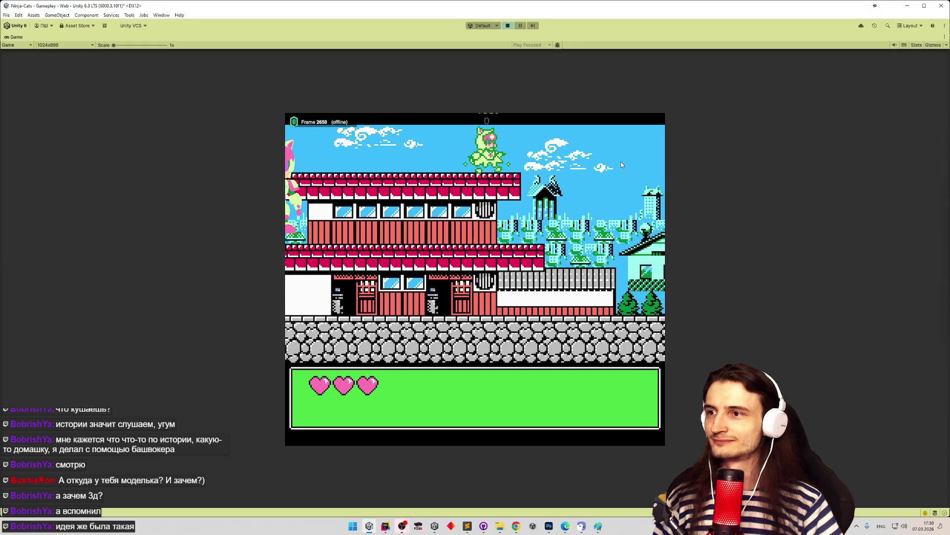
{"action": "key", "text": "Left"}
Step: Run the cat right past the pagoda onto the house rooftop and leap high
{"action": "key", "text": "Right"}
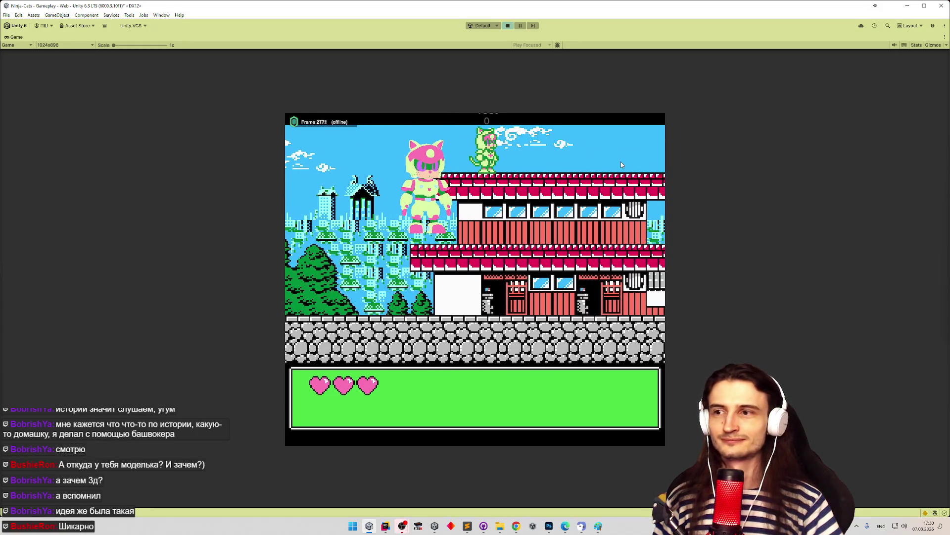
{"action": "key", "text": "Right"}
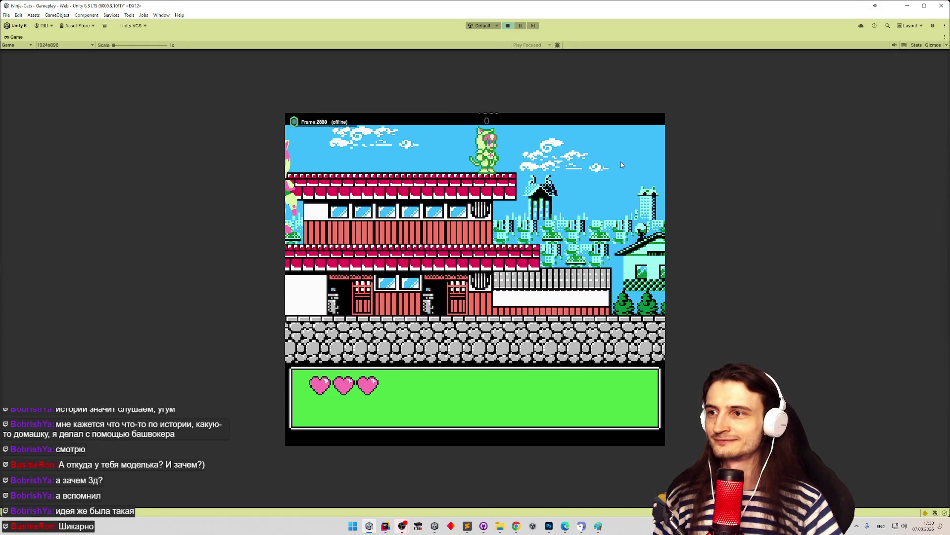
{"action": "key", "text": "Right"}
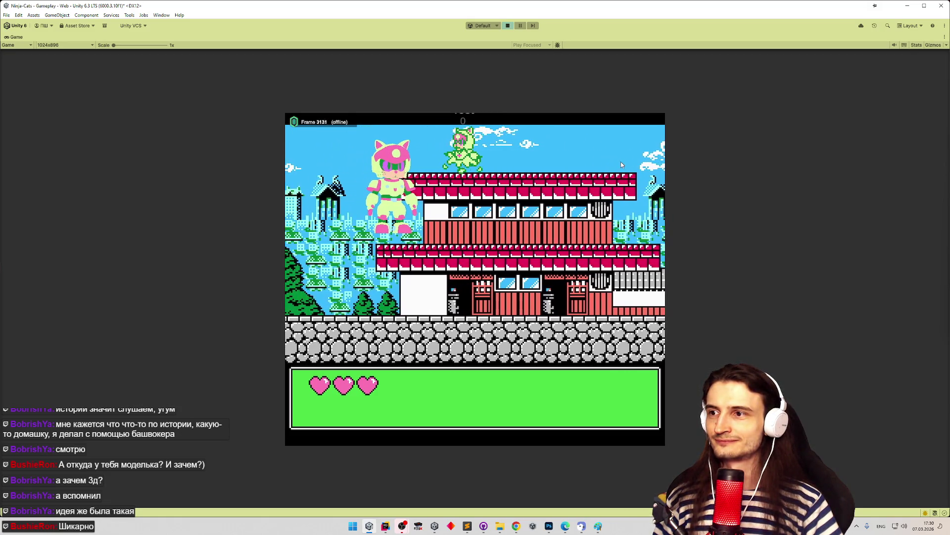
{"action": "key", "text": "Left"}
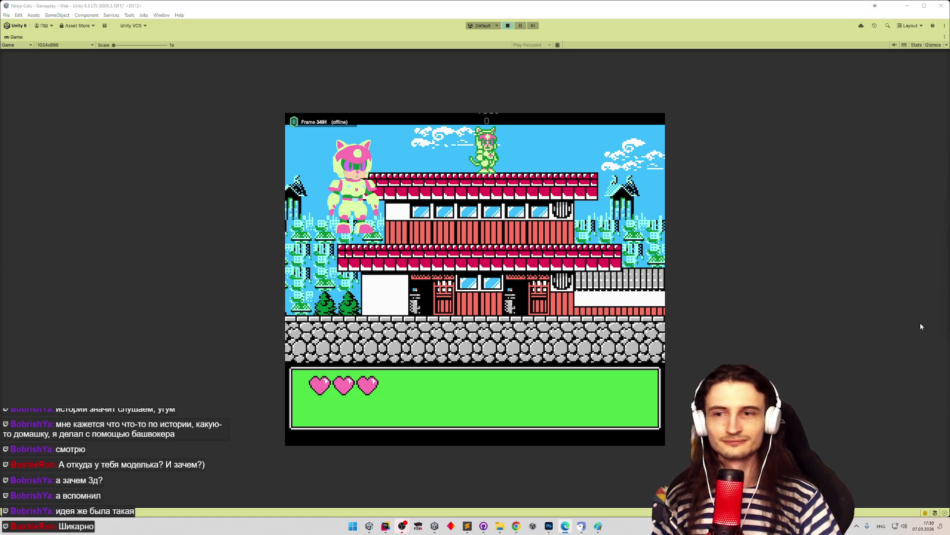
{"action": "key", "text": "Right"}
{"action": "key", "text": "Left"}
{"action": "key", "text": "Right"}
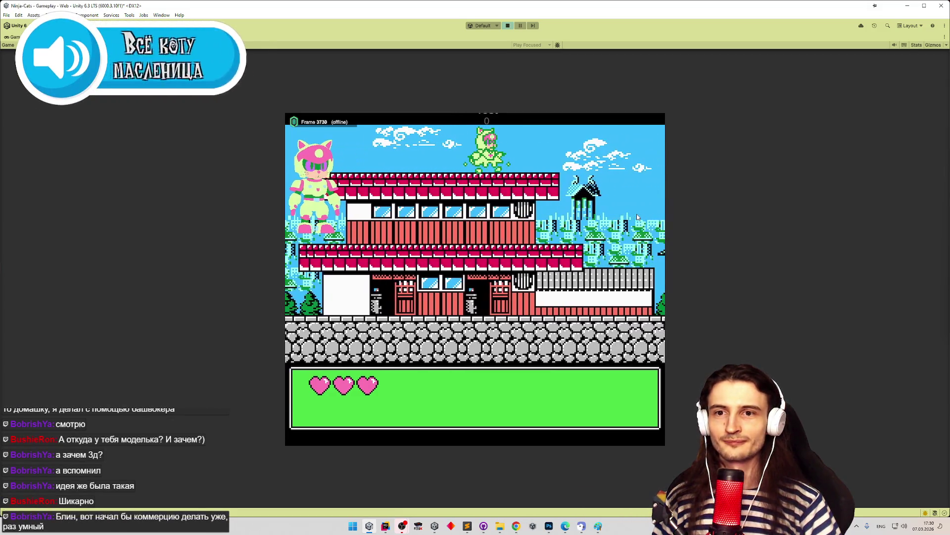
{"action": "key", "text": "Left"}
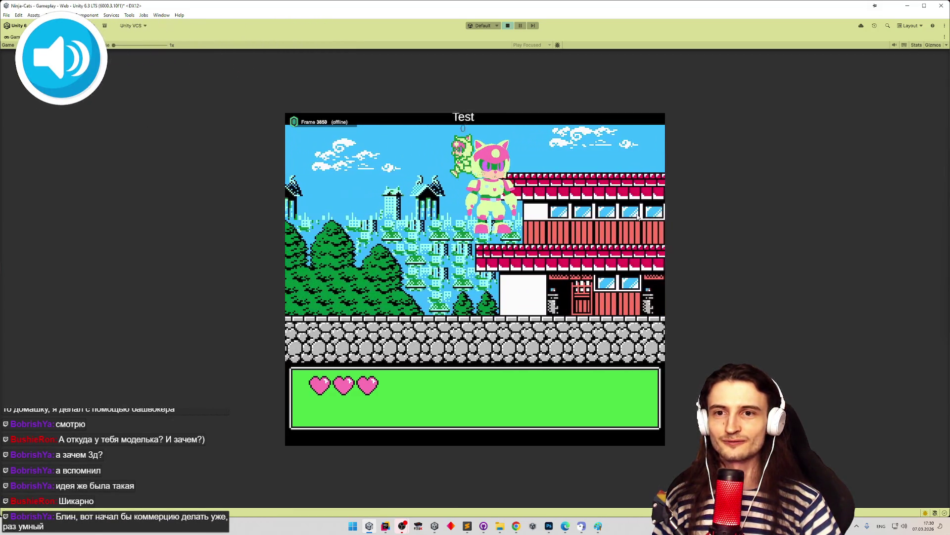
{"action": "key", "text": "Right"}
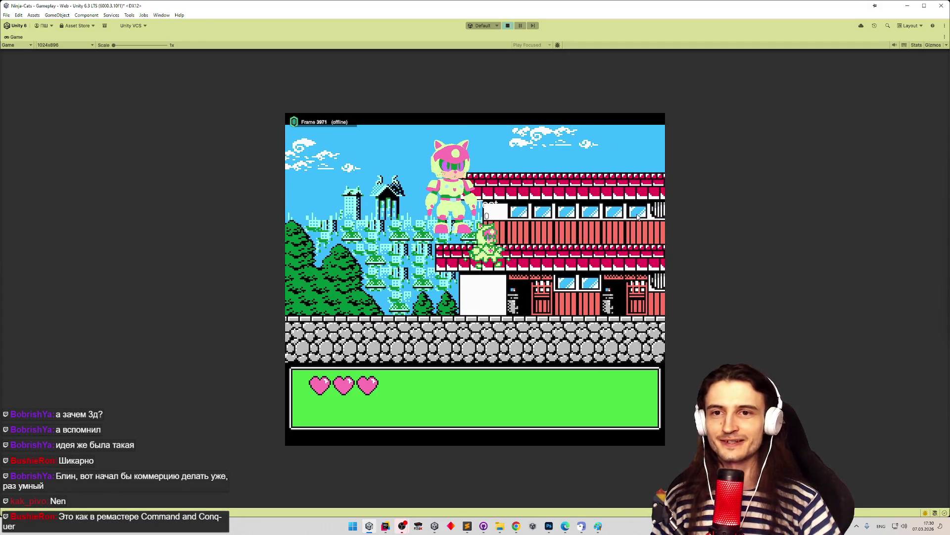
{"action": "key", "text": "space"}
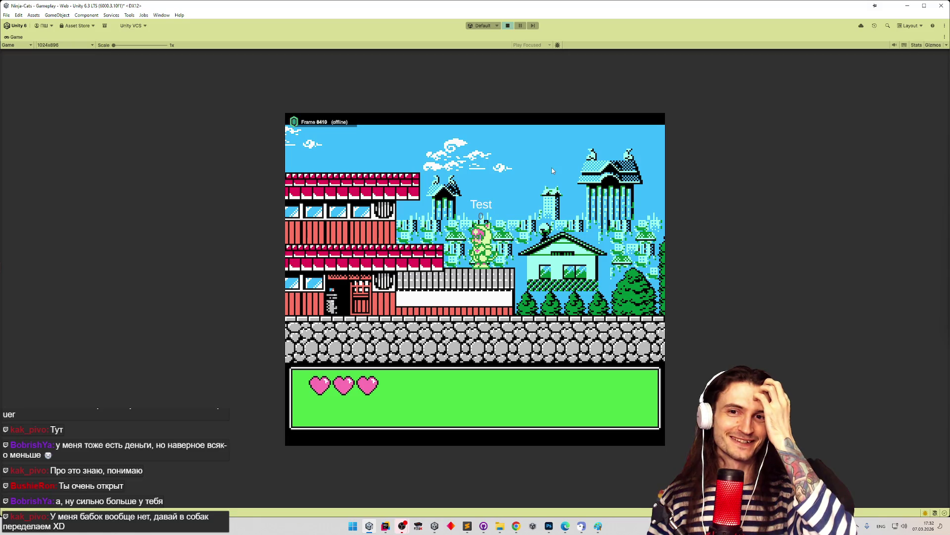
Step: Run the cat right past the buildings onto the stone walls, then back toward the village
{"action": "key", "text": "Left"}
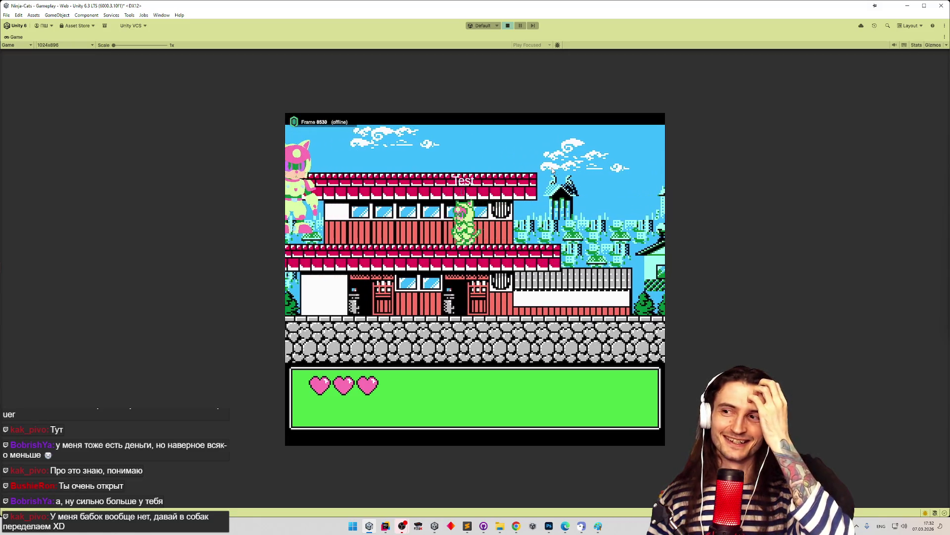
{"action": "key", "text": "Right"}
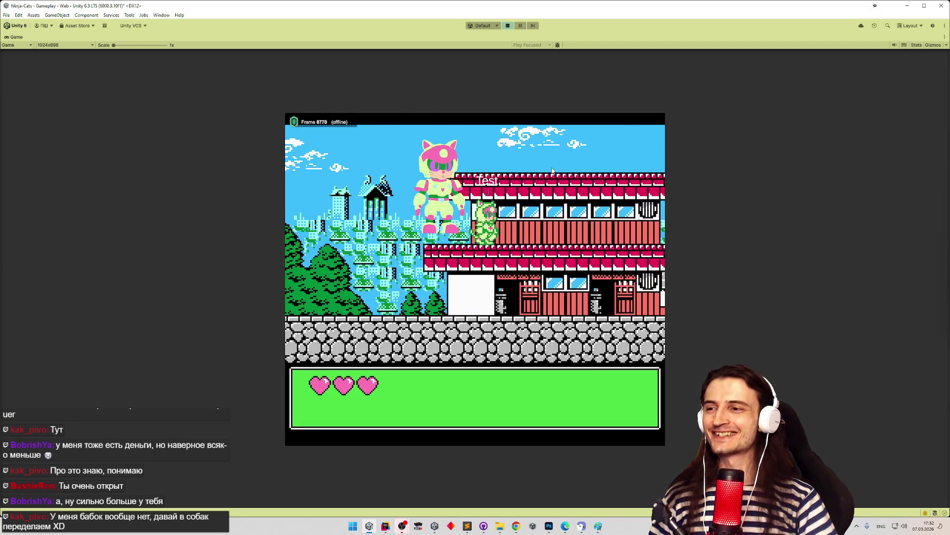
{"action": "key", "text": "Right"}
{"action": "key", "text": "Right"}
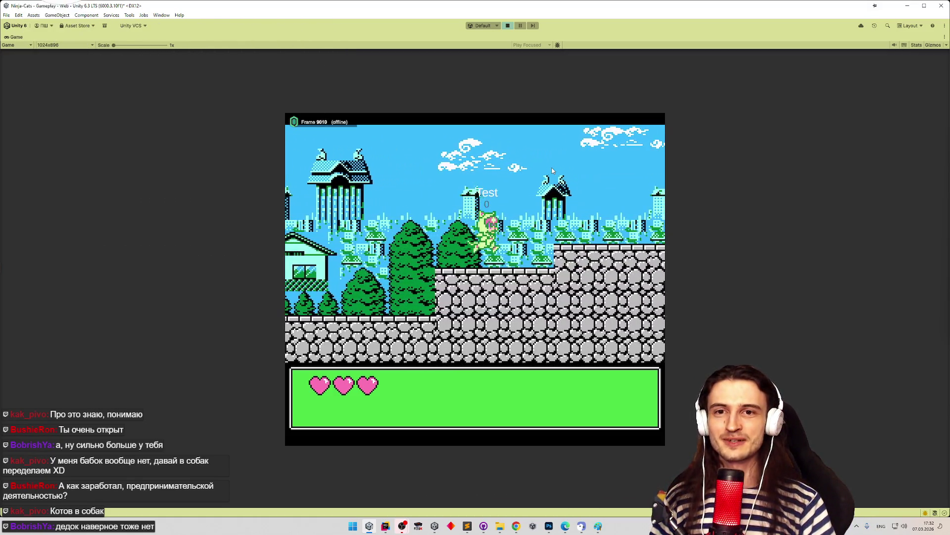
{"action": "key", "text": "Right"}
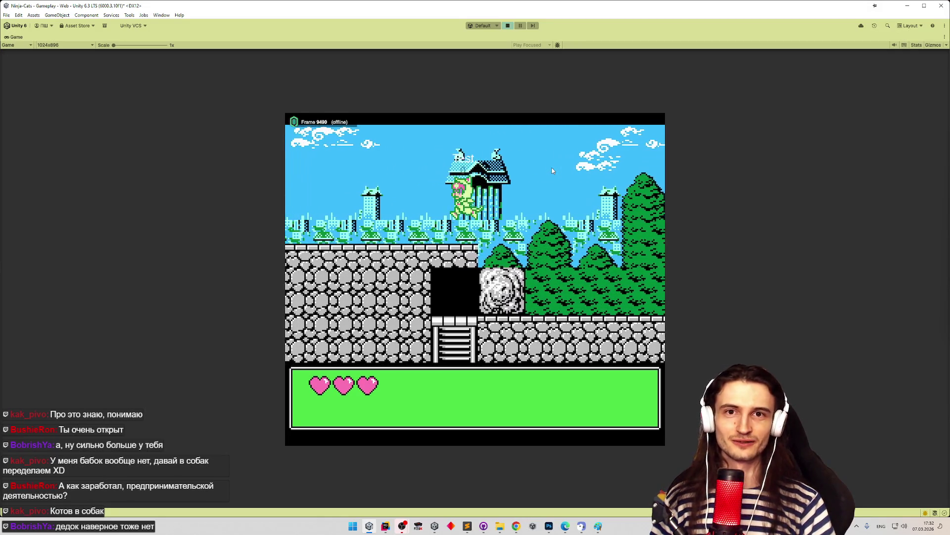
{"action": "key", "text": "d"}
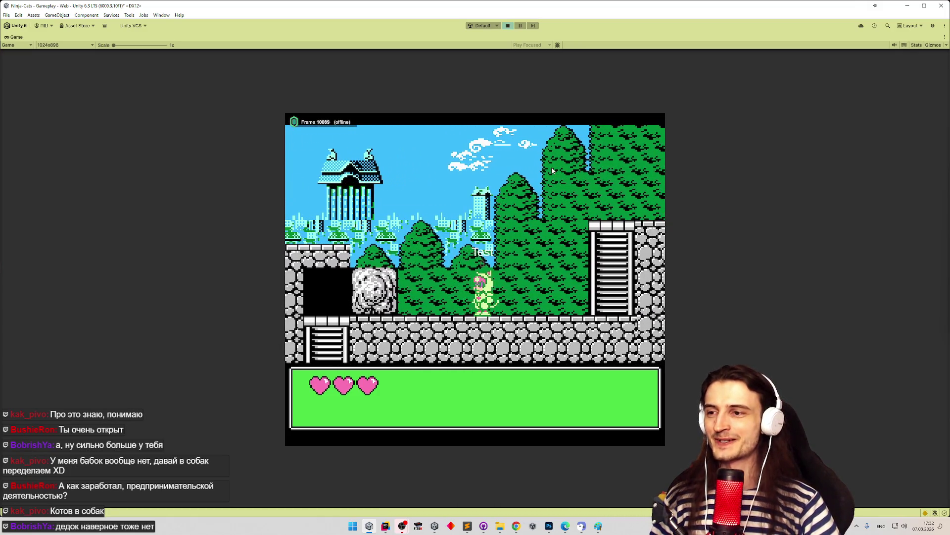
{"action": "key", "text": "Left"}
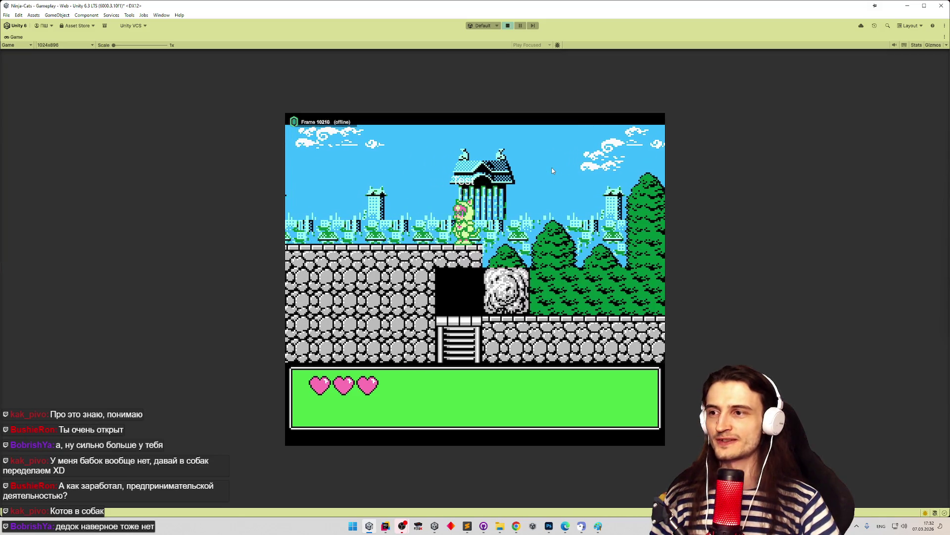
{"action": "key", "text": "Left"}
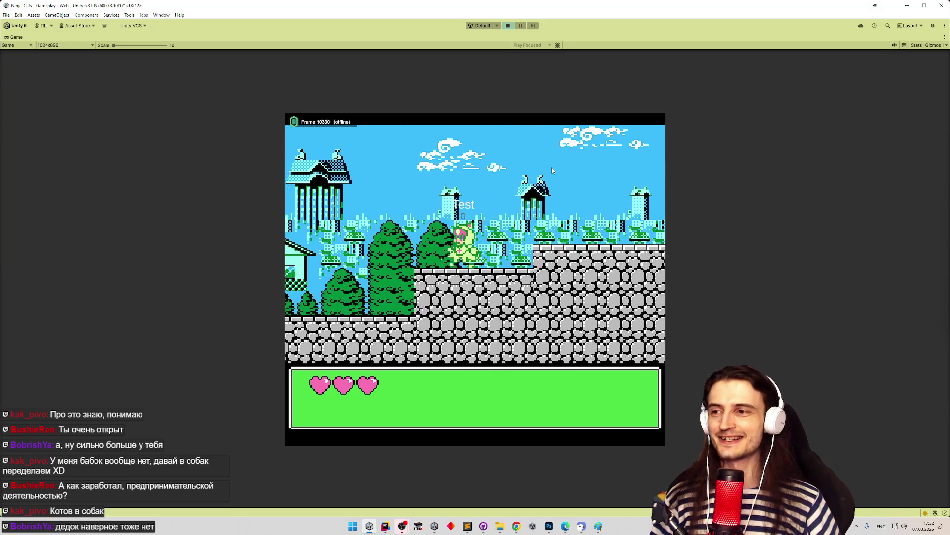
{"action": "key", "text": "Right"}
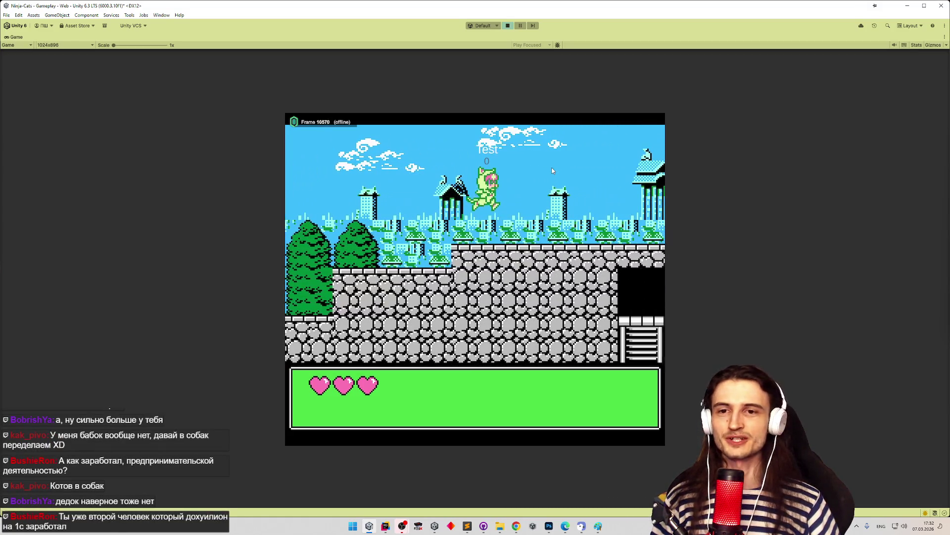
{"action": "key", "text": "Left"}
{"action": "key", "text": "Left"}
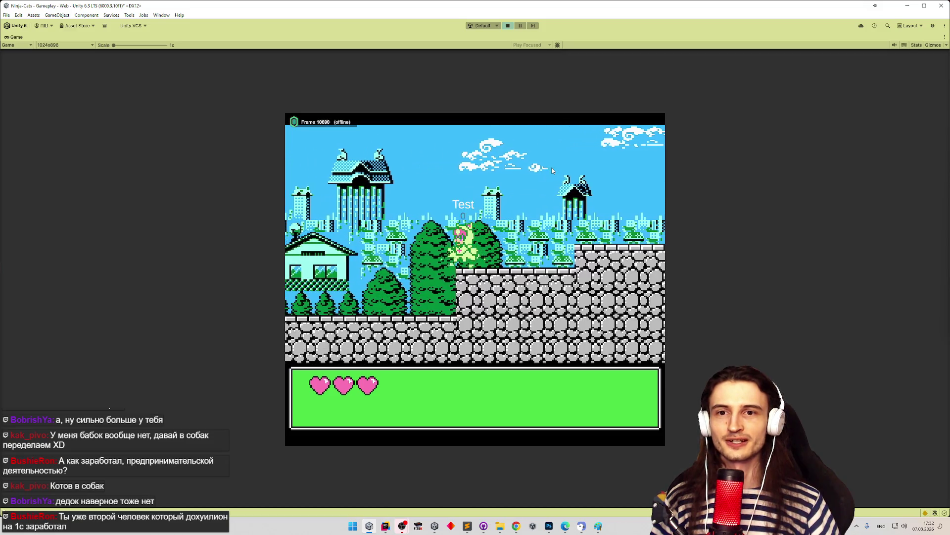
Step: Cross the red rooftop, run right past the wall and stairs, and swing the sword
{"action": "key", "text": "Left"}
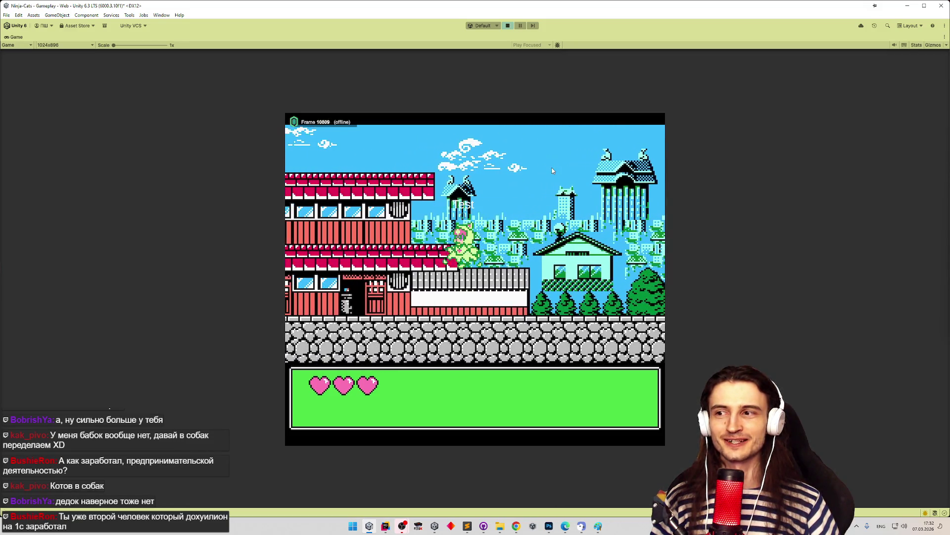
{"action": "key", "text": "Left"}
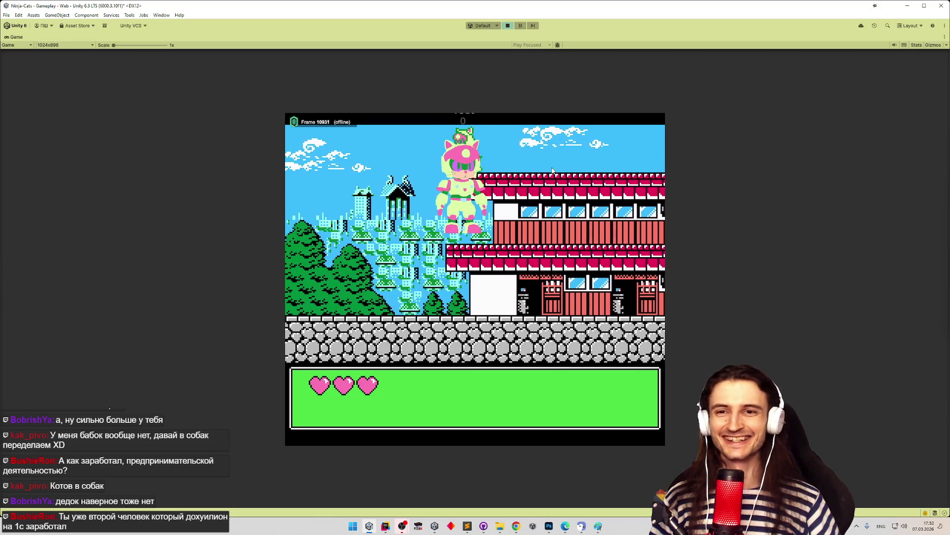
{"action": "key", "text": "Left"}
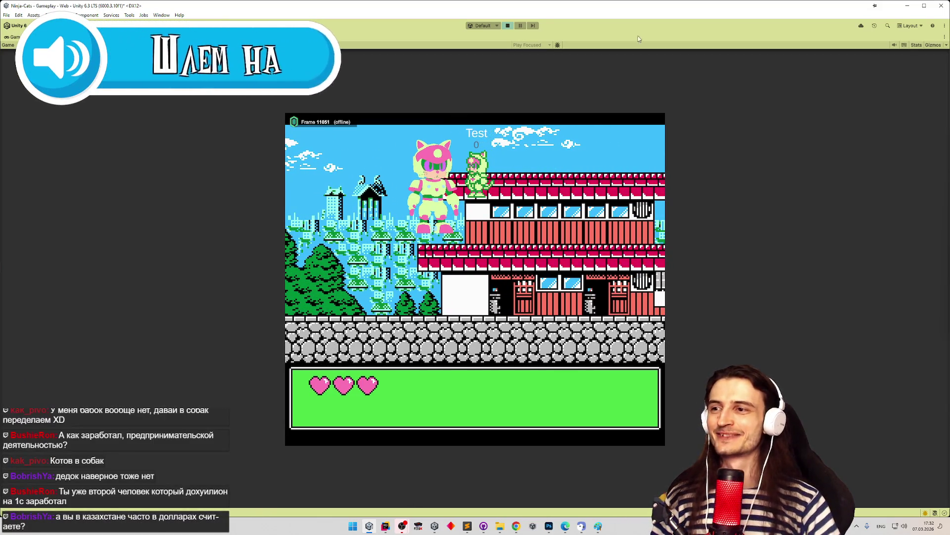
{"action": "key", "text": "Right"}
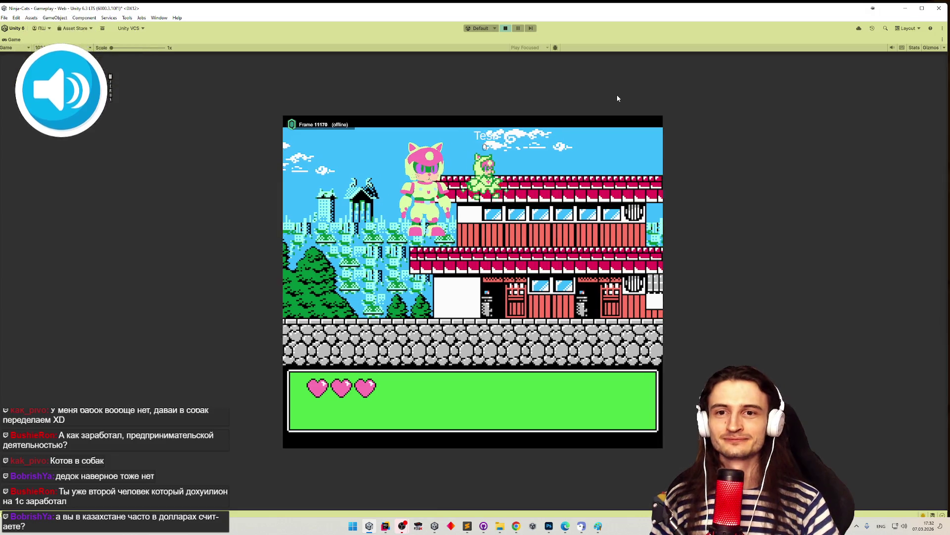
{"action": "key", "text": "Right"}
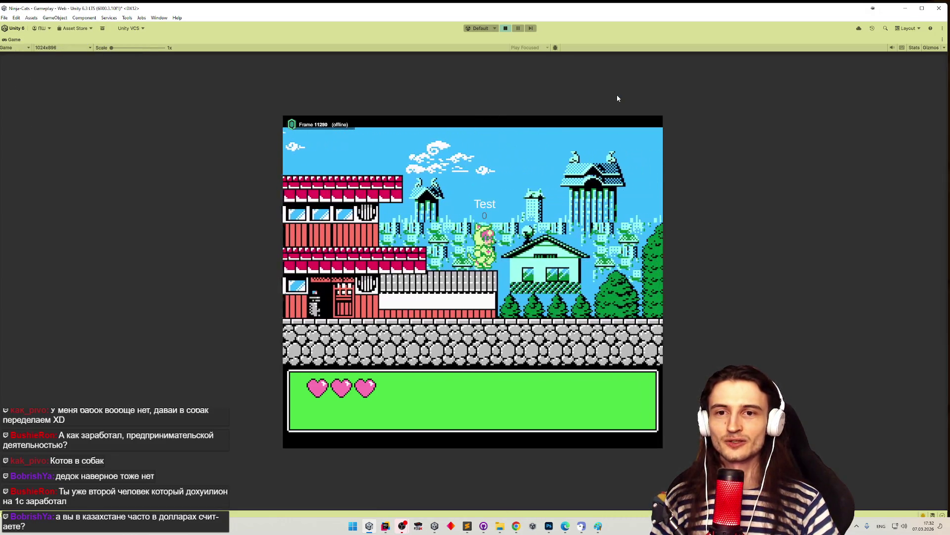
{"action": "key", "text": "Right"}
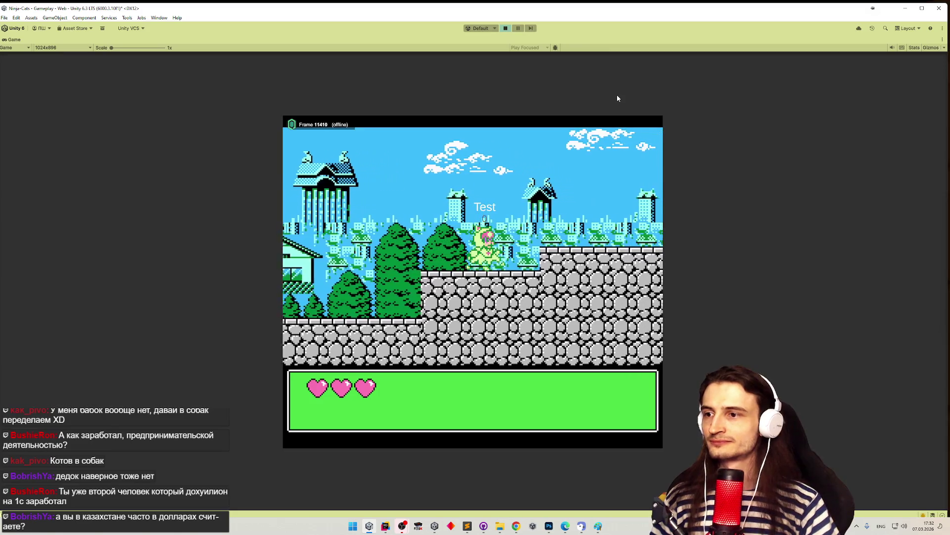
{"action": "key", "text": "Right"}
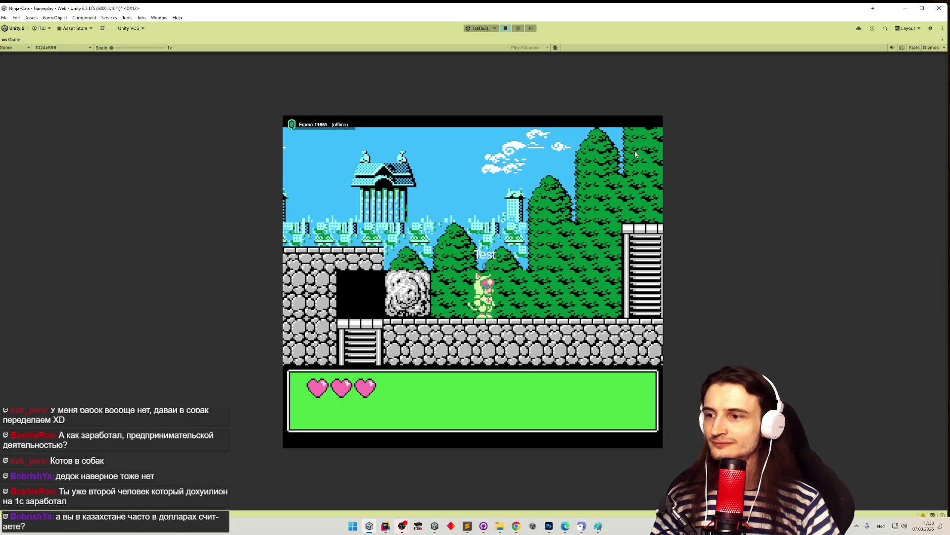
{"action": "key", "text": "x"}
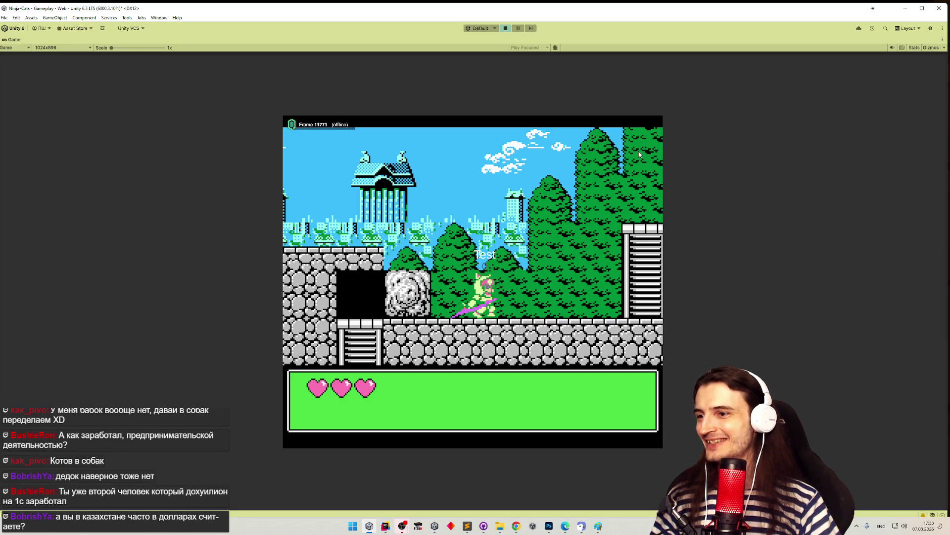
Step: Run left onto the red building roof, jump off it, and slash near the pink cat
{"action": "key", "text": "Left"}
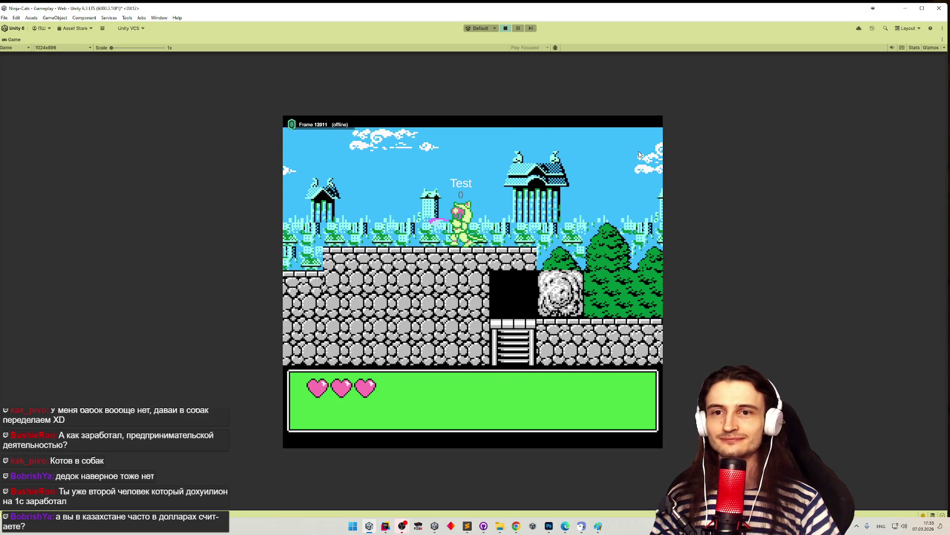
{"action": "key", "text": "Left"}
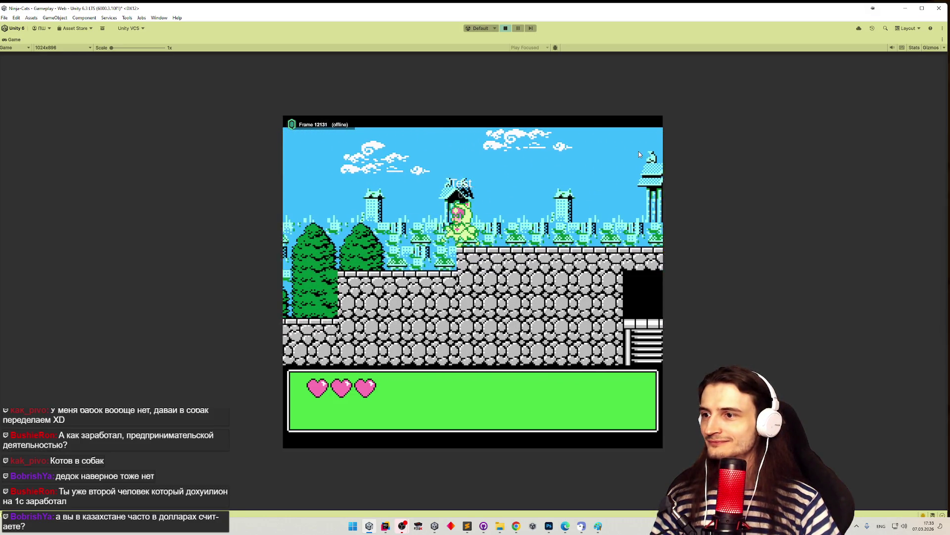
{"action": "key", "text": "Left"}
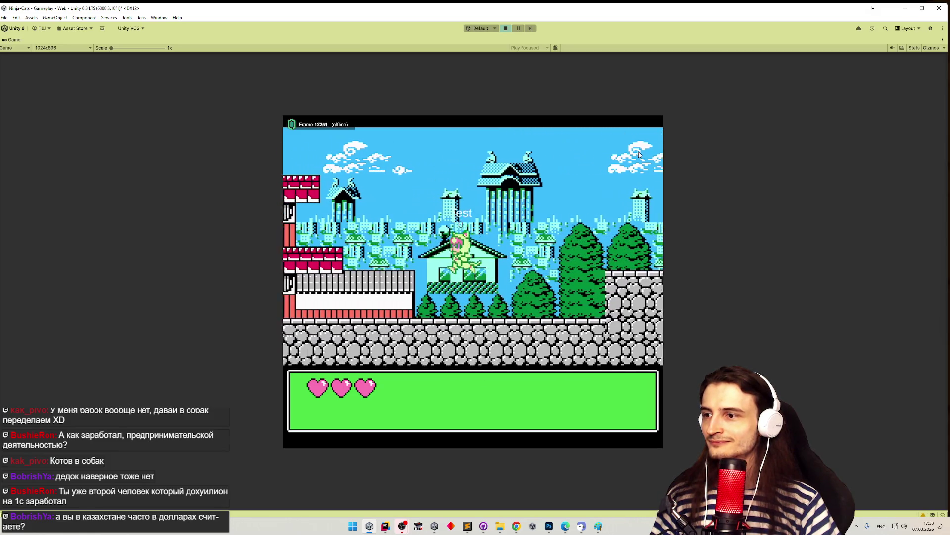
{"action": "key", "text": "Left"}
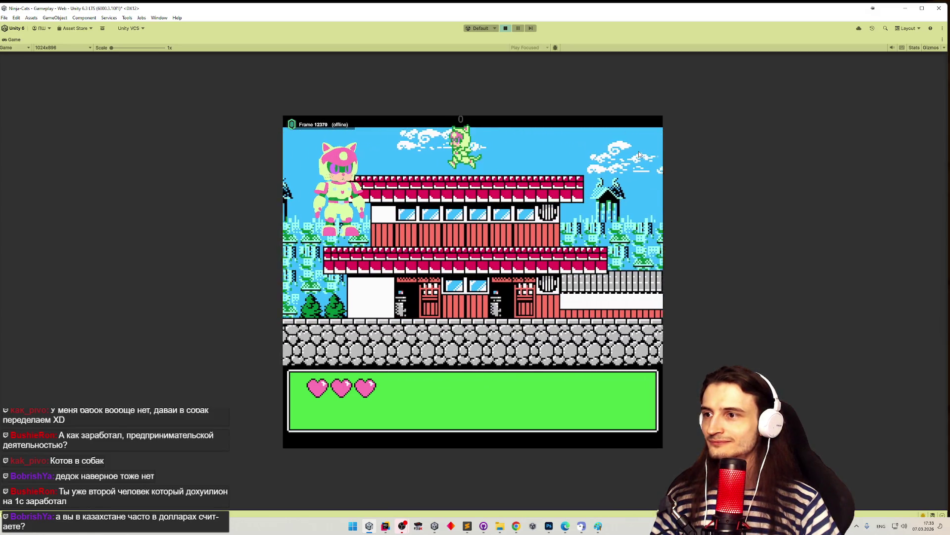
{"action": "key", "text": "Left"}
{"action": "key", "text": "Right"}
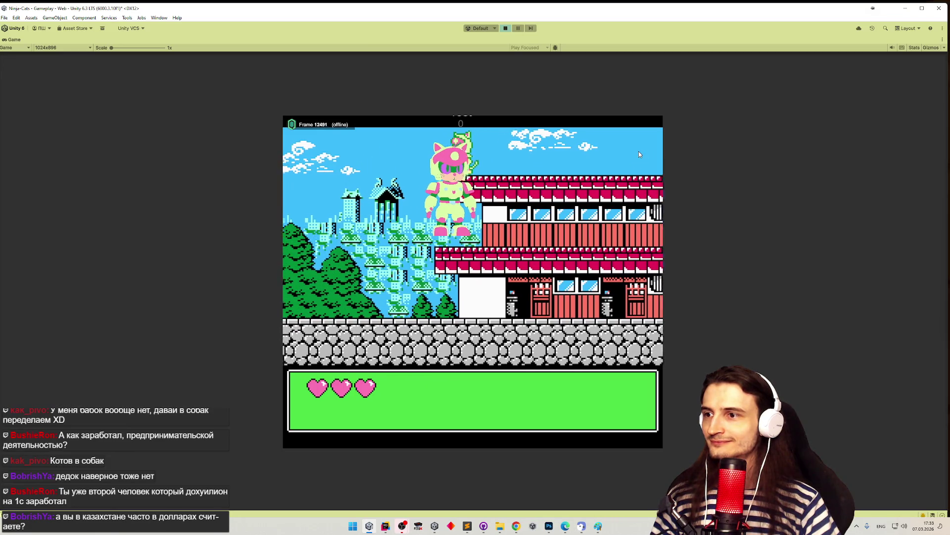
{"action": "key", "text": "Right"}
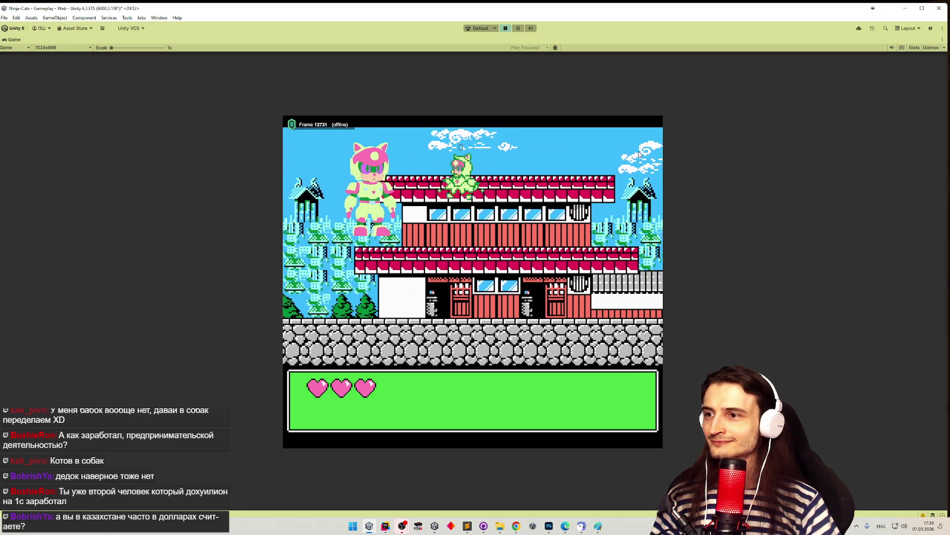
{"action": "key", "text": "space"}
{"action": "key", "text": "Right"}
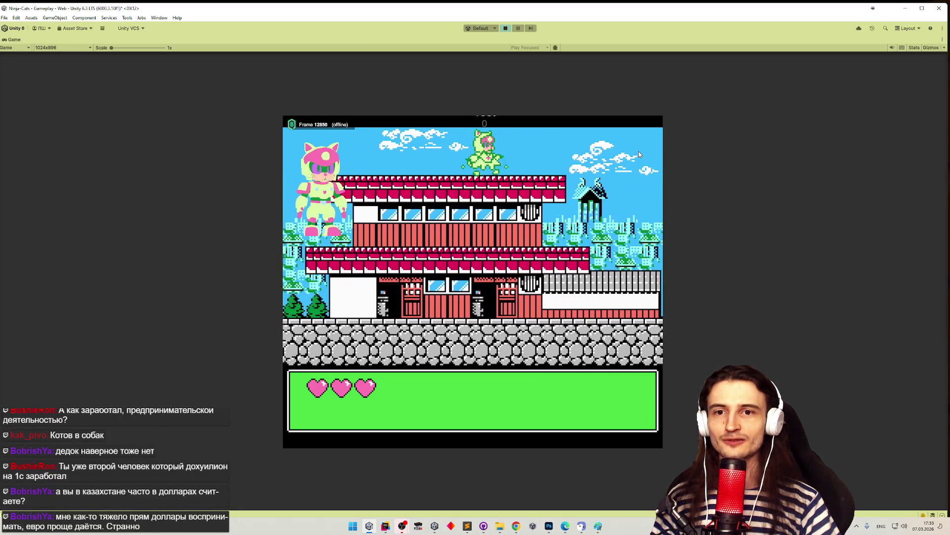
{"action": "key", "text": "Left"}
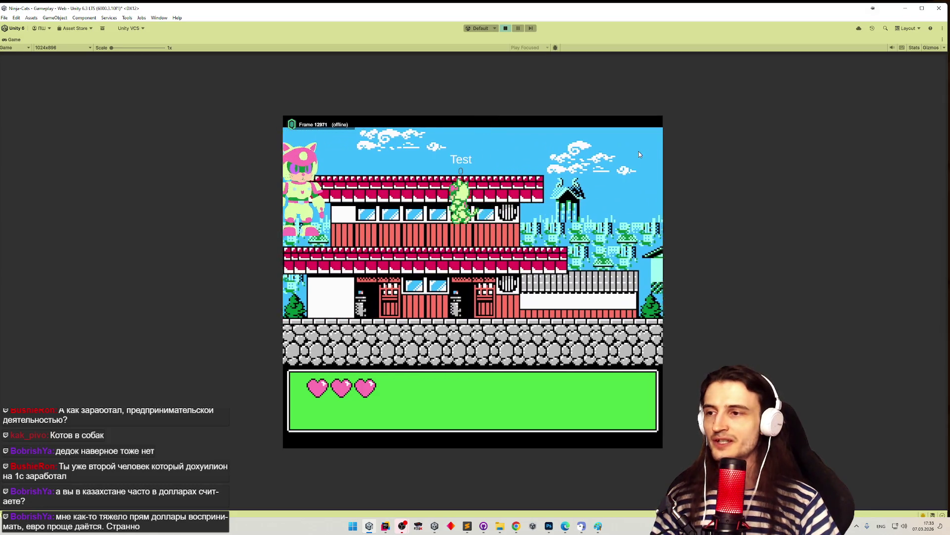
{"action": "key", "text": "Left"}
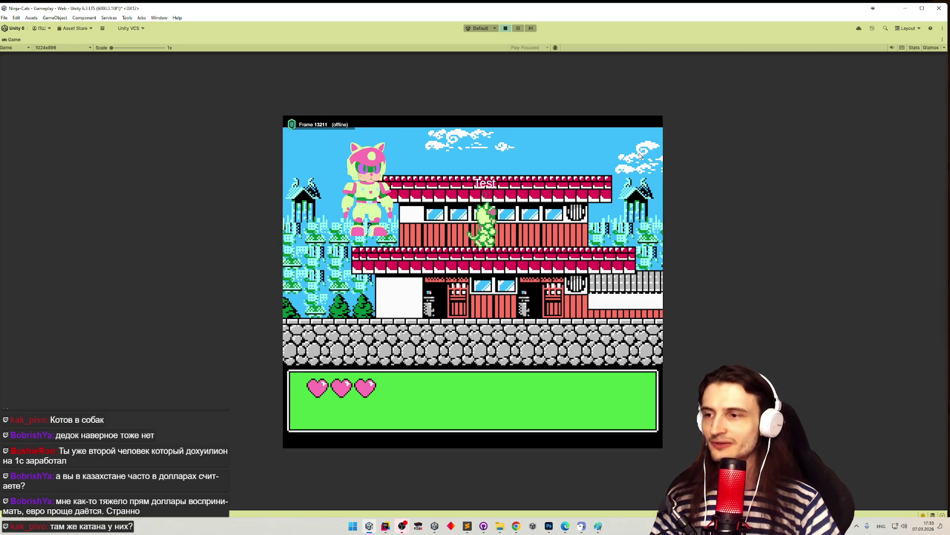
{"action": "key", "text": "Right"}
{"action": "key", "text": "Right"}
{"action": "key", "text": "Left"}
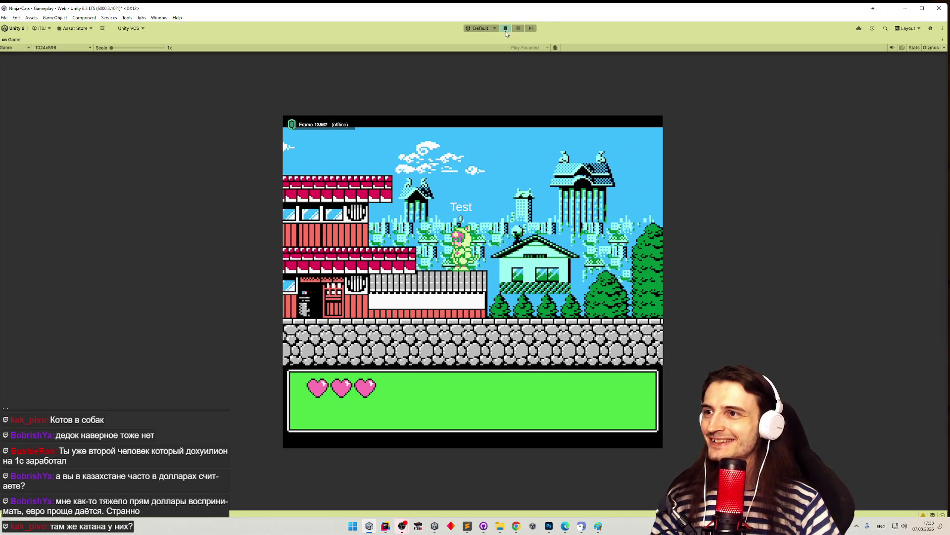
Step: Stop the play-test and switch to Photoshop with the Speedy.png sprite sheet open
{"action": "left_click", "coordinate": [506, 30]}
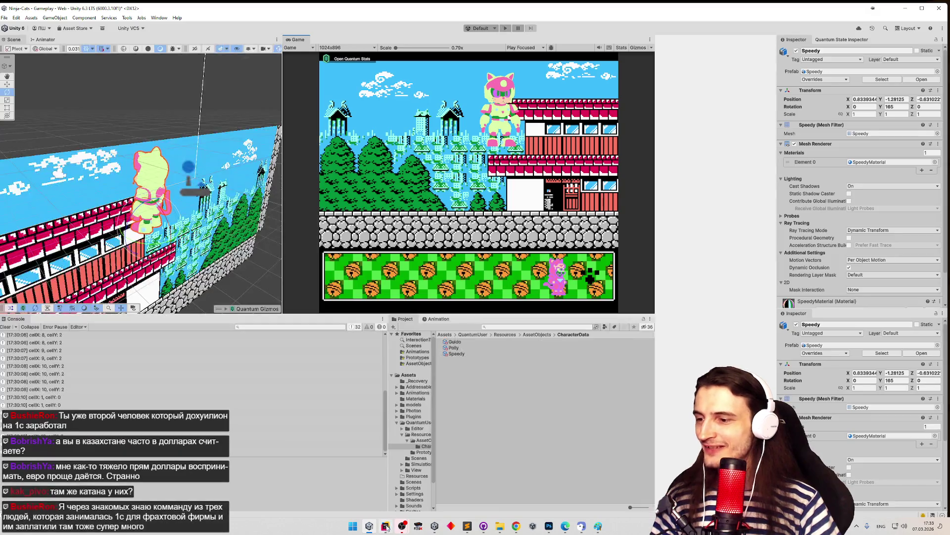
{"action": "mouse_move", "coordinate": [392, 506]}
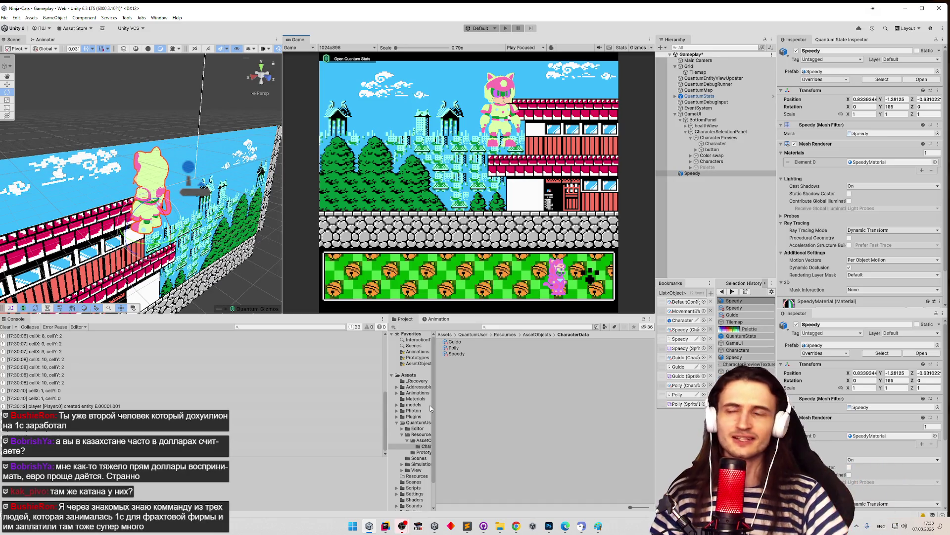
{"action": "left_click", "coordinate": [548, 526]}
{"action": "left_click", "coordinate": [18, 5]}
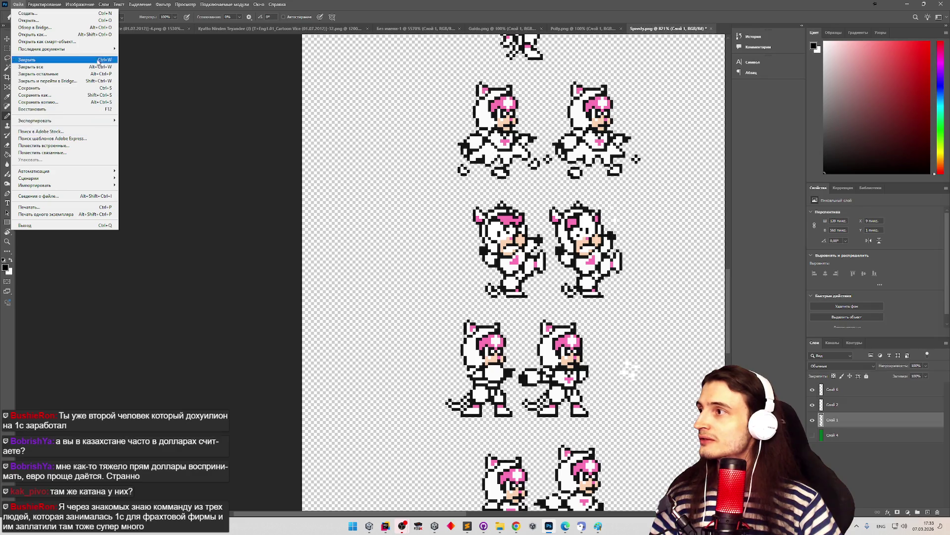
Step: Open Guido.png from Recent Documents and zoom in on the sprite sheet
{"action": "mouse_move", "coordinate": [99, 49]}
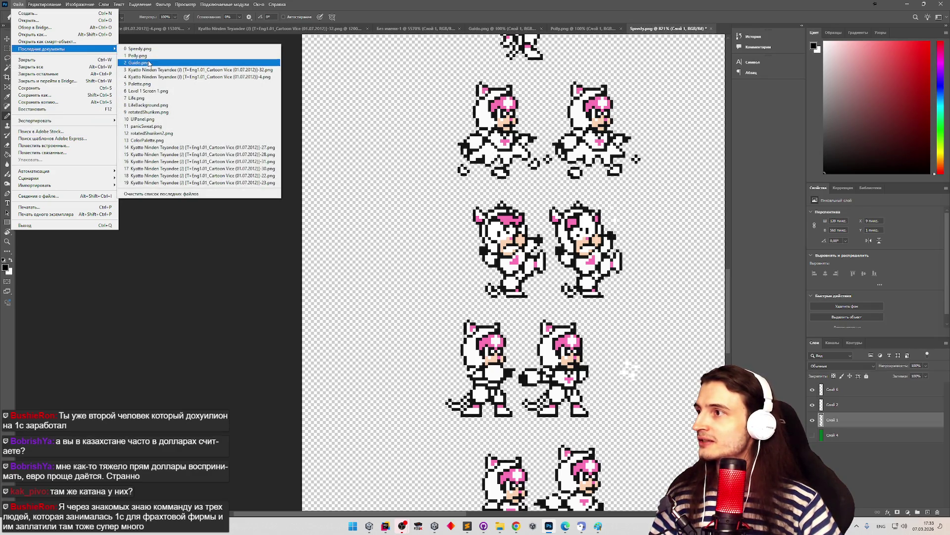
{"action": "left_click", "coordinate": [138, 62]}
{"action": "key", "text": "z"}
{"action": "left_click", "coordinate": [413, 231]}
{"action": "scroll", "coordinate": [413, 231], "scroll_direction": "up", "scroll_amount": 5}
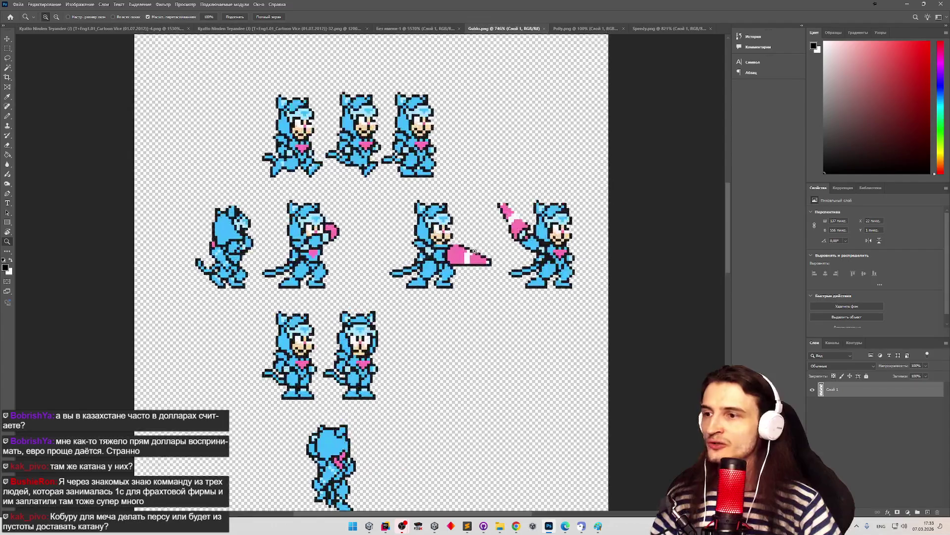
Step: Inspect the blue cat's sword-attack frames up close, ending with the Pencil tool active
{"action": "key", "text": "b"}
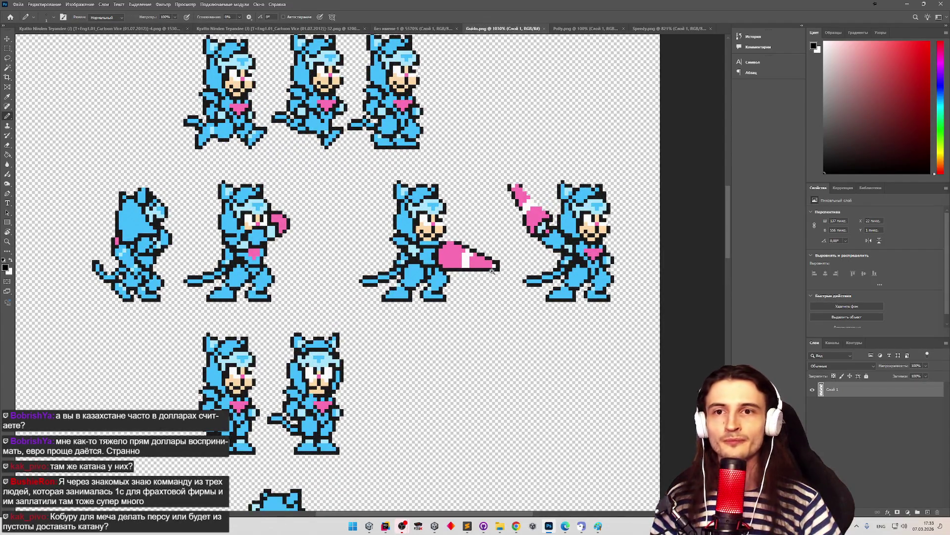
{"action": "scroll", "coordinate": [499, 267], "scroll_direction": "down", "scroll_amount": 10}
{"action": "scroll", "coordinate": [719, 280], "scroll_direction": "up", "scroll_amount": 2}
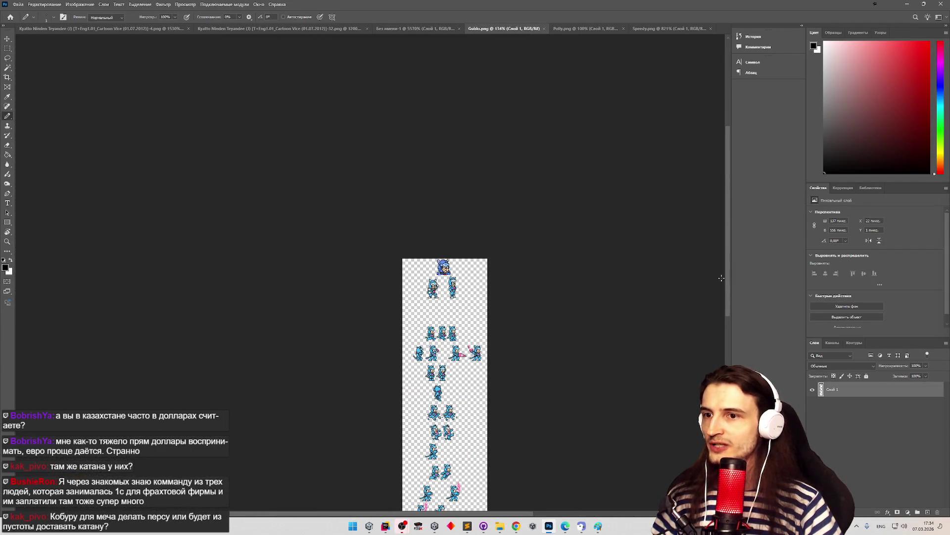
{"action": "scroll", "coordinate": [719, 280], "scroll_direction": "down", "scroll_amount": 5}
{"action": "key", "text": "z"}
{"action": "scroll", "coordinate": [513, 313], "scroll_direction": "up", "scroll_amount": 5}
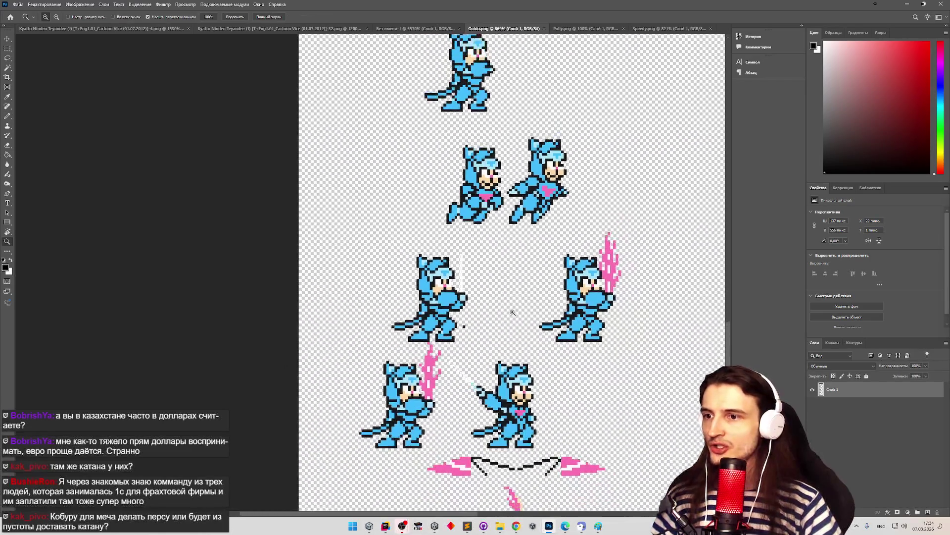
{"action": "scroll", "coordinate": [628, 290], "scroll_direction": "up", "scroll_amount": 3}
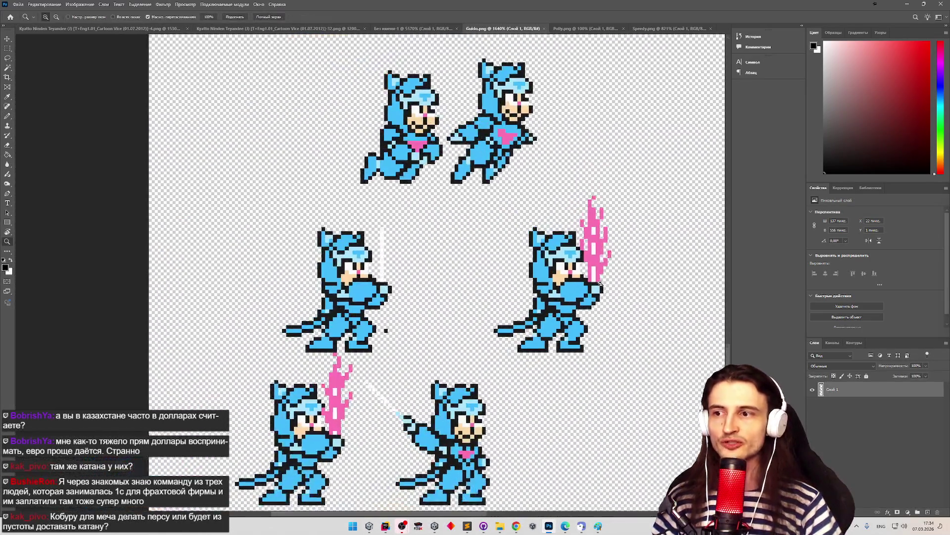
{"action": "scroll", "coordinate": [600, 283], "scroll_direction": "down", "scroll_amount": 5}
{"action": "scroll", "coordinate": [423, 389], "scroll_direction": "up", "scroll_amount": 5}
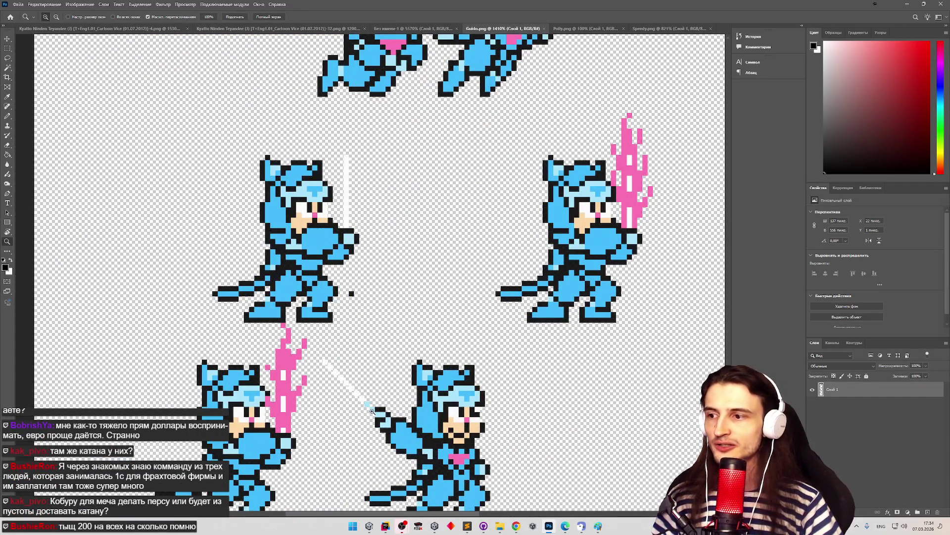
{"action": "key", "text": "b"}
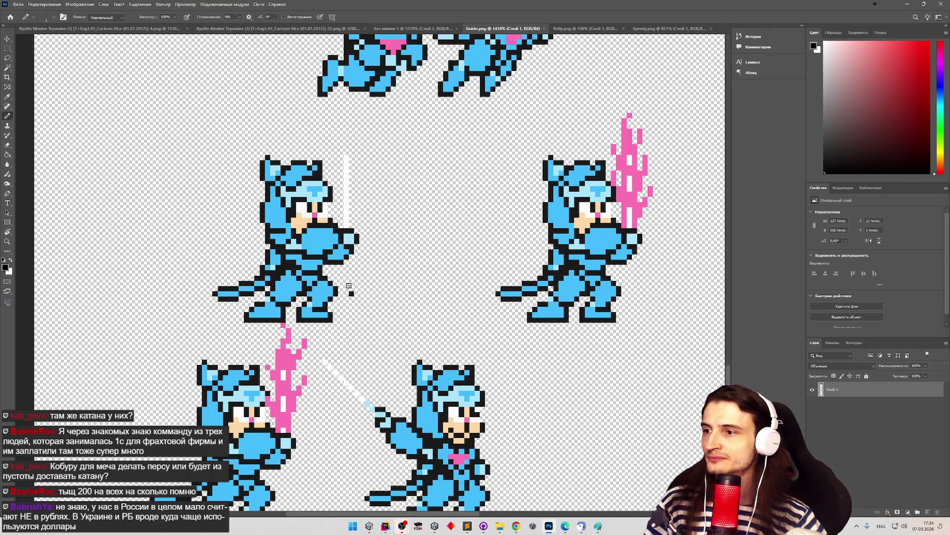
{"action": "scroll", "coordinate": [352, 292], "scroll_direction": "up", "scroll_amount": 1}
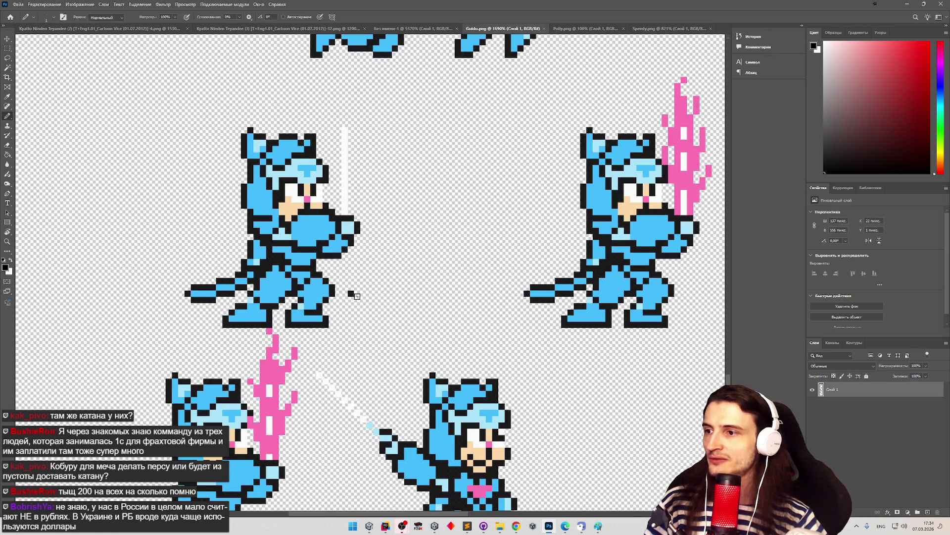
{"action": "left_click", "coordinate": [8, 145]}
{"action": "left_click", "coordinate": [351, 293]}
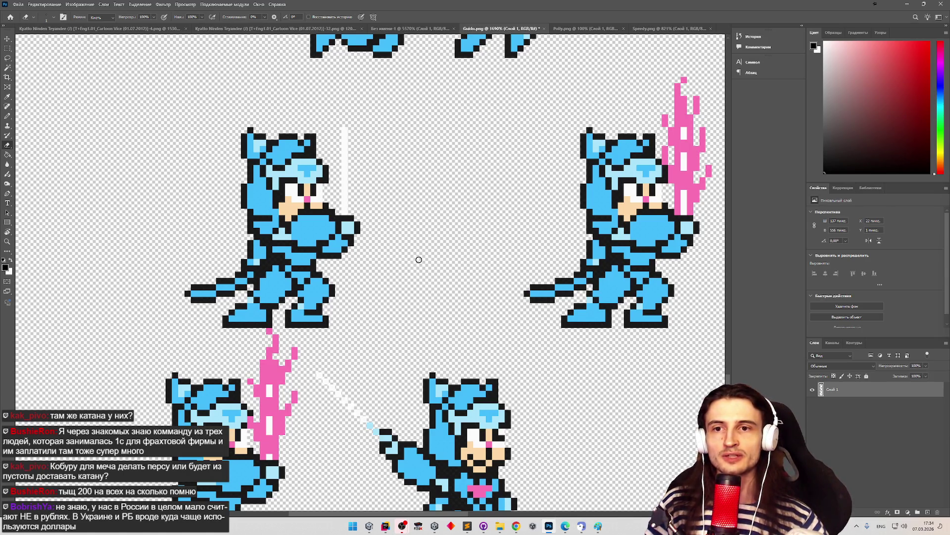
{"action": "key", "text": "z"}
{"action": "left_click_drag", "start_coordinate": [504, 268], "coordinate": [473, 266]}
{"action": "key", "text": "e"}
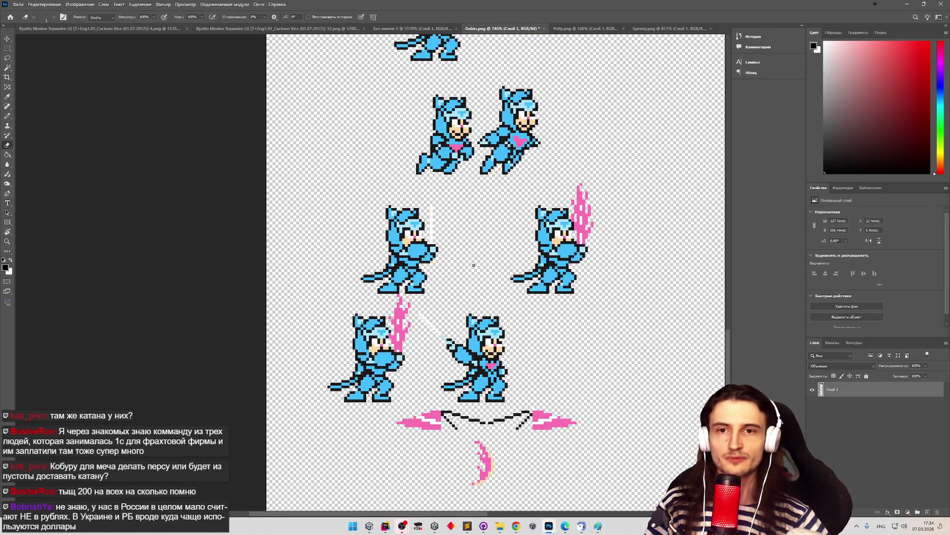
{"action": "key", "text": "z"}
{"action": "mouse_move", "coordinate": [454, 261]}
{"action": "left_mouse_down"}
{"action": "mouse_move", "coordinate": [501, 377]}
{"action": "mouse_move", "coordinate": [513, 372]}
{"action": "mouse_move", "coordinate": [466, 376]}
{"action": "mouse_move", "coordinate": [475, 371]}
{"action": "left_mouse_up"}
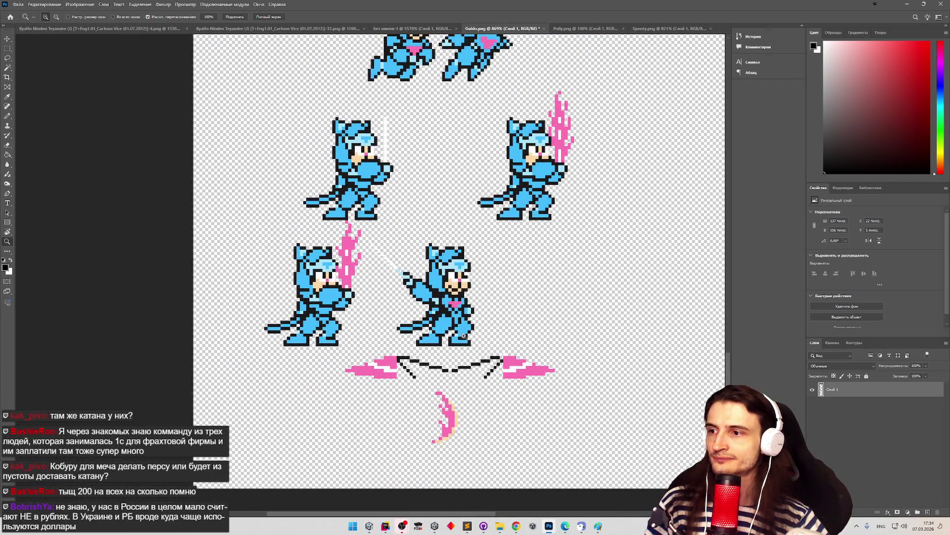
{"action": "mouse_move", "coordinate": [460, 336]}
{"action": "left_mouse_down"}
{"action": "mouse_move", "coordinate": [438, 329]}
{"action": "mouse_move", "coordinate": [483, 309]}
{"action": "mouse_move", "coordinate": [450, 312]}
{"action": "mouse_move", "coordinate": [505, 276]}
{"action": "left_mouse_up"}
{"action": "key", "text": "e"}
{"action": "key", "text": "z"}
{"action": "mouse_move", "coordinate": [454, 309]}
{"action": "left_mouse_down"}
{"action": "mouse_move", "coordinate": [470, 287]}
{"action": "mouse_move", "coordinate": [445, 297]}
{"action": "mouse_move", "coordinate": [474, 307]}
{"action": "mouse_move", "coordinate": [435, 223]}
{"action": "mouse_move", "coordinate": [526, 197]}
{"action": "left_mouse_up"}
{"action": "key", "text": "e"}
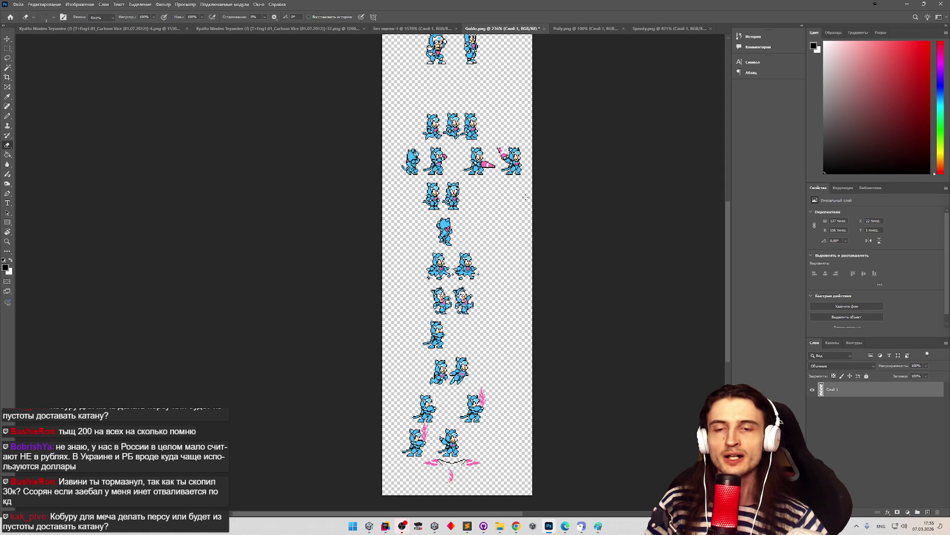
{"action": "key", "text": "z"}
{"action": "left_click", "coordinate": [453, 367], "text": "alt"}
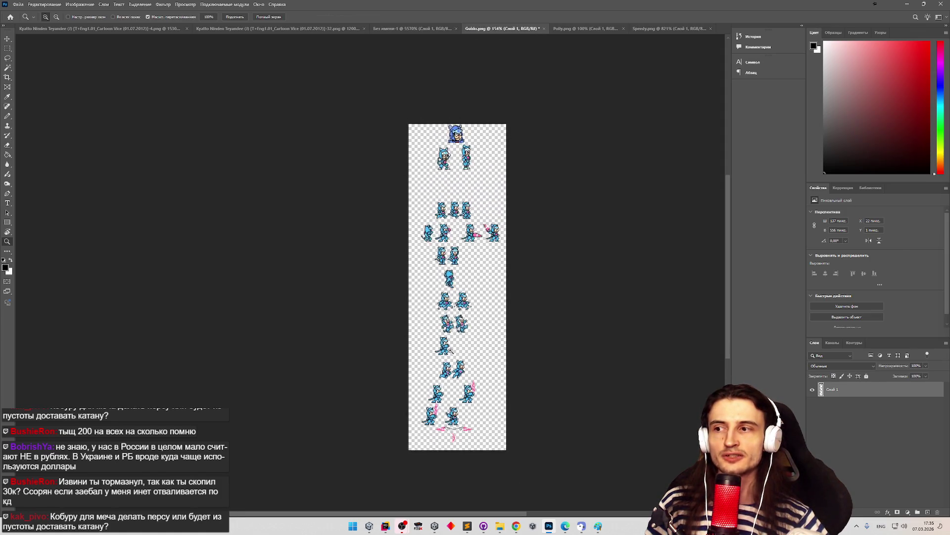
{"action": "left_click", "coordinate": [491, 305]}
{"action": "left_click", "coordinate": [491, 304]}
{"action": "key", "text": "e"}
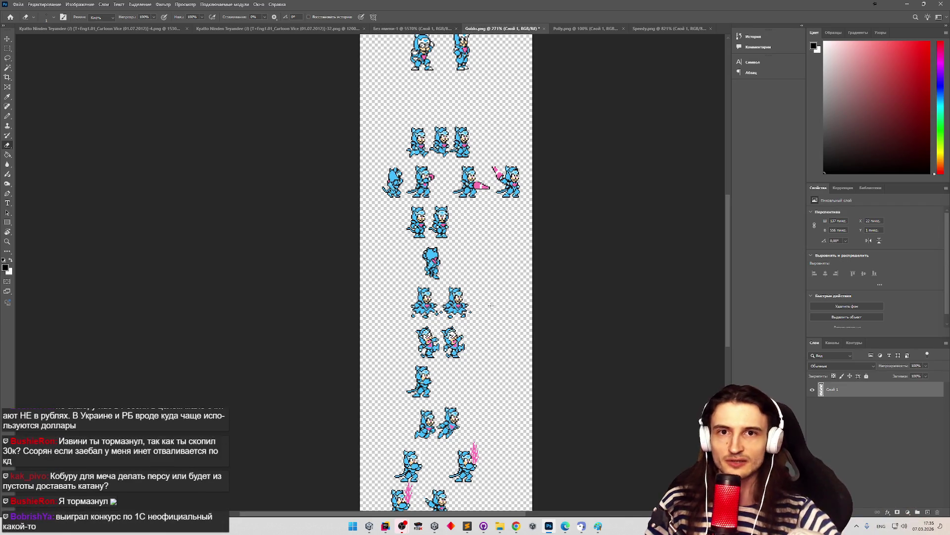
{"action": "scroll", "coordinate": [491, 306], "scroll_direction": "down", "scroll_amount": 3}
{"action": "scroll", "coordinate": [489, 297], "scroll_direction": "up", "scroll_amount": 3}
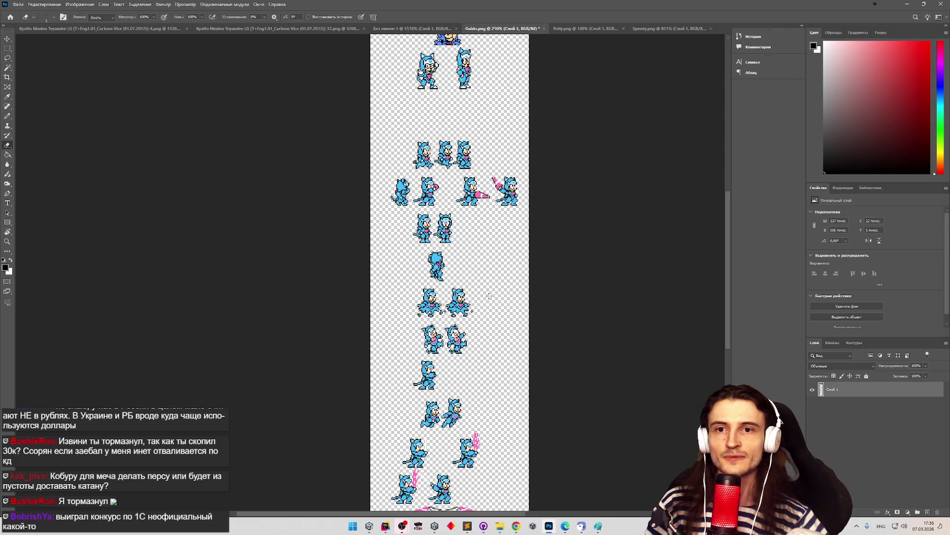
{"action": "key", "text": "z"}
{"action": "mouse_move", "coordinate": [488, 297]}
{"action": "left_mouse_down"}
{"action": "mouse_move", "coordinate": [460, 297]}
{"action": "mouse_move", "coordinate": [518, 297]}
{"action": "mouse_move", "coordinate": [495, 294]}
{"action": "mouse_move", "coordinate": [518, 287]}
{"action": "mouse_move", "coordinate": [495, 295]}
{"action": "mouse_move", "coordinate": [509, 296]}
{"action": "left_mouse_up"}
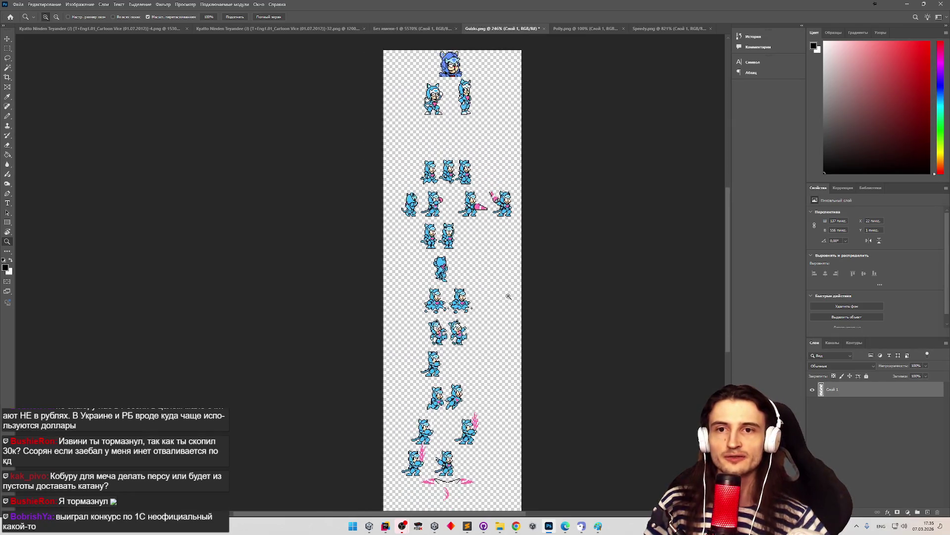
{"action": "key", "text": "e"}
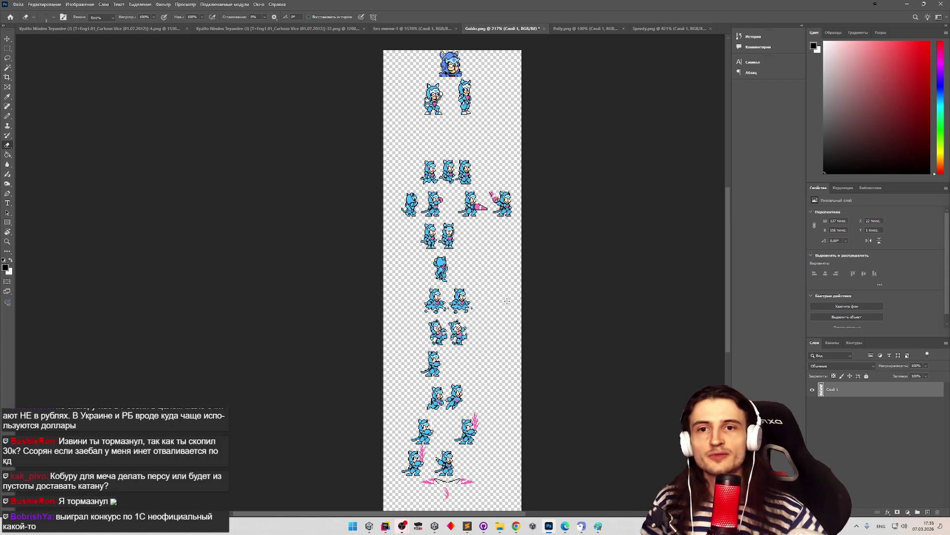
{"action": "key", "text": "z"}
{"action": "mouse_move", "coordinate": [452, 237]}
{"action": "left_mouse_down"}
{"action": "mouse_move", "coordinate": [468, 239]}
{"action": "mouse_move", "coordinate": [475, 259]}
{"action": "mouse_move", "coordinate": [438, 269]}
{"action": "mouse_move", "coordinate": [420, 251]}
{"action": "mouse_move", "coordinate": [515, 158]}
{"action": "mouse_move", "coordinate": [423, 269]}
{"action": "left_mouse_up"}
{"action": "left_click", "coordinate": [435, 433]}
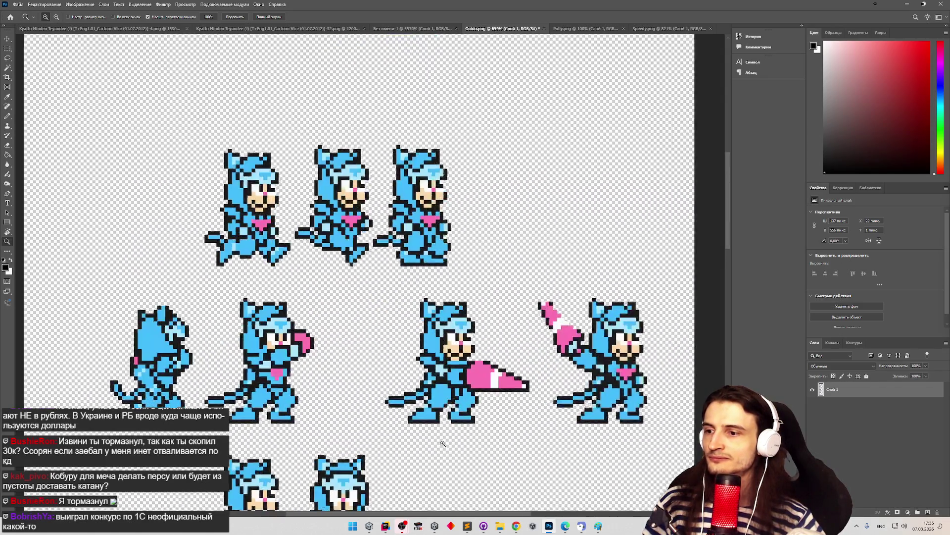
{"action": "key", "text": "e"}
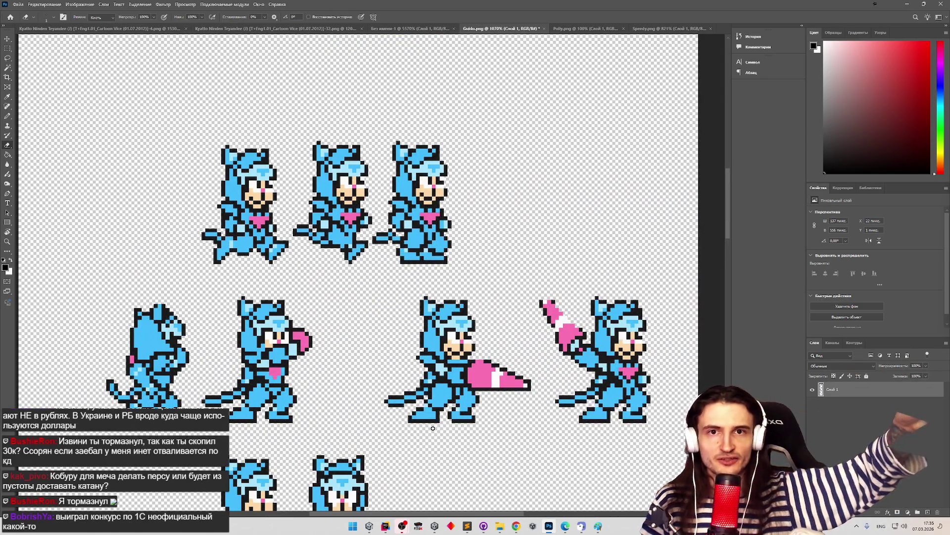
{"action": "key", "text": "z"}
{"action": "mouse_move", "coordinate": [433, 428]}
{"action": "left_mouse_down"}
{"action": "mouse_move", "coordinate": [396, 420]}
{"action": "mouse_move", "coordinate": [451, 363]}
{"action": "left_mouse_up"}
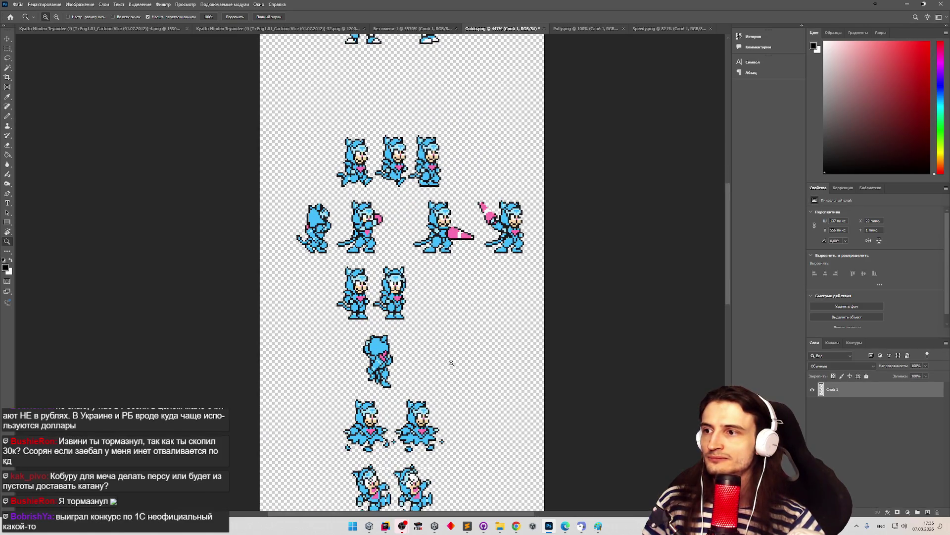
{"action": "mouse_move", "coordinate": [451, 363]}
{"action": "left_mouse_down"}
{"action": "mouse_move", "coordinate": [432, 352]}
{"action": "mouse_move", "coordinate": [443, 361]}
{"action": "left_mouse_up"}
{"action": "key", "text": "e"}
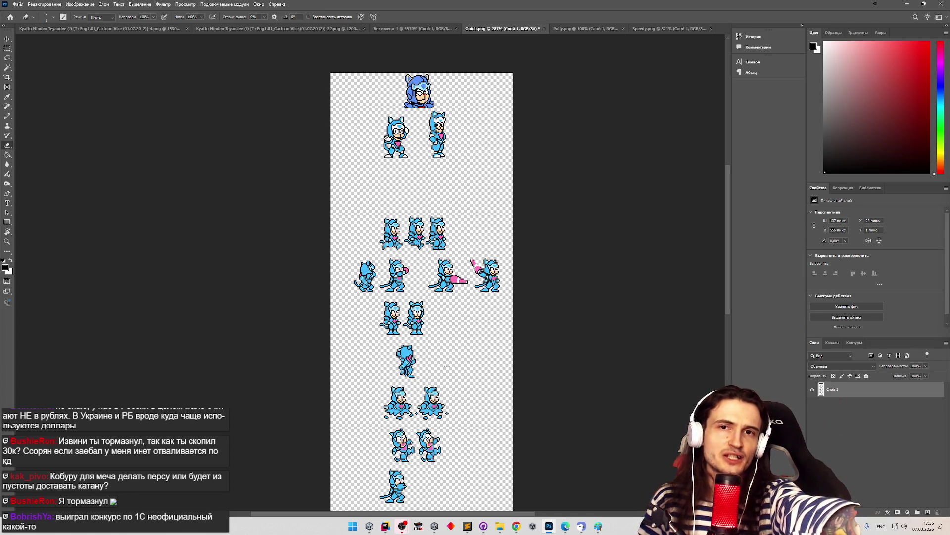
{"action": "key", "text": "z"}
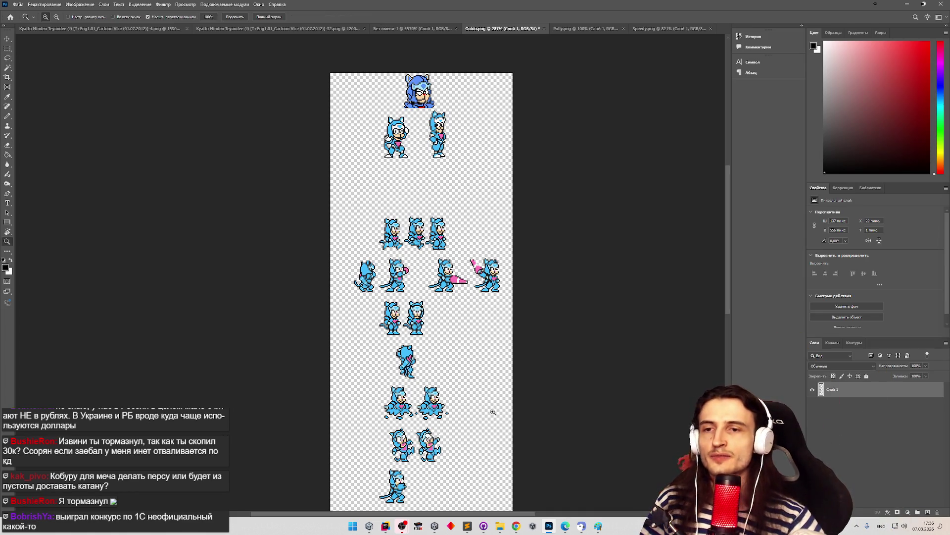
Step: Switch to the Eraser, then zoom and scroll around the Guido sprite sheet
{"action": "scroll", "coordinate": [448, 367], "scroll_direction": "down", "scroll_amount": 3}
{"action": "scroll", "coordinate": [449, 367], "scroll_direction": "up", "scroll_amount": 3}
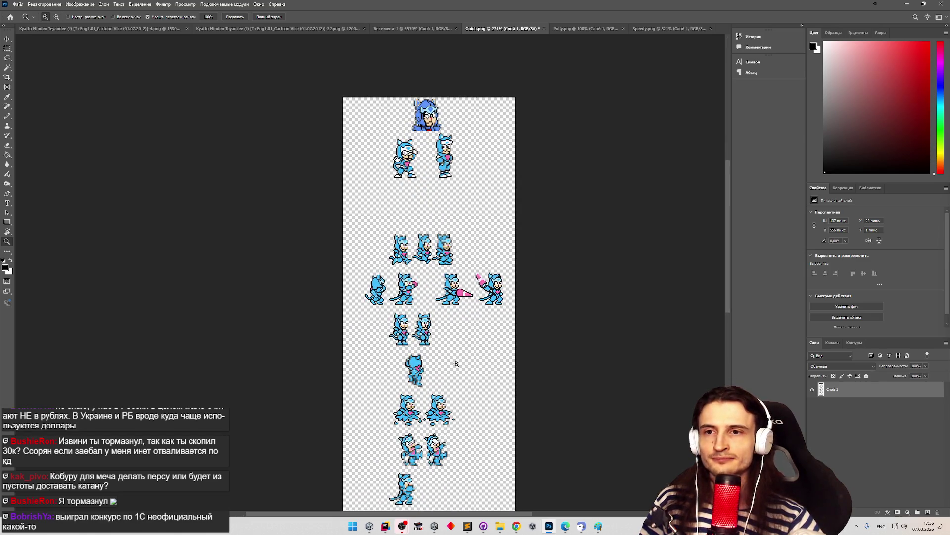
{"action": "scroll", "coordinate": [453, 364], "scroll_direction": "up", "scroll_amount": 1}
{"action": "key", "text": "e"}
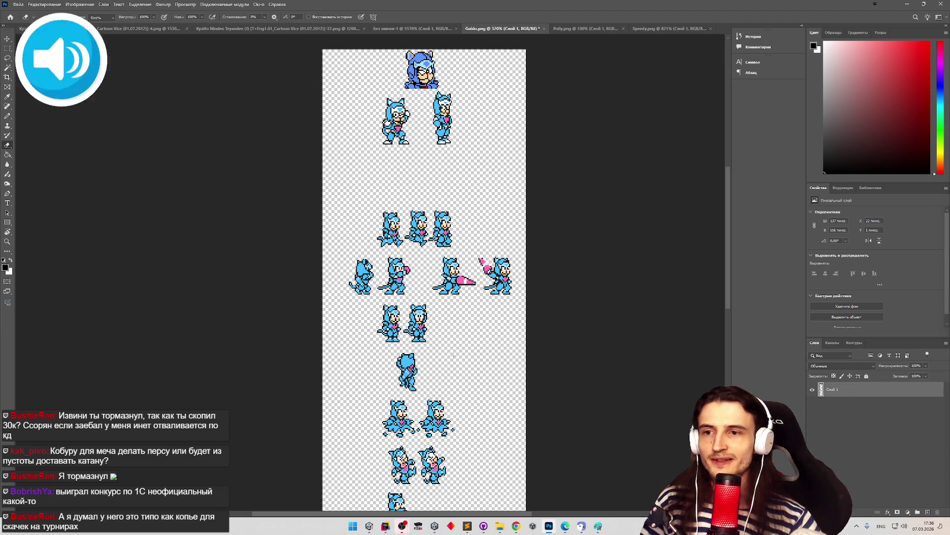
{"action": "key", "text": "z"}
{"action": "scroll", "coordinate": [430, 448], "scroll_direction": "down", "scroll_amount": 5}
{"action": "scroll", "coordinate": [430, 446], "scroll_direction": "up", "scroll_amount": 4}
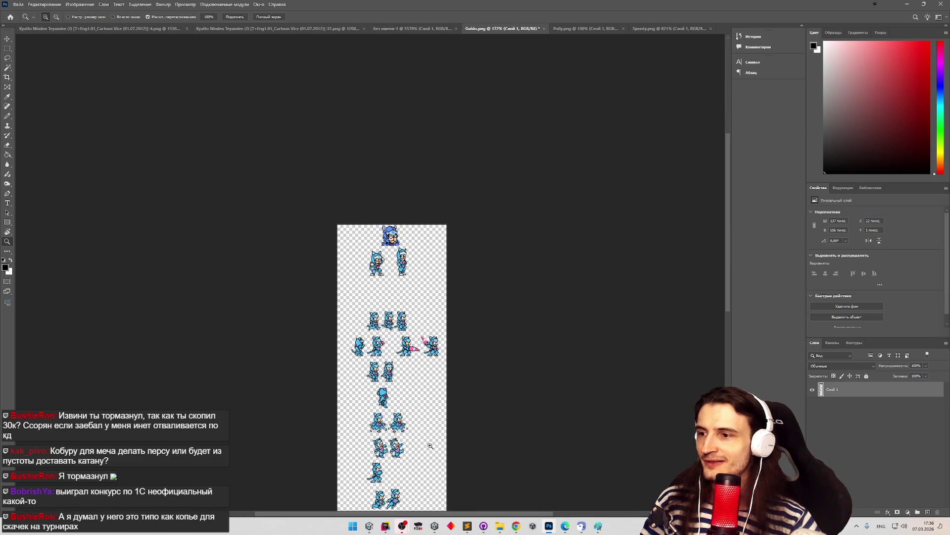
{"action": "scroll", "coordinate": [452, 356], "scroll_direction": "up", "scroll_amount": 5}
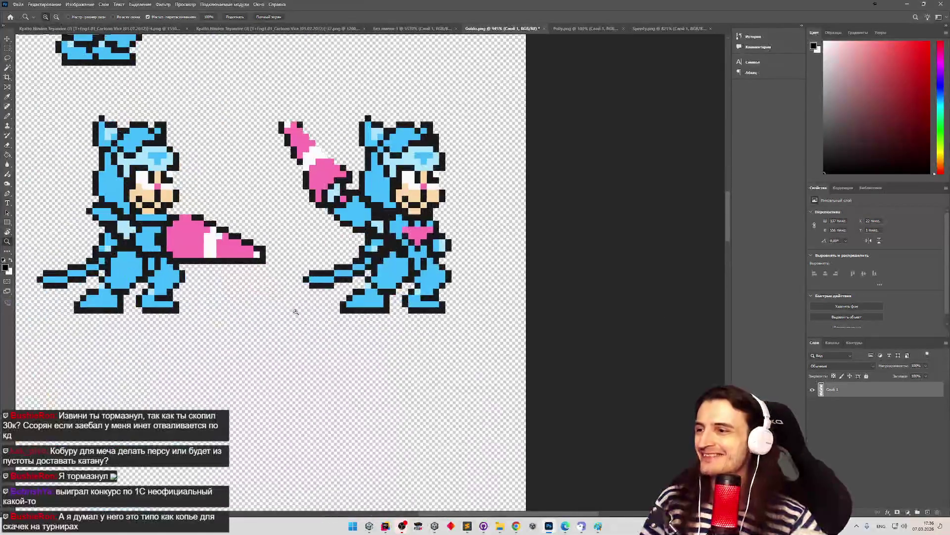
{"action": "scroll", "coordinate": [310, 320], "scroll_direction": "down", "scroll_amount": 3}
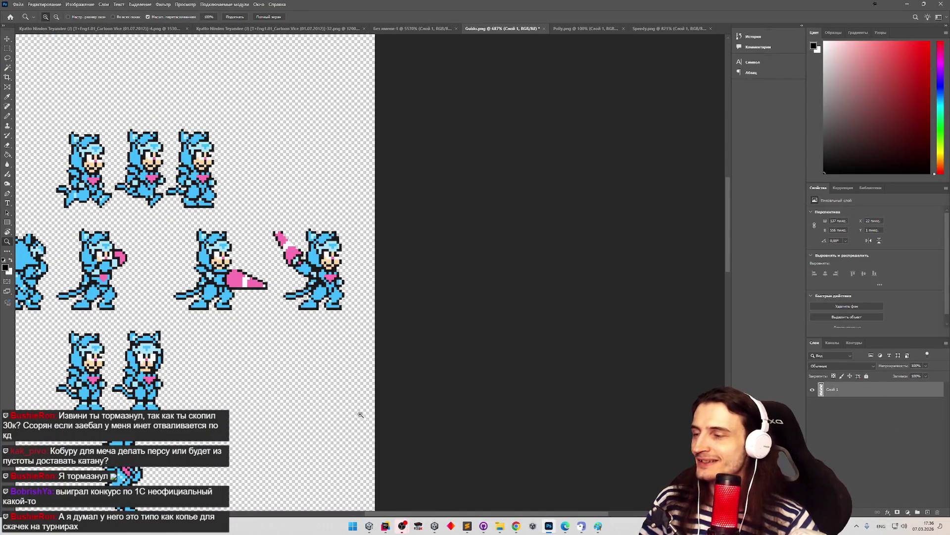
{"action": "scroll", "coordinate": [363, 416], "scroll_direction": "down", "scroll_amount": 5}
{"action": "scroll", "coordinate": [376, 426], "scroll_direction": "up", "scroll_amount": 4}
{"action": "scroll", "coordinate": [405, 446], "scroll_direction": "down", "scroll_amount": 4}
{"action": "scroll", "coordinate": [433, 459], "scroll_direction": "up", "scroll_amount": 4}
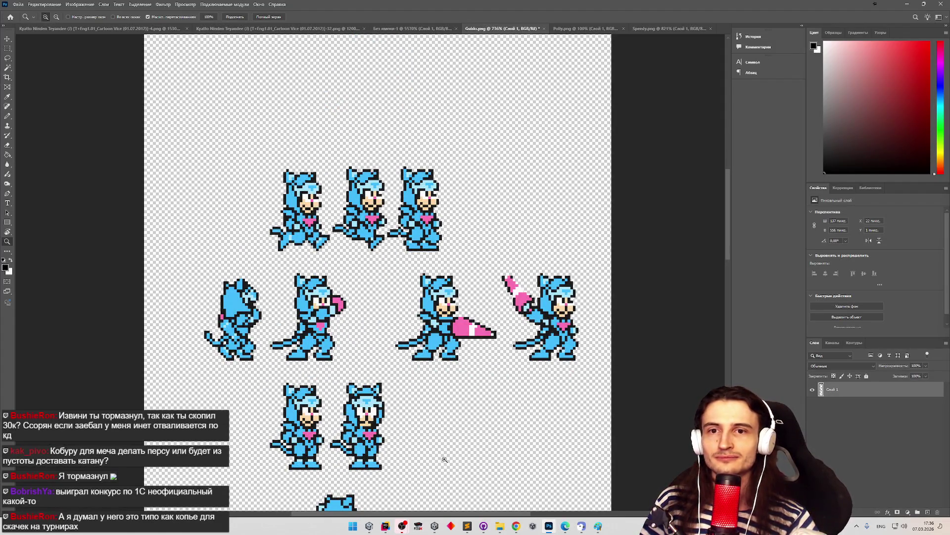
{"action": "scroll", "coordinate": [444, 460], "scroll_direction": "down", "scroll_amount": 3}
{"action": "scroll", "coordinate": [434, 432], "scroll_direction": "up", "scroll_amount": 3}
{"action": "scroll", "coordinate": [427, 402], "scroll_direction": "down", "scroll_amount": 3}
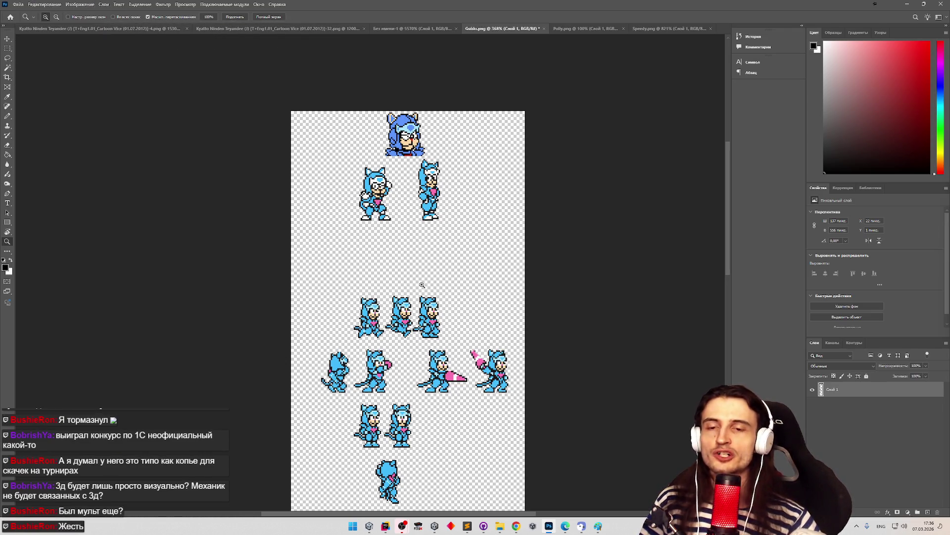
Step: Zoom slightly, scroll to the top of the sheet, and add a new empty layer, Слой 2
{"action": "mouse_move", "coordinate": [428, 368]}
{"action": "left_mouse_down"}
{"action": "mouse_move", "coordinate": [417, 364]}
{"action": "mouse_move", "coordinate": [462, 383]}
{"action": "mouse_move", "coordinate": [450, 381]}
{"action": "mouse_move", "coordinate": [476, 377]}
{"action": "mouse_move", "coordinate": [438, 364]}
{"action": "left_mouse_up"}
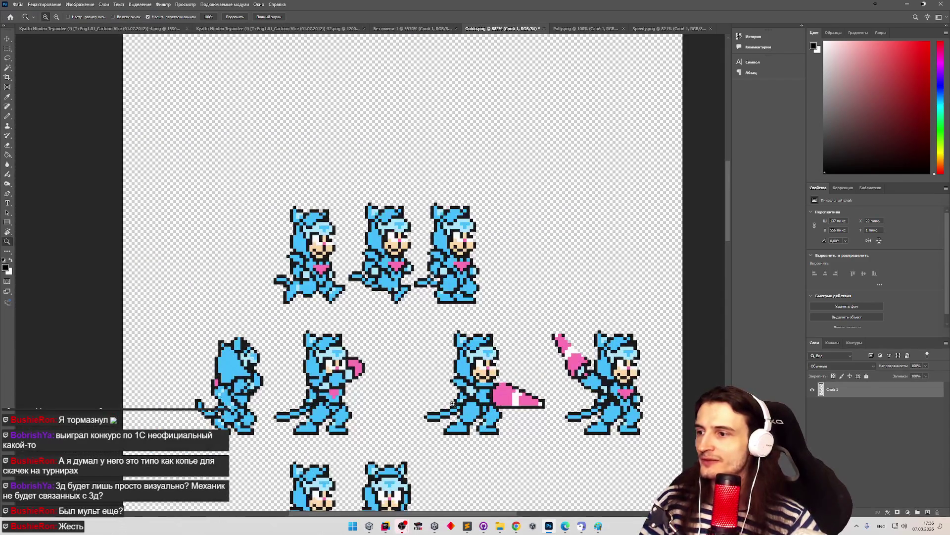
{"action": "scroll", "coordinate": [719, 312], "scroll_direction": "up", "scroll_amount": 5}
{"action": "scroll", "coordinate": [718, 312], "scroll_direction": "down", "scroll_amount": 5}
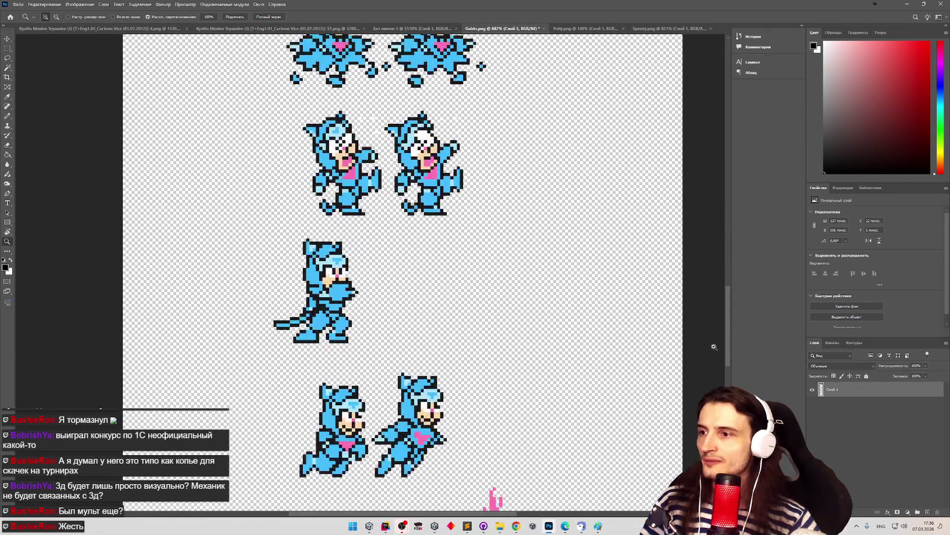
{"action": "scroll", "coordinate": [714, 346], "scroll_direction": "up", "scroll_amount": 1}
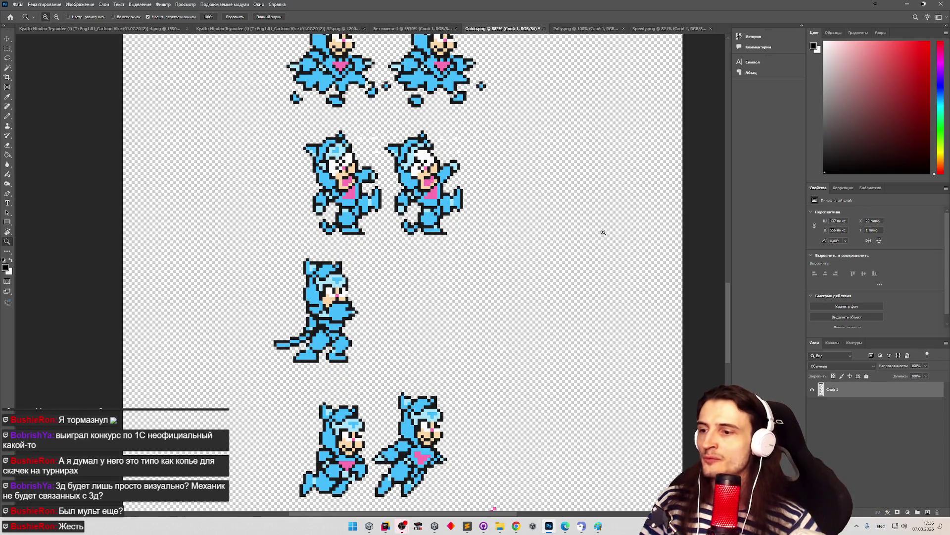
{"action": "scroll", "coordinate": [725, 336], "scroll_direction": "up", "scroll_amount": 8}
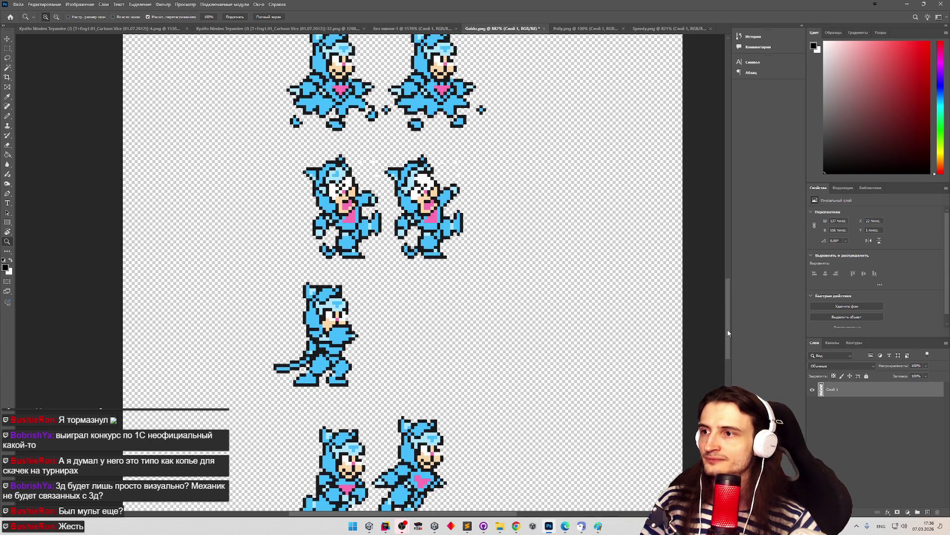
{"action": "left_click_drag", "start_coordinate": [723, 253], "coordinate": [735, 135]}
{"action": "scroll", "coordinate": [432, 216], "scroll_direction": "up", "scroll_amount": 3}
{"action": "left_click", "coordinate": [928, 513]}
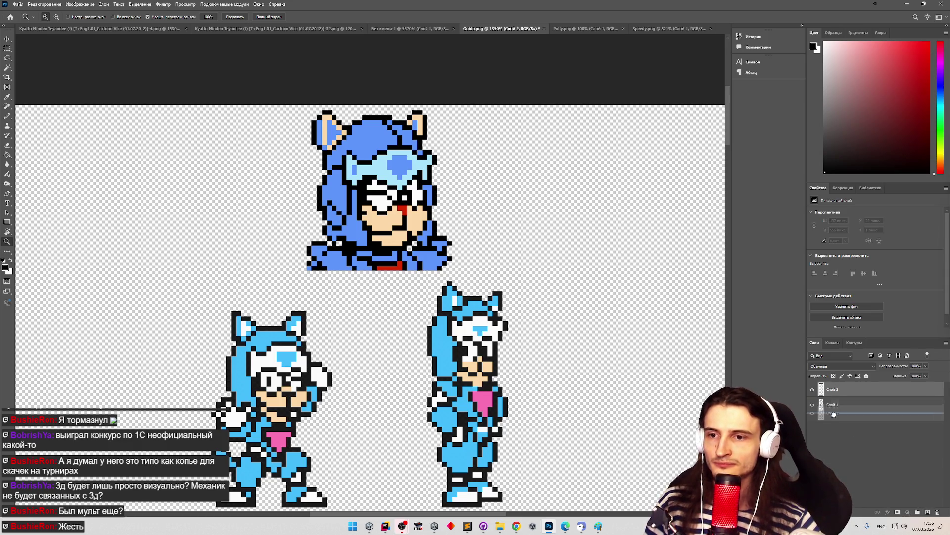
Step: Move the new layer below the sprites and fill it with green #00832b
{"action": "key", "text": "ctrl+bracketleft"}
{"action": "key", "text": "i"}
{"action": "left_click", "coordinate": [5, 268]}
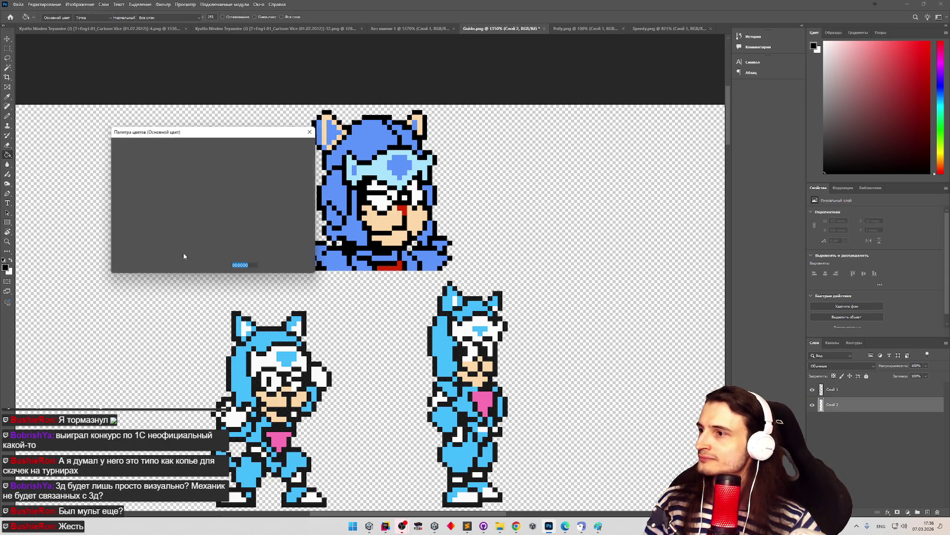
{"action": "type", "text": "00832b"}
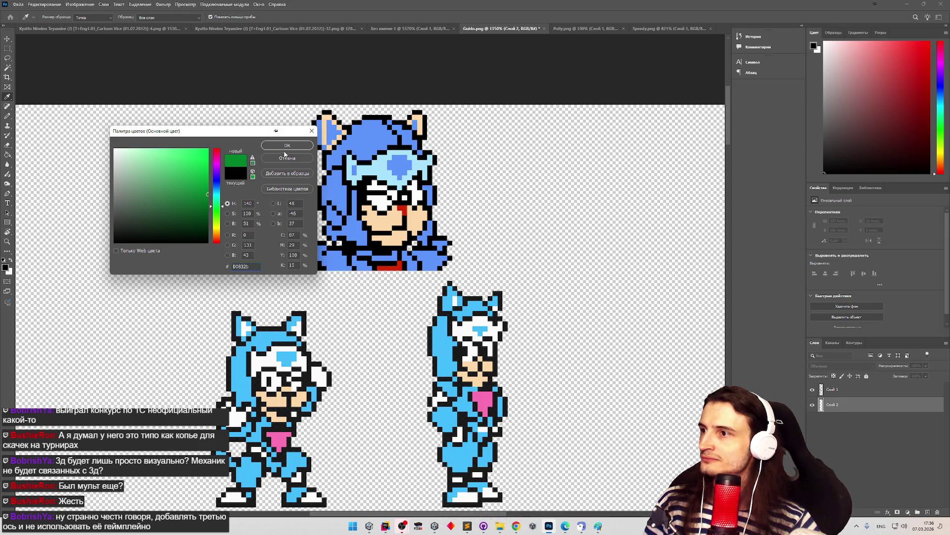
{"action": "left_click", "coordinate": [286, 145]}
{"action": "key", "text": "g"}
{"action": "left_click", "coordinate": [548, 208]}
{"action": "key", "text": "z"}
{"action": "mouse_move", "coordinate": [573, 319]}
{"action": "left_mouse_down"}
{"action": "mouse_move", "coordinate": [556, 316]}
{"action": "mouse_move", "coordinate": [566, 314]}
{"action": "left_mouse_up"}
{"action": "key", "text": "g"}
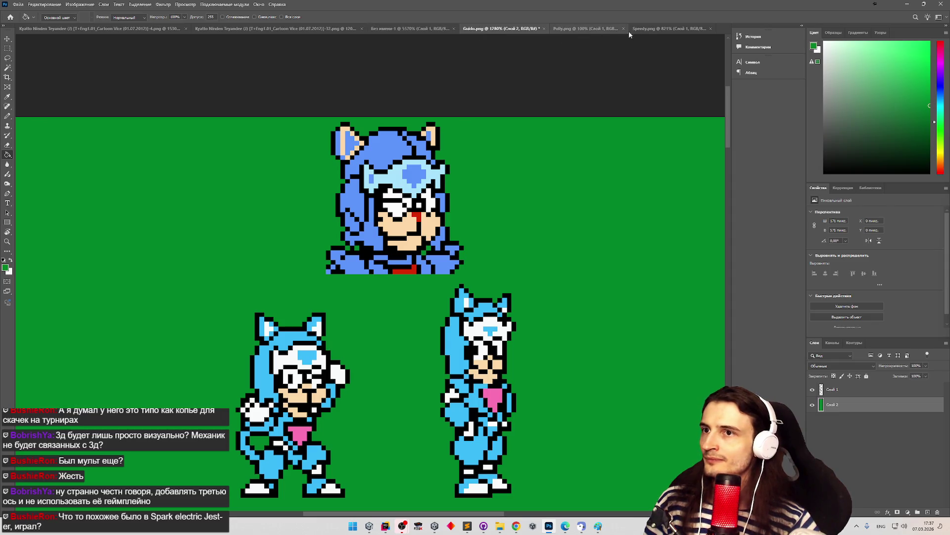
Step: Switch to Speedy.png and zoom in on the Speedy head sprite
{"action": "left_click", "coordinate": [652, 30]}
{"action": "key", "text": "z"}
{"action": "mouse_move", "coordinate": [558, 107]}
{"action": "left_mouse_down"}
{"action": "mouse_move", "coordinate": [354, 283]}
{"action": "mouse_move", "coordinate": [342, 277]}
{"action": "mouse_move", "coordinate": [480, 255]}
{"action": "mouse_move", "coordinate": [432, 197]}
{"action": "mouse_move", "coordinate": [444, 192]}
{"action": "left_mouse_up"}
{"action": "key", "text": "g"}
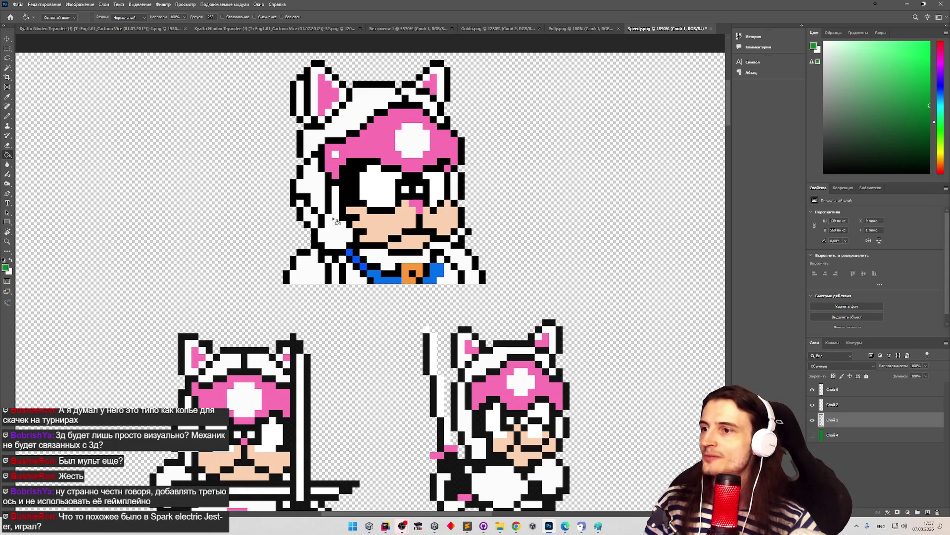
Step: Select and clear a few pixels below Speedy's mouth, activate Слой 2, and deselect
{"action": "left_click", "coordinate": [7, 48]}
{"action": "left_click_drag", "start_coordinate": [429, 243], "coordinate": [451, 249]}
{"action": "left_click", "coordinate": [448, 251]}
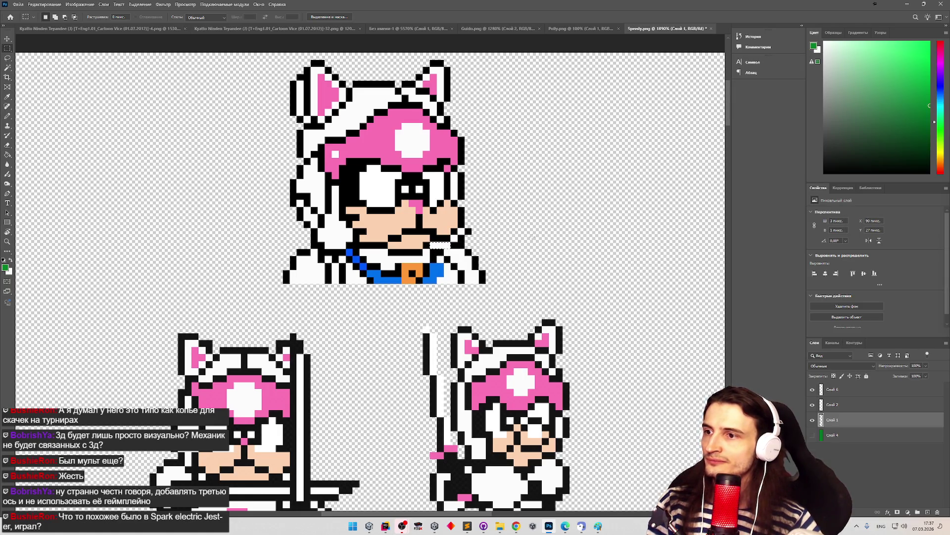
{"action": "left_click", "coordinate": [823, 405]}
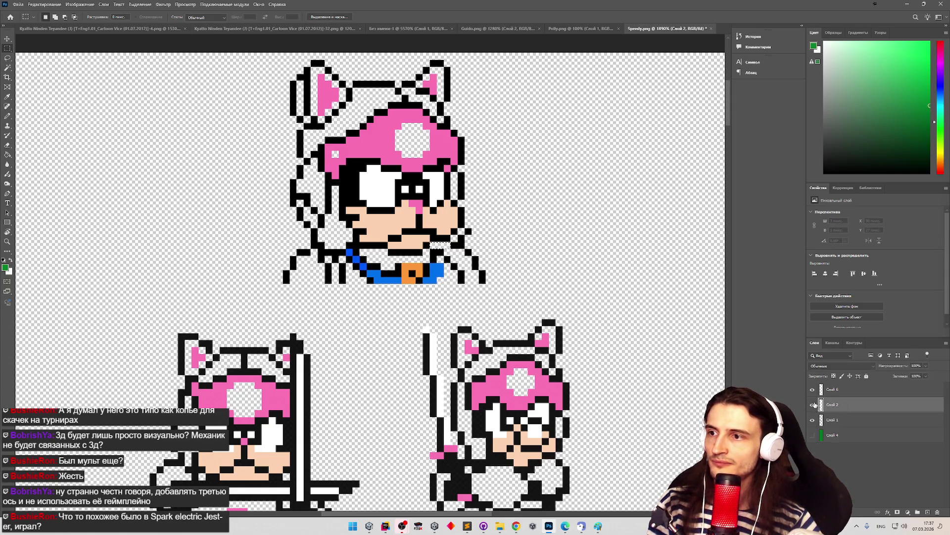
{"action": "left_click", "coordinate": [609, 268]}
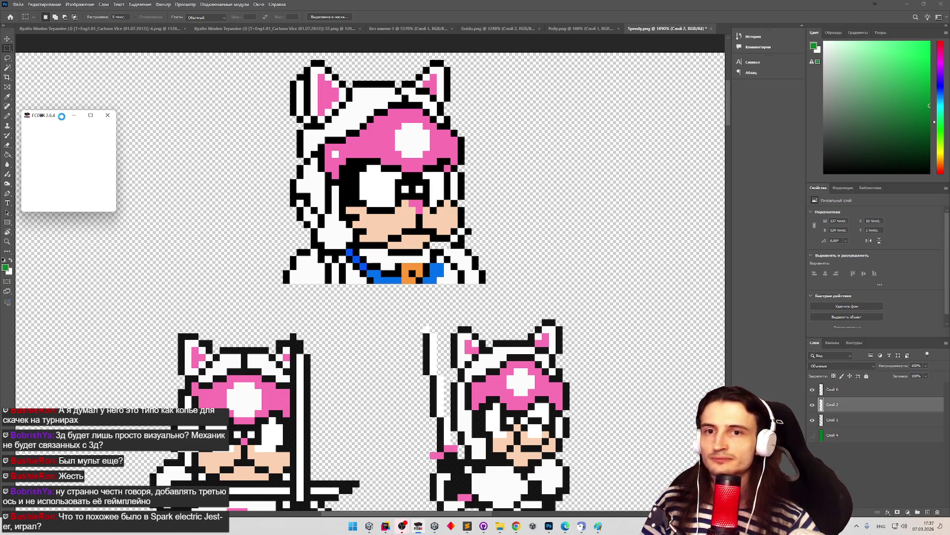
Step: Move the FCEUX window to the centre and load the most recent ROM, Samurai Pizza Cats
{"action": "mouse_move", "coordinate": [61, 116]}
{"action": "left_mouse_down"}
{"action": "mouse_move", "coordinate": [386, 178]}
{"action": "mouse_move", "coordinate": [441, 220]}
{"action": "left_mouse_up"}
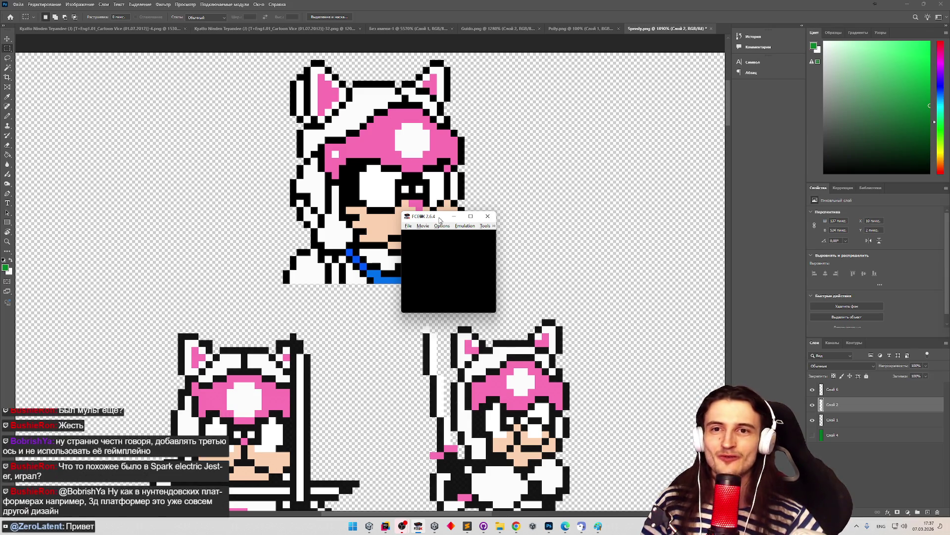
{"action": "left_click", "coordinate": [411, 227]}
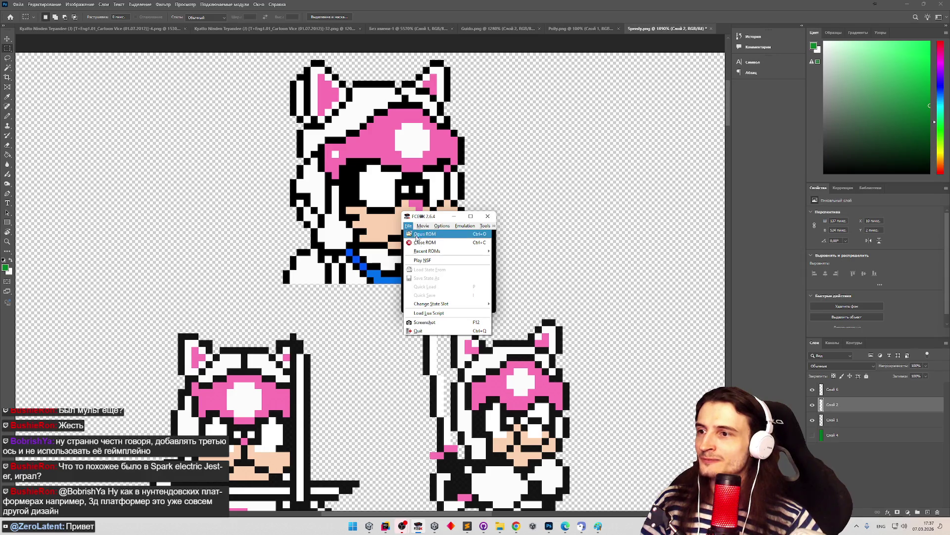
{"action": "mouse_move", "coordinate": [451, 251]}
{"action": "left_click", "coordinate": [501, 251]}
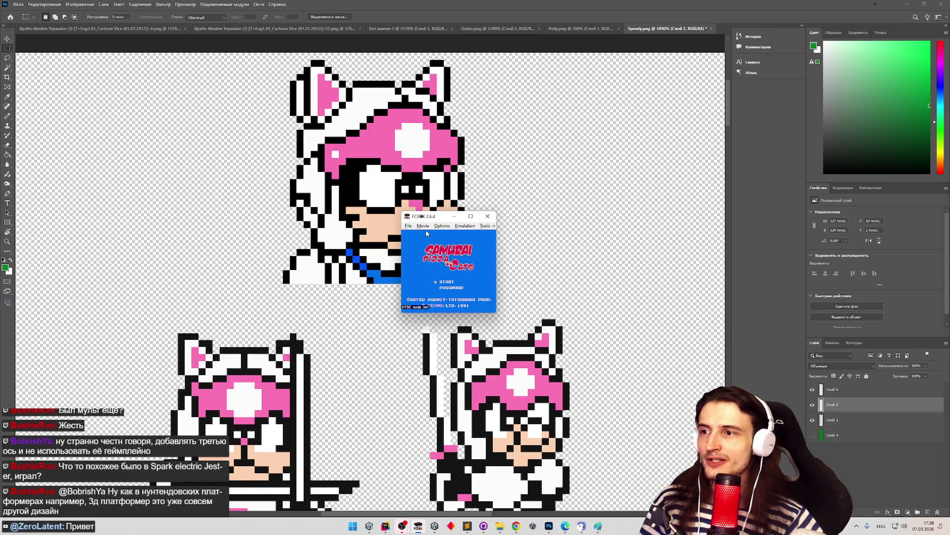
Step: Enlarge the FCEUX window to a bigger size and reposition it up and left
{"action": "left_click", "coordinate": [408, 225]}
{"action": "mouse_move", "coordinate": [465, 306]}
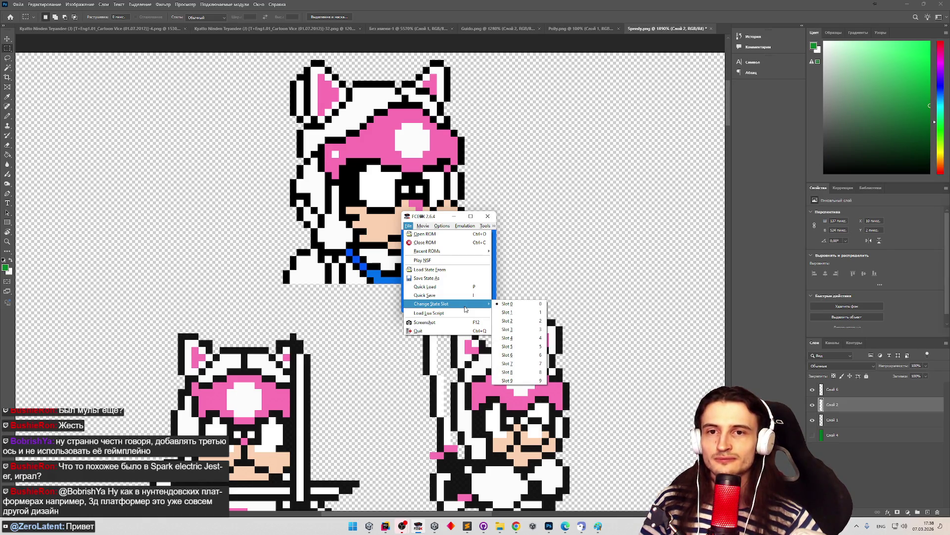
{"action": "mouse_move", "coordinate": [470, 251]}
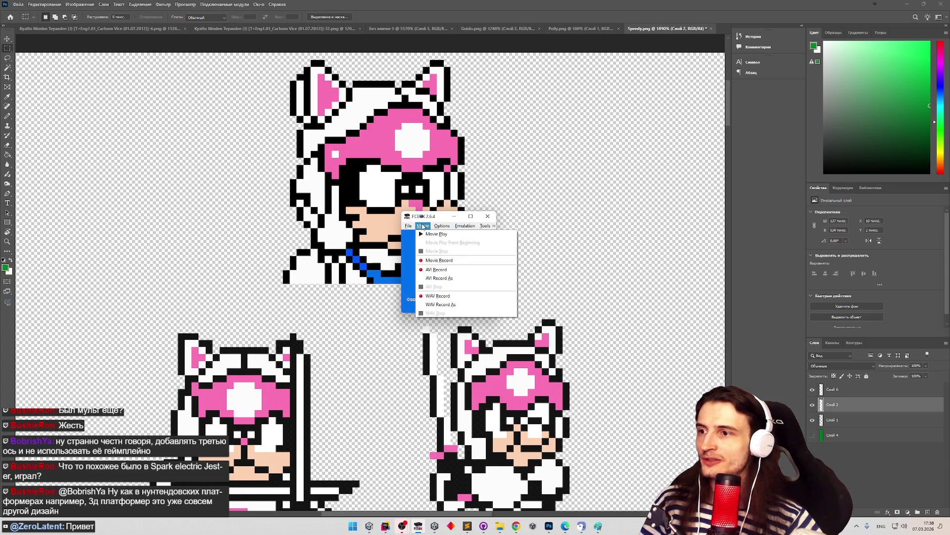
{"action": "left_click", "coordinate": [439, 227]}
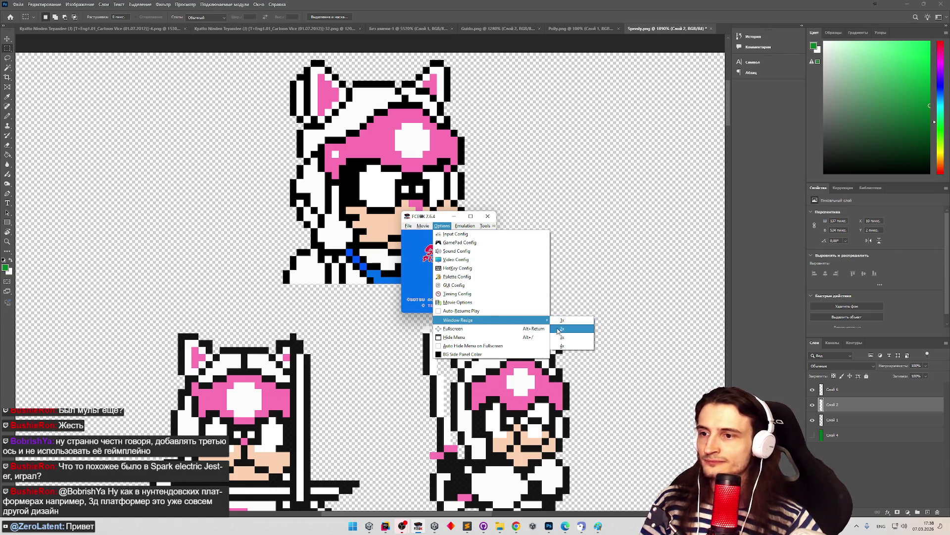
{"action": "left_click", "coordinate": [564, 345]}
{"action": "left_click_drag", "start_coordinate": [533, 218], "coordinate": [488, 123]}
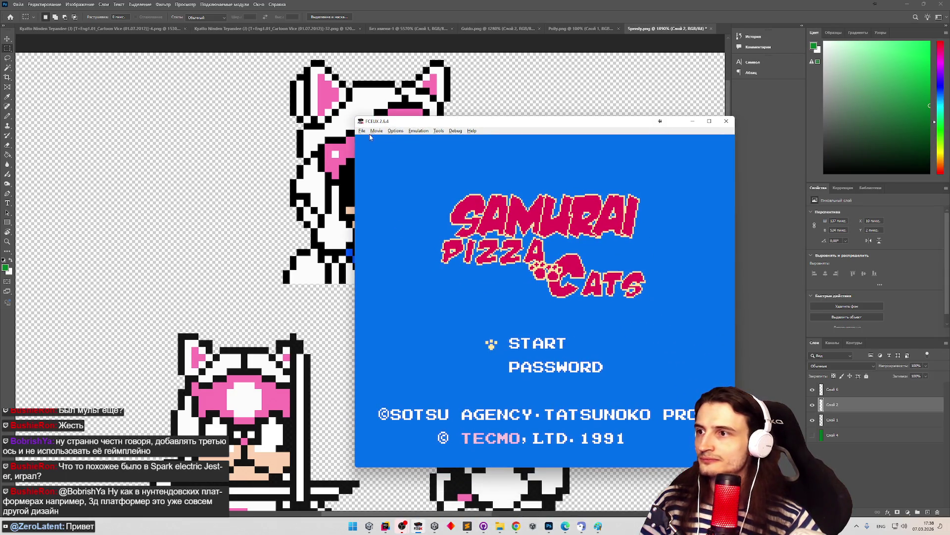
Step: Start the game in FCEUX to reach the Choose your Samurai! screen
{"action": "left_click", "coordinate": [362, 130]}
{"action": "left_click", "coordinate": [518, 173]}
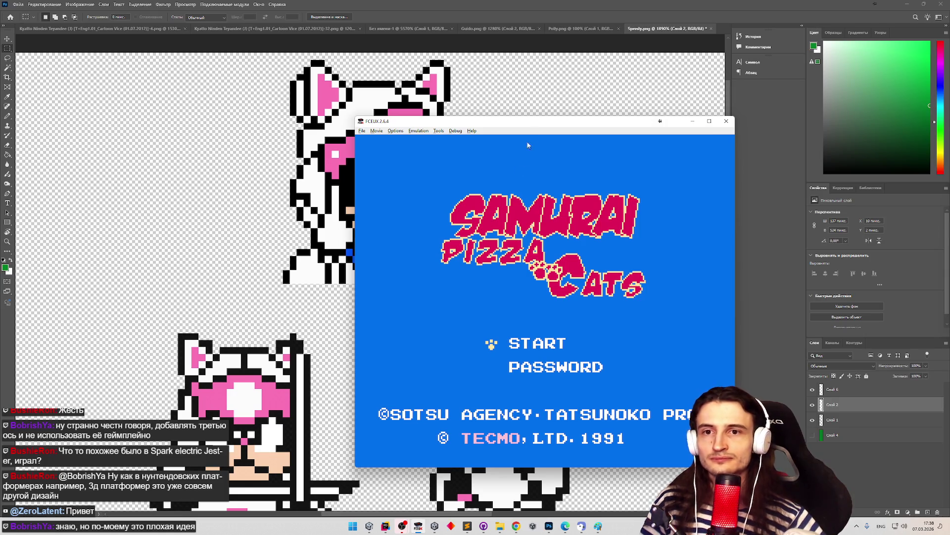
{"action": "left_click", "coordinate": [386, 132]}
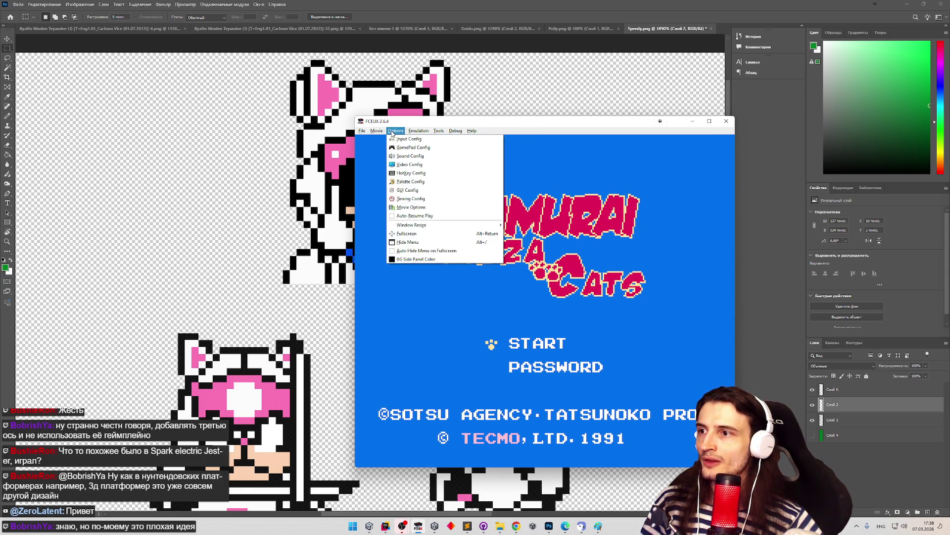
{"action": "left_click", "coordinate": [396, 129]}
{"action": "key", "text": "Return"}
{"action": "key", "text": "Return"}
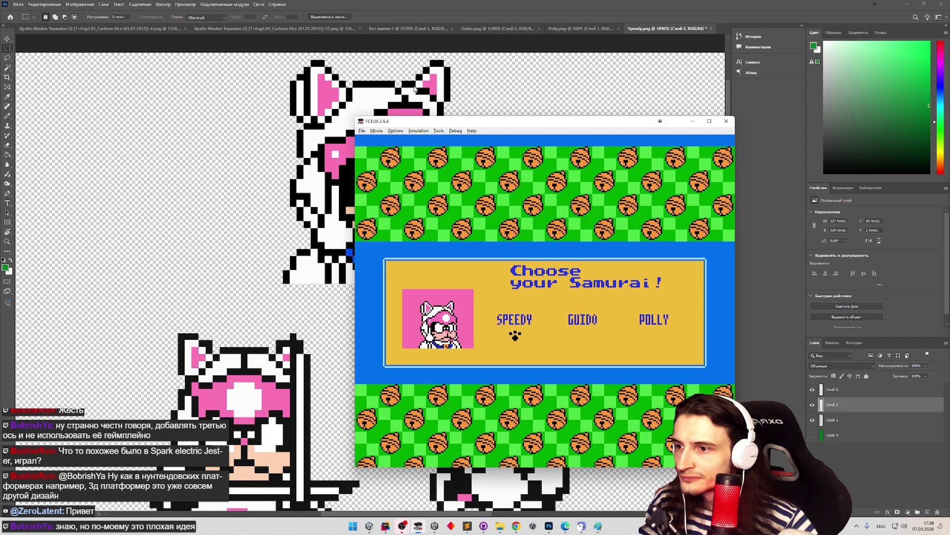
Step: Snip Speedy's portrait and paste it as a new layer into Speedy.png, moving it up-left
{"action": "key", "text": "super+shift+s"}
{"action": "left_click_drag", "start_coordinate": [436, 305], "coordinate": [473, 364]}
{"action": "left_click", "coordinate": [267, 256]}
{"action": "key", "text": "ctrl+v"}
{"action": "left_click", "coordinate": [7, 39]}
{"action": "mouse_move", "coordinate": [233, 346]}
{"action": "left_mouse_down"}
{"action": "mouse_move", "coordinate": [223, 157]}
{"action": "mouse_move", "coordinate": [191, 58]}
{"action": "left_mouse_up"}
{"action": "left_click_drag", "start_coordinate": [223, 208], "coordinate": [223, 105]}
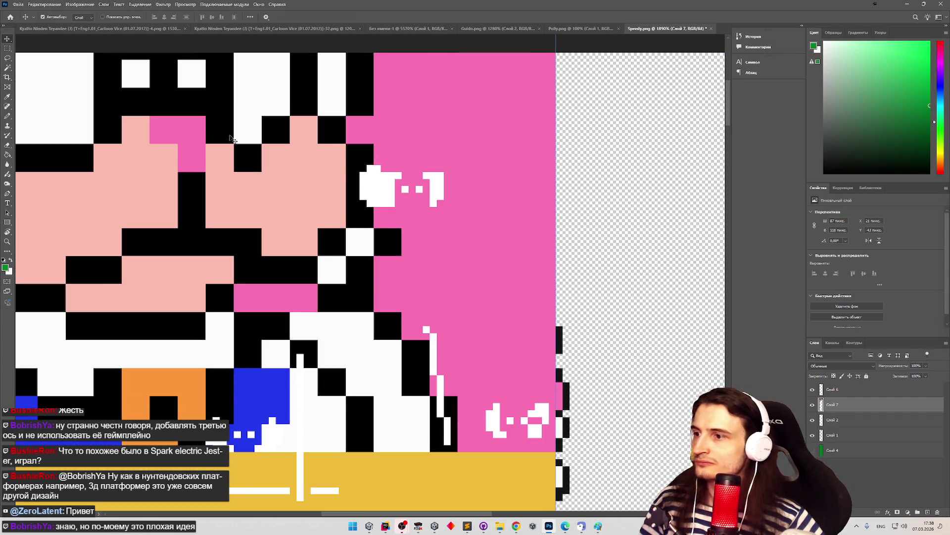
Step: Delete the pasted layer and Quick Export the sheet as PNG, replacing Speedy.png
{"action": "key", "text": "Delete"}
{"action": "scroll", "coordinate": [454, 249], "scroll_direction": "down", "scroll_amount": 10}
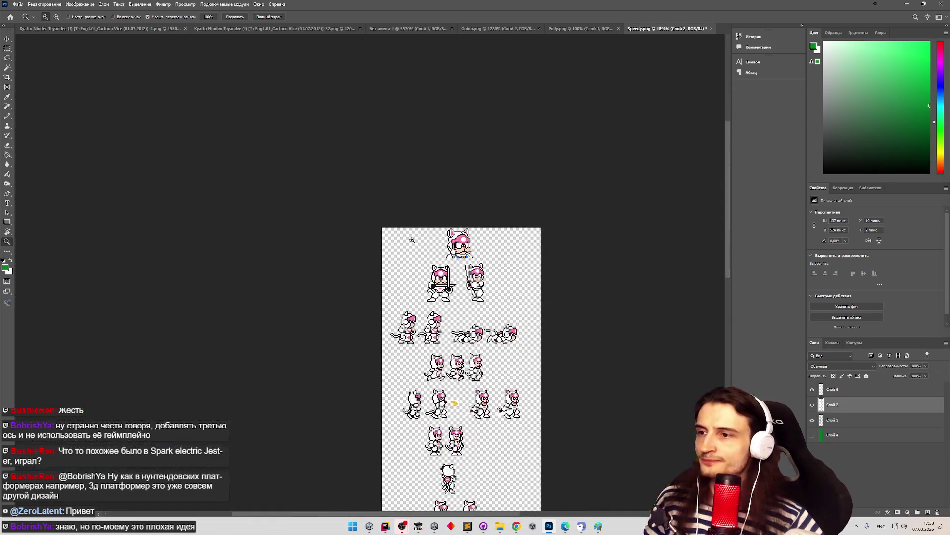
{"action": "left_click", "coordinate": [18, 4]}
{"action": "mouse_move", "coordinate": [74, 120]}
{"action": "left_click", "coordinate": [142, 121]}
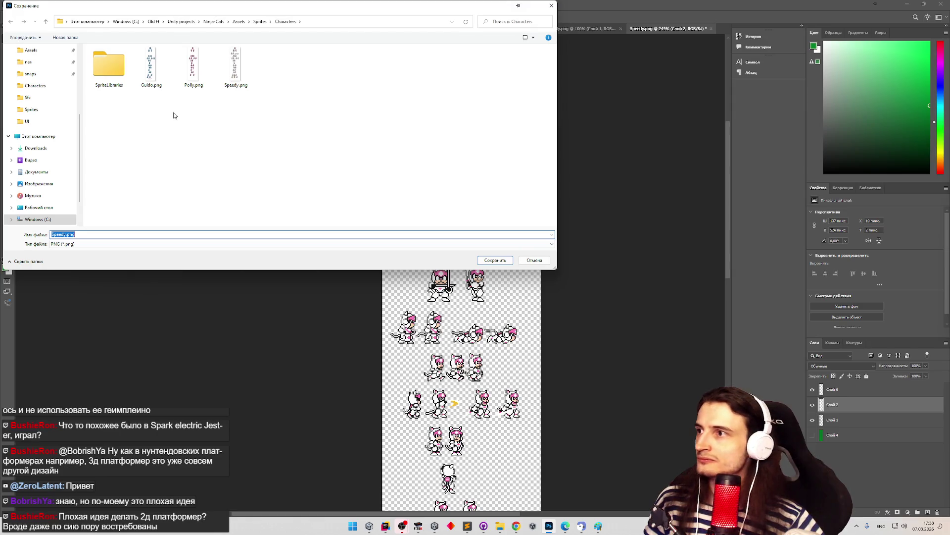
{"action": "double_click", "coordinate": [222, 75]}
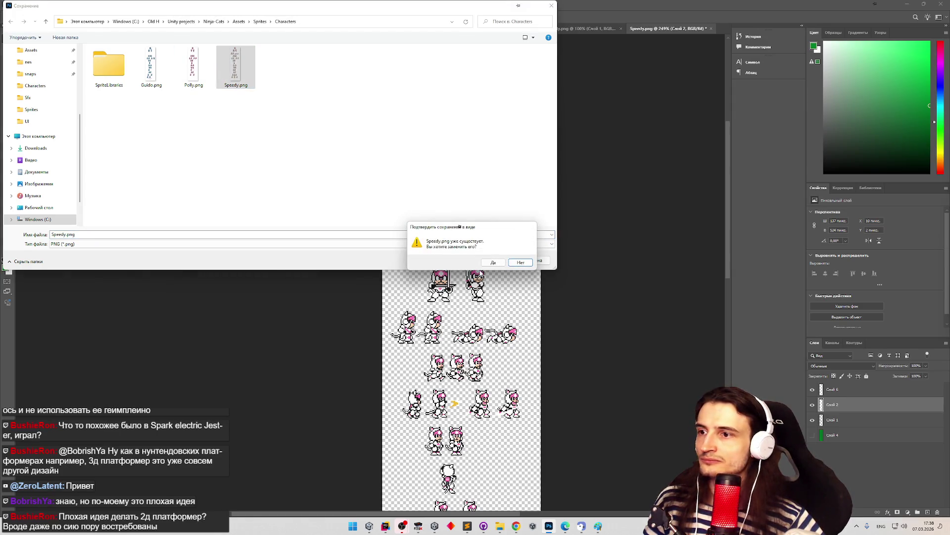
{"action": "left_click", "coordinate": [493, 265]}
Step: Close the FCEUX emulator and switch to the Polly.png sprite sheet
{"action": "key", "text": "z"}
{"action": "scroll", "coordinate": [509, 348], "scroll_direction": "down", "scroll_amount": 3}
{"action": "scroll", "coordinate": [514, 385], "scroll_direction": "up", "scroll_amount": 4}
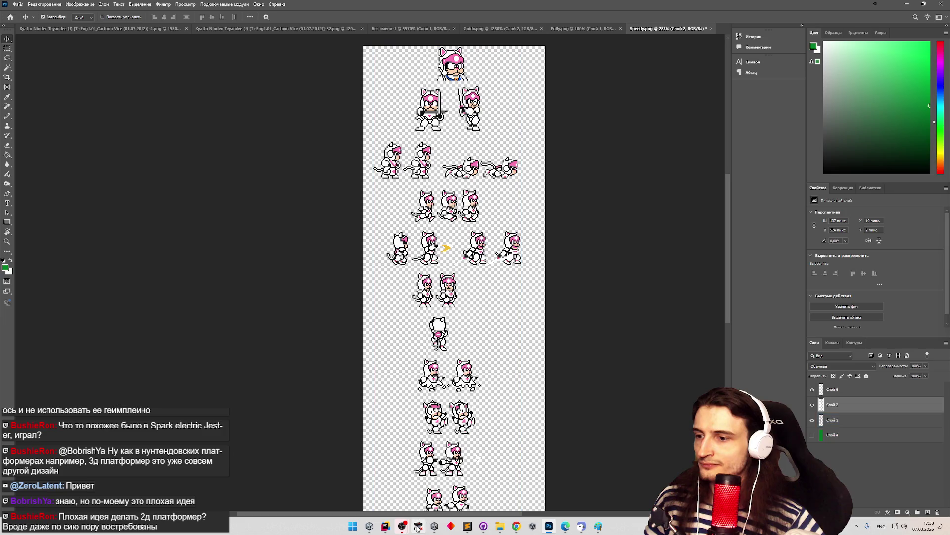
{"action": "left_click", "coordinate": [418, 525]}
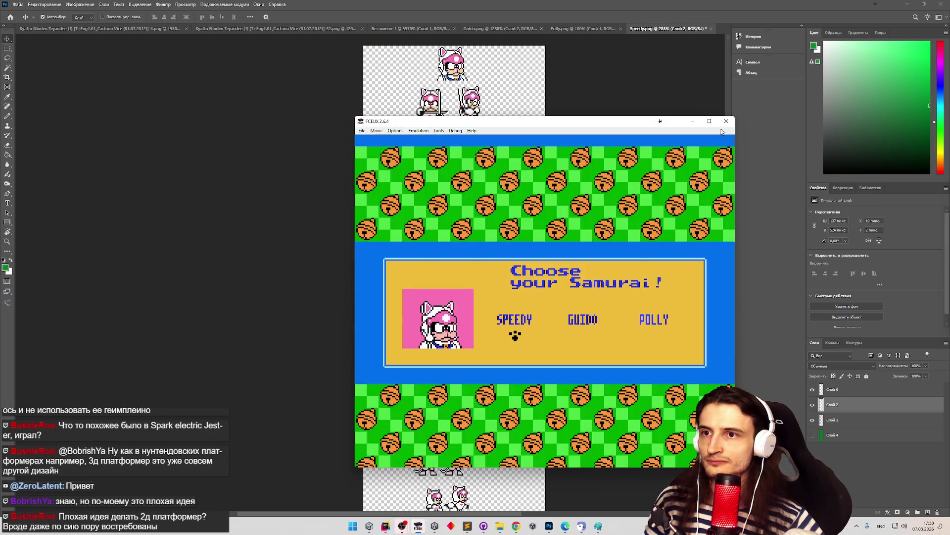
{"action": "left_click", "coordinate": [726, 121]}
{"action": "left_click", "coordinate": [584, 28]}
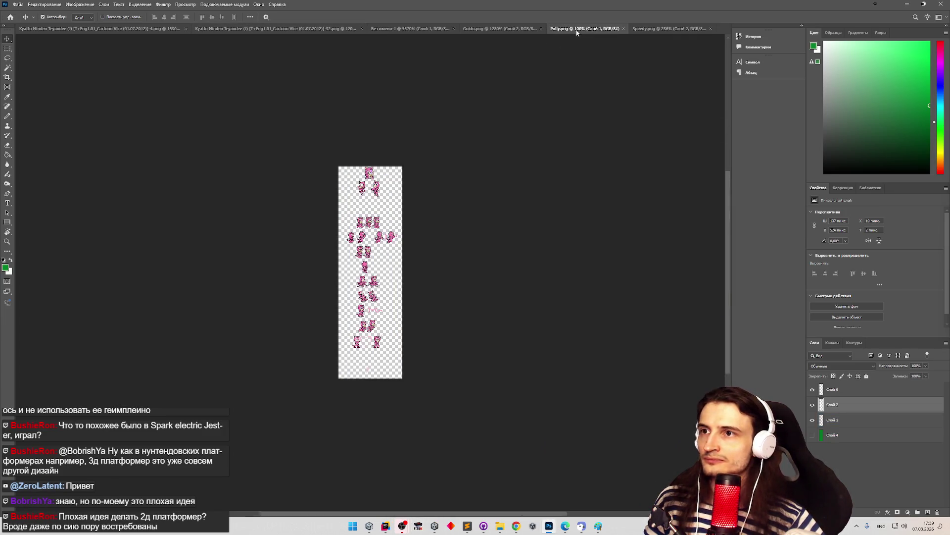
{"action": "key", "text": "z"}
{"action": "scroll", "coordinate": [354, 237], "scroll_direction": "up", "scroll_amount": 4}
{"action": "scroll", "coordinate": [355, 236], "scroll_direction": "down", "scroll_amount": 1}
{"action": "key", "text": "v"}
{"action": "left_click", "coordinate": [500, 29]}
{"action": "scroll", "coordinate": [408, 262], "scroll_direction": "down", "scroll_amount": 5}
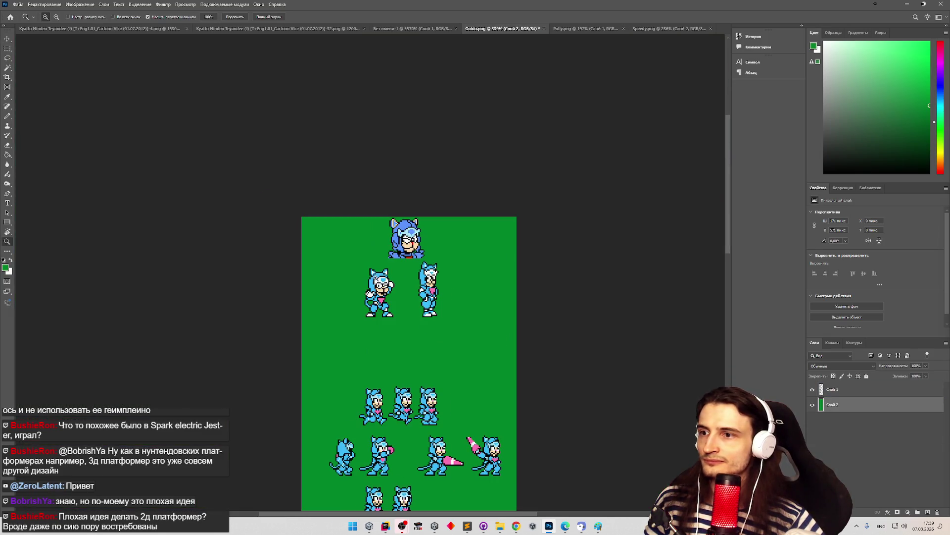
{"action": "scroll", "coordinate": [408, 262], "scroll_direction": "up", "scroll_amount": 3}
{"action": "key", "text": "z"}
{"action": "scroll", "coordinate": [469, 186], "scroll_direction": "up", "scroll_amount": 1}
{"action": "scroll", "coordinate": [469, 187], "scroll_direction": "up", "scroll_amount": 2}
{"action": "key", "text": "v"}
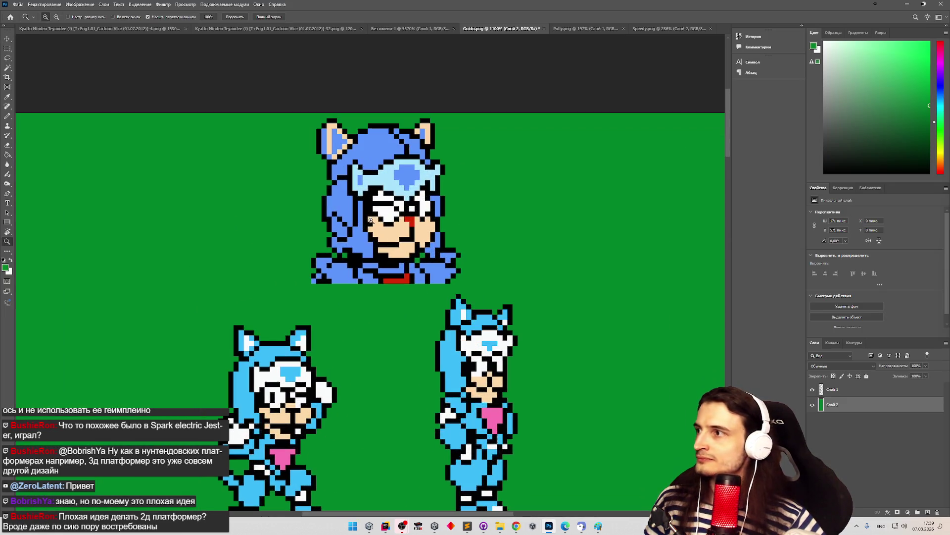
{"action": "left_click", "coordinate": [832, 389]}
{"action": "left_click", "coordinate": [9, 70]}
{"action": "key", "text": "z"}
{"action": "scroll", "coordinate": [473, 285], "scroll_direction": "down", "scroll_amount": 3}
{"action": "scroll", "coordinate": [464, 301], "scroll_direction": "up", "scroll_amount": 2}
{"action": "key", "text": "w"}
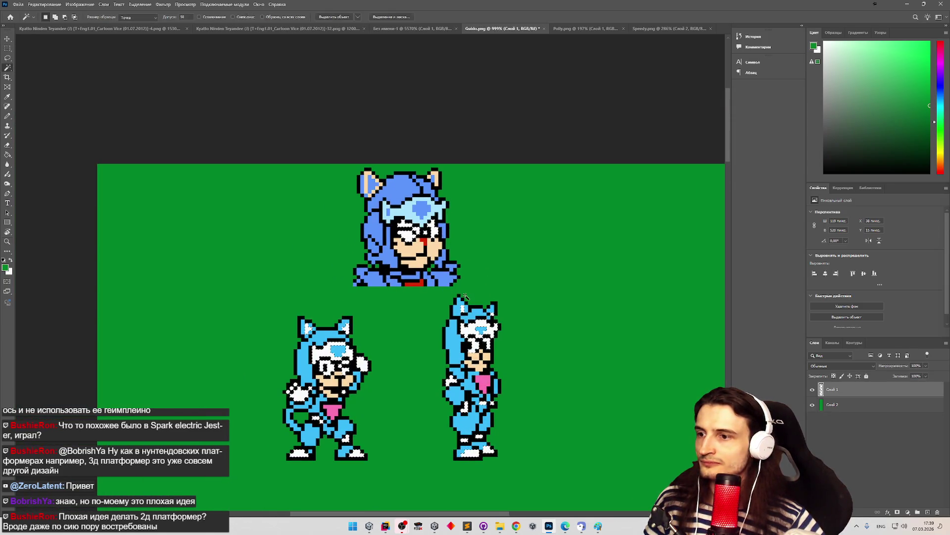
{"action": "key", "text": "z"}
{"action": "scroll", "coordinate": [464, 297], "scroll_direction": "up", "scroll_amount": 2}
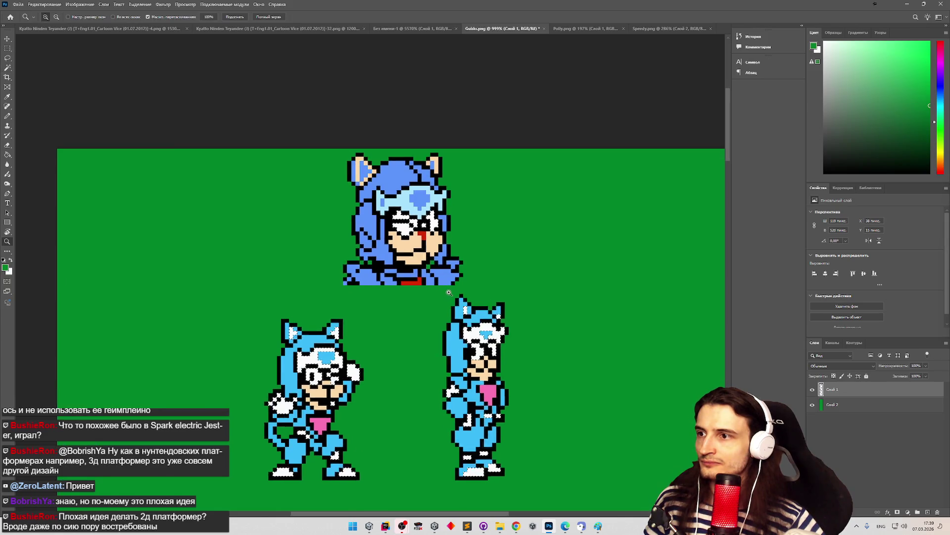
{"action": "scroll", "coordinate": [524, 399], "scroll_direction": "up", "scroll_amount": 3}
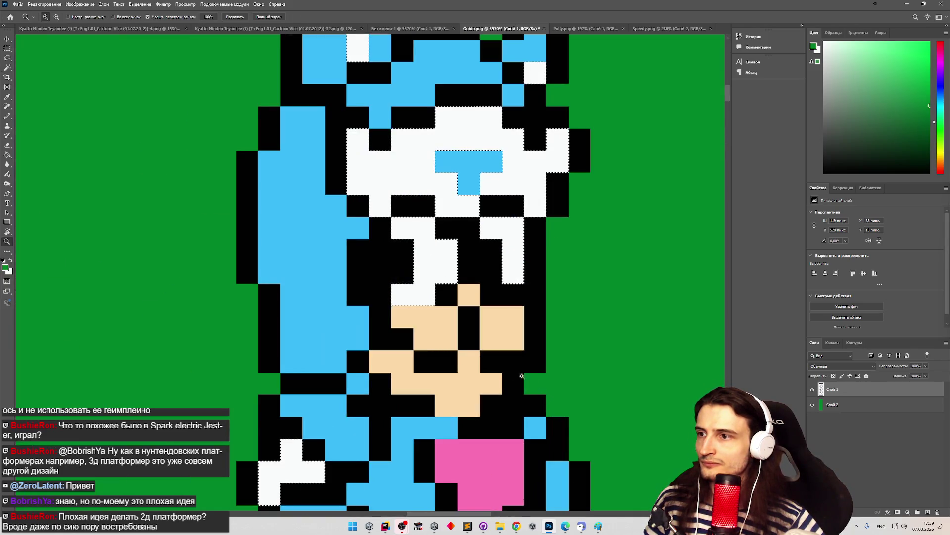
{"action": "scroll", "coordinate": [524, 398], "scroll_direction": "down", "scroll_amount": 2}
{"action": "type", "text": "w"}
{"action": "type", "text": "00"}
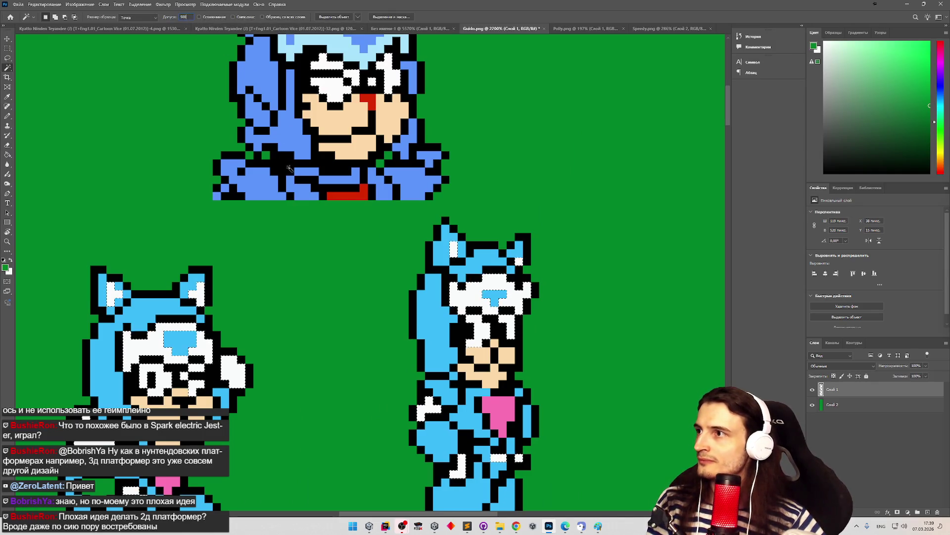
{"action": "key", "text": "Return"}
{"action": "left_click", "coordinate": [457, 190]}
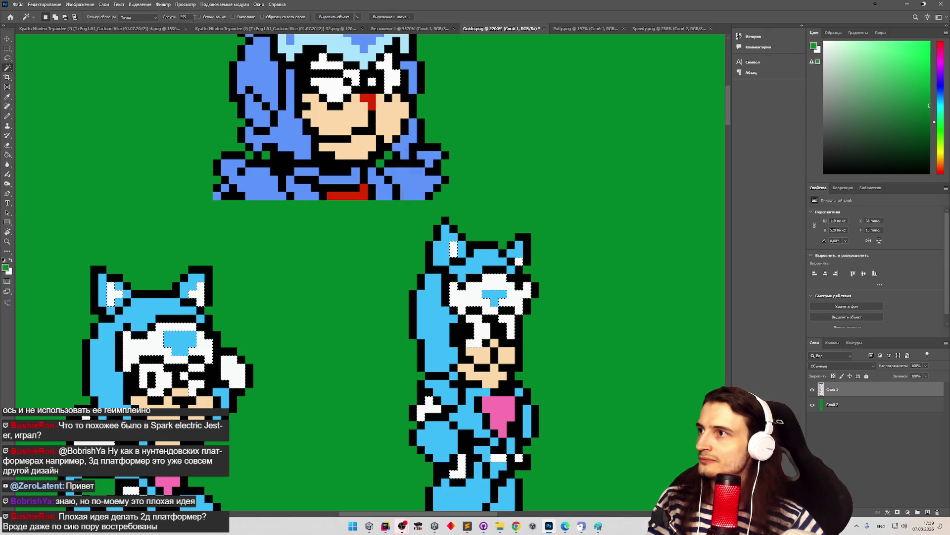
{"action": "double_click", "coordinate": [181, 18]}
{"action": "type", "text": "0"}
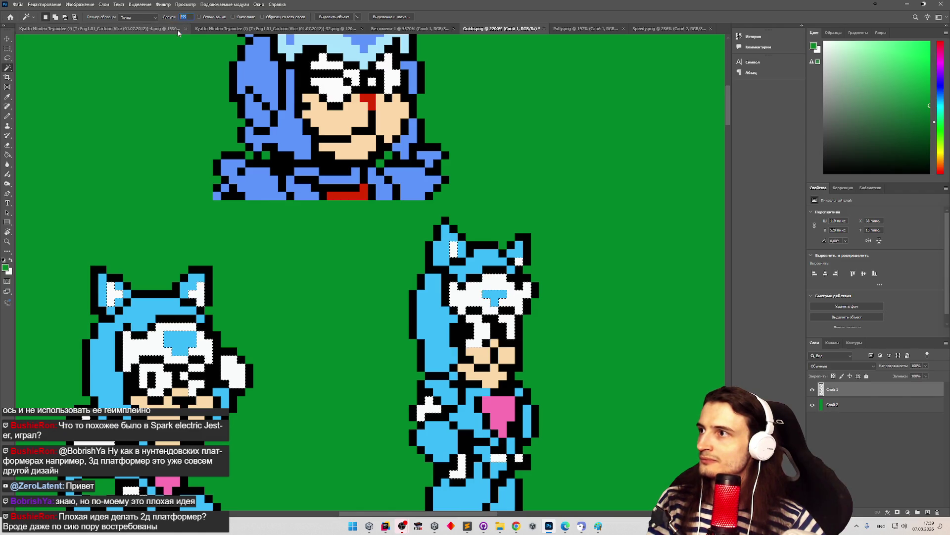
{"action": "left_click", "coordinate": [476, 327]}
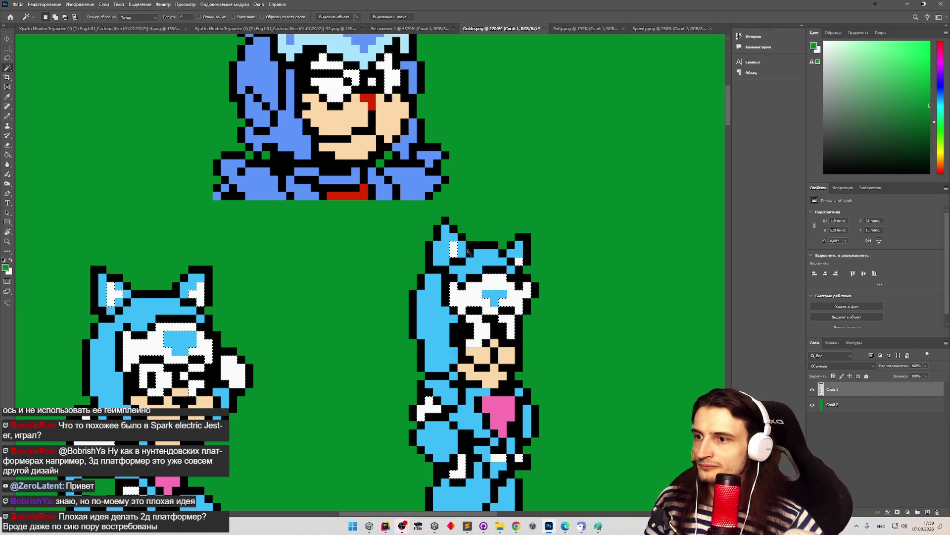
{"action": "key", "text": "z"}
{"action": "left_click", "coordinate": [533, 350]}
{"action": "left_click", "coordinate": [532, 350]}
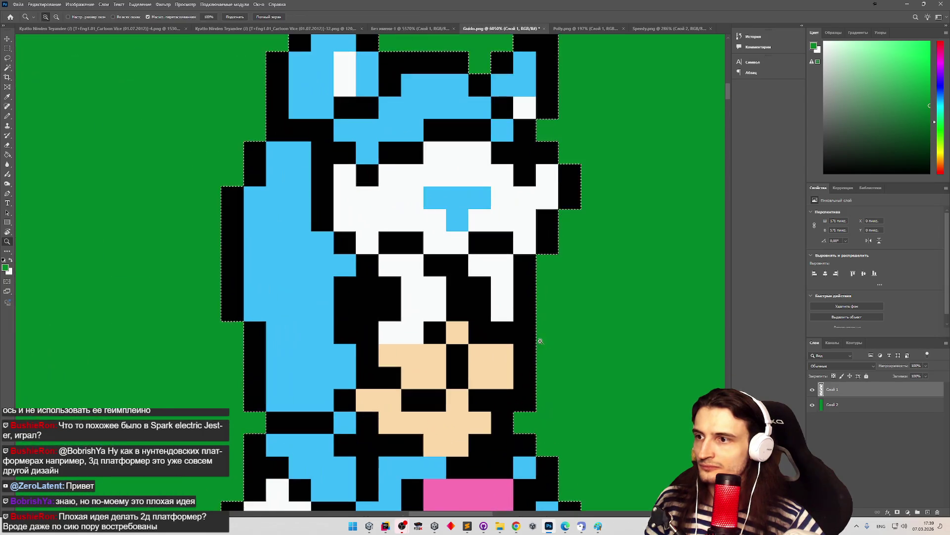
{"action": "key", "text": "ctrl+0"}
{"action": "key", "text": "w"}
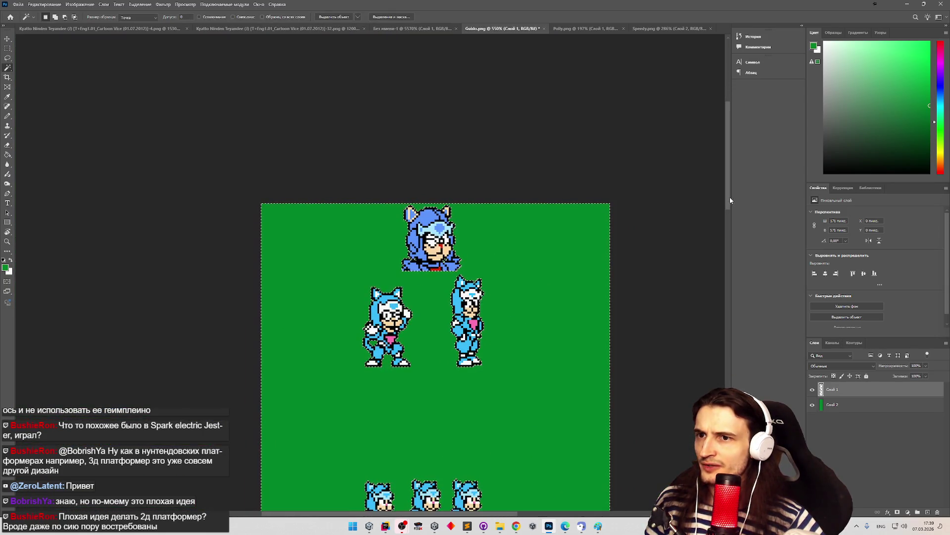
{"action": "scroll", "coordinate": [728, 203], "scroll_direction": "down", "scroll_amount": 2}
{"action": "key", "text": "z"}
{"action": "left_click", "coordinate": [502, 407]}
{"action": "key", "text": "w"}
{"action": "left_click", "coordinate": [461, 385]}
{"action": "key", "text": "z"}
{"action": "left_click_drag", "start_coordinate": [490, 292], "coordinate": [484, 287]}
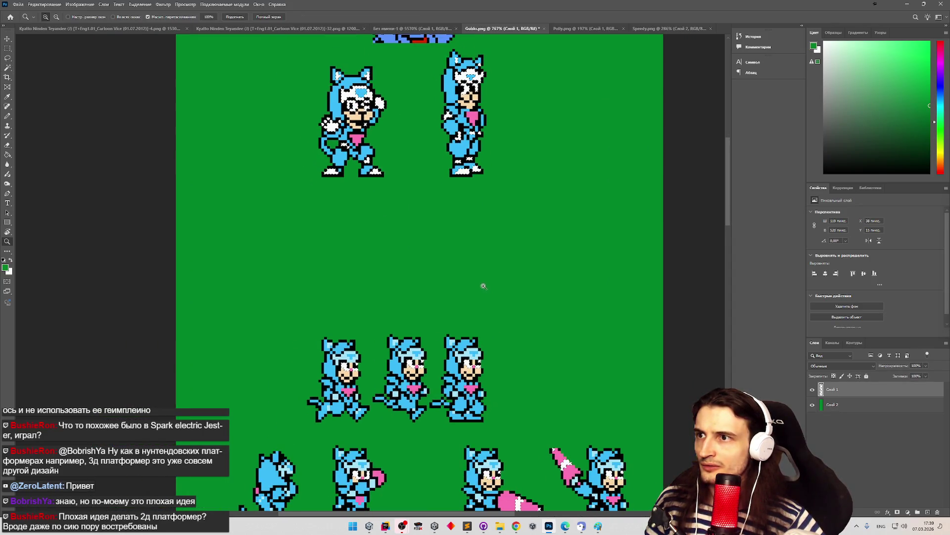
{"action": "left_click", "coordinate": [479, 78]}
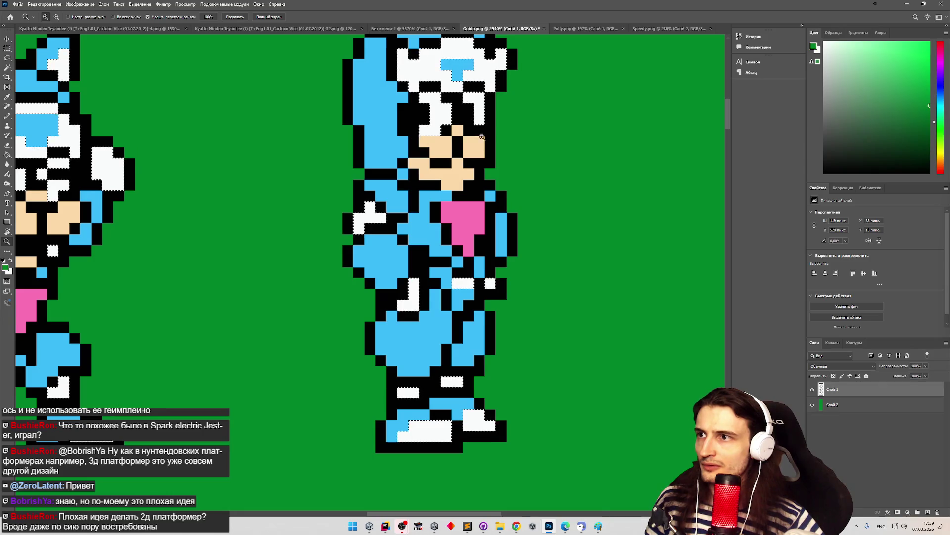
{"action": "left_click", "coordinate": [482, 80], "text": "alt"}
{"action": "left_click", "coordinate": [490, 85]}
{"action": "left_click", "coordinate": [393, 237], "text": "alt"}
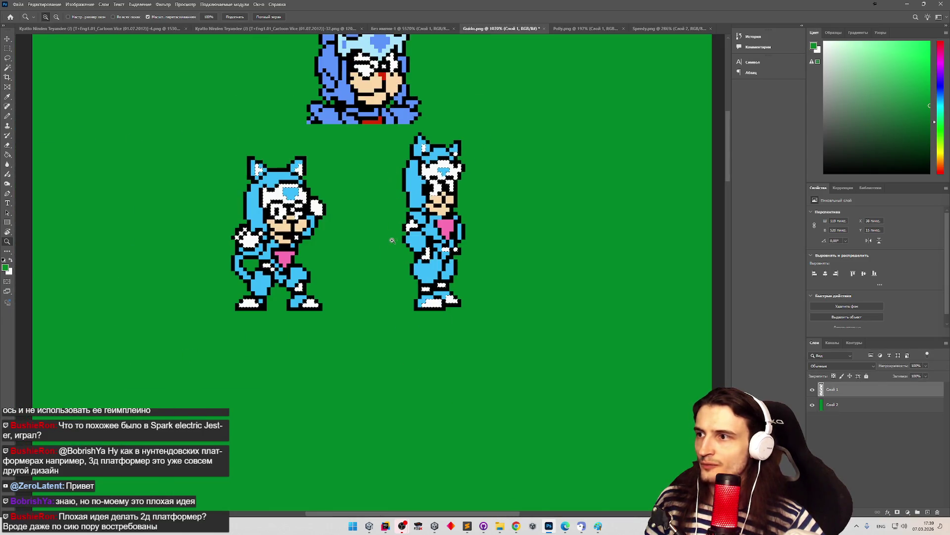
{"action": "left_click", "coordinate": [376, 246], "text": "alt"}
{"action": "left_click", "coordinate": [374, 247]}
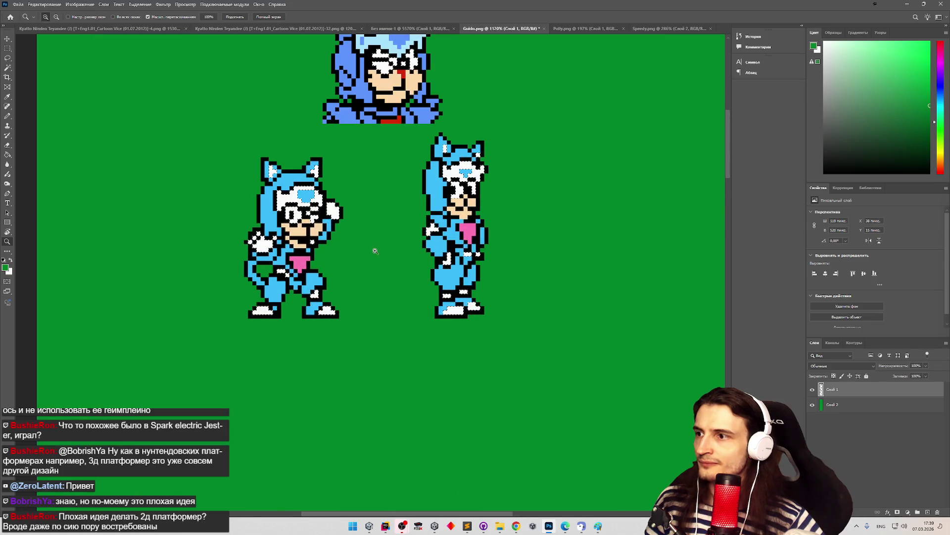
{"action": "left_click", "coordinate": [366, 250], "text": "alt"}
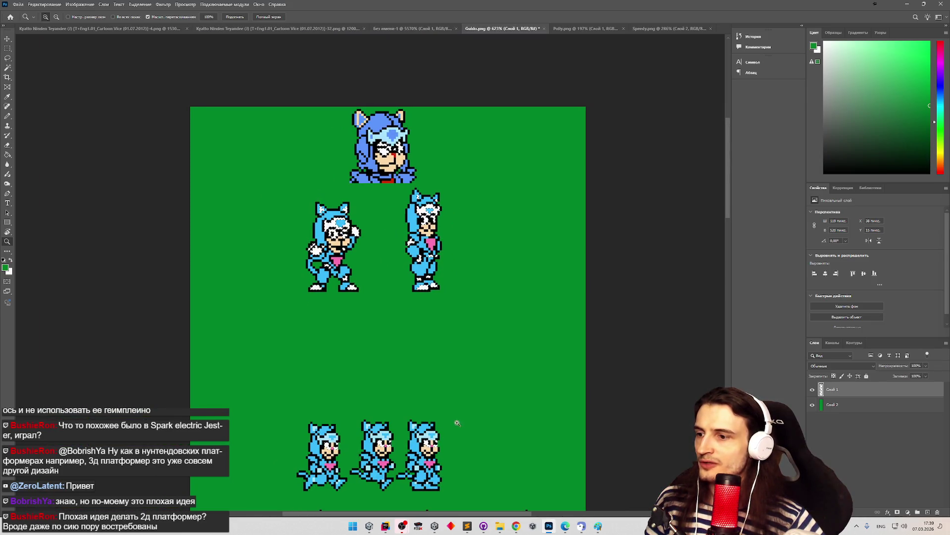
{"action": "key", "text": "w"}
{"action": "mouse_move", "coordinate": [728, 213]}
{"action": "left_mouse_down"}
{"action": "mouse_move", "coordinate": [711, 378]}
{"action": "mouse_move", "coordinate": [694, 313]}
{"action": "mouse_move", "coordinate": [696, 268]}
{"action": "left_mouse_up"}
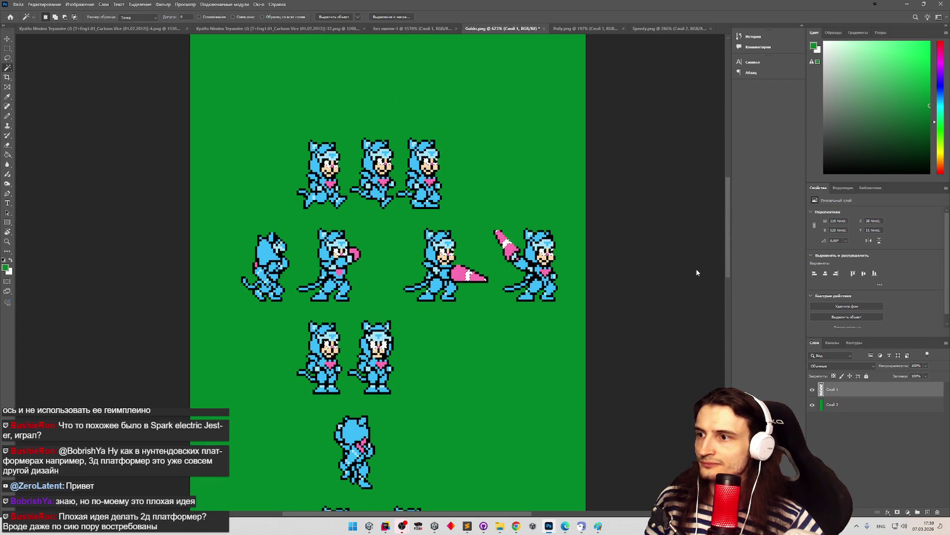
{"action": "scroll", "coordinate": [683, 391], "scroll_direction": "up", "scroll_amount": 5}
{"action": "scroll", "coordinate": [684, 394], "scroll_direction": "down", "scroll_amount": 6}
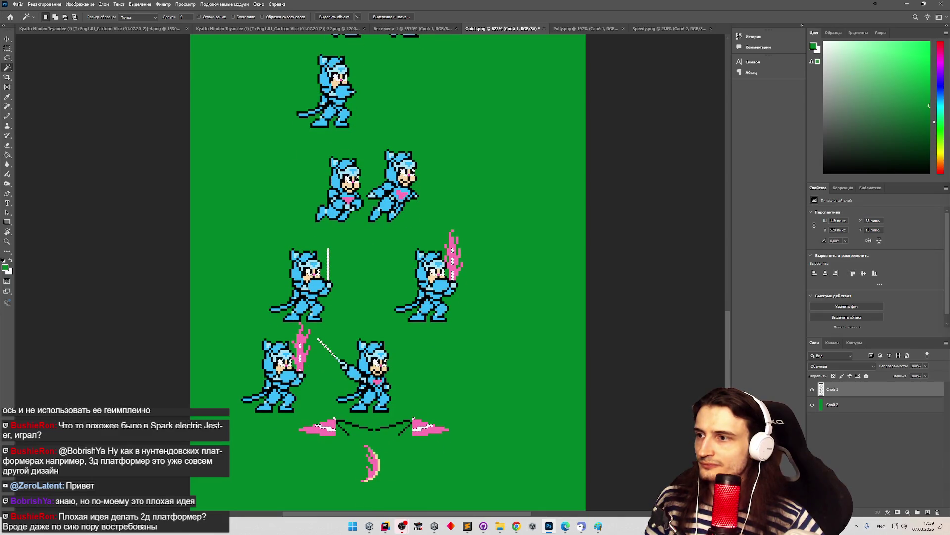
{"action": "scroll", "coordinate": [690, 308], "scroll_direction": "up", "scroll_amount": 8}
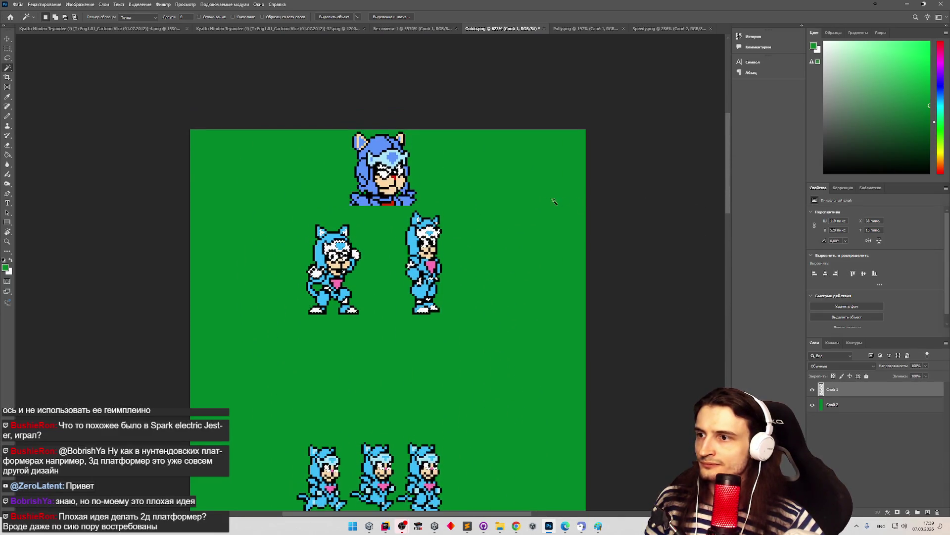
Step: Cut the Magic Wand selection onto a new layer, Слой 3, and zoom in on the sprites
{"action": "right_click", "coordinate": [428, 242]}
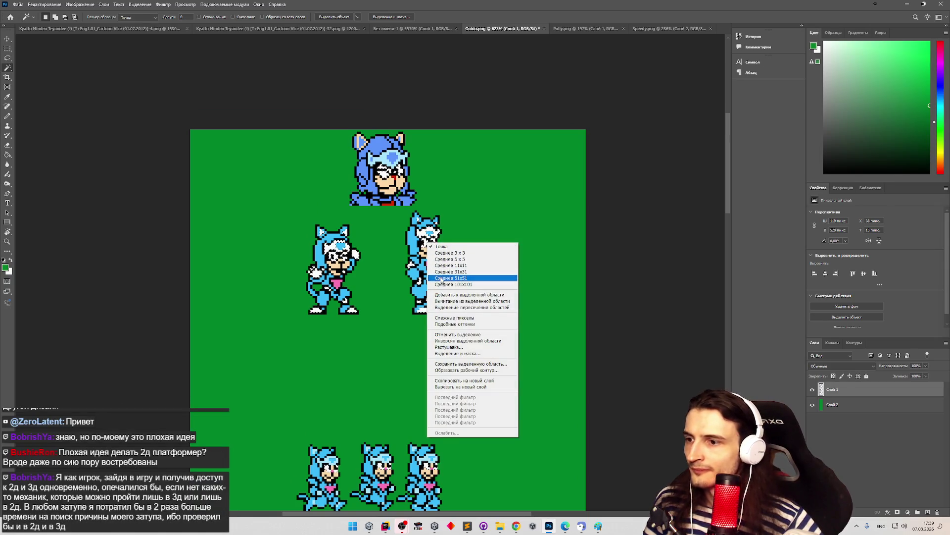
{"action": "left_click", "coordinate": [466, 387]}
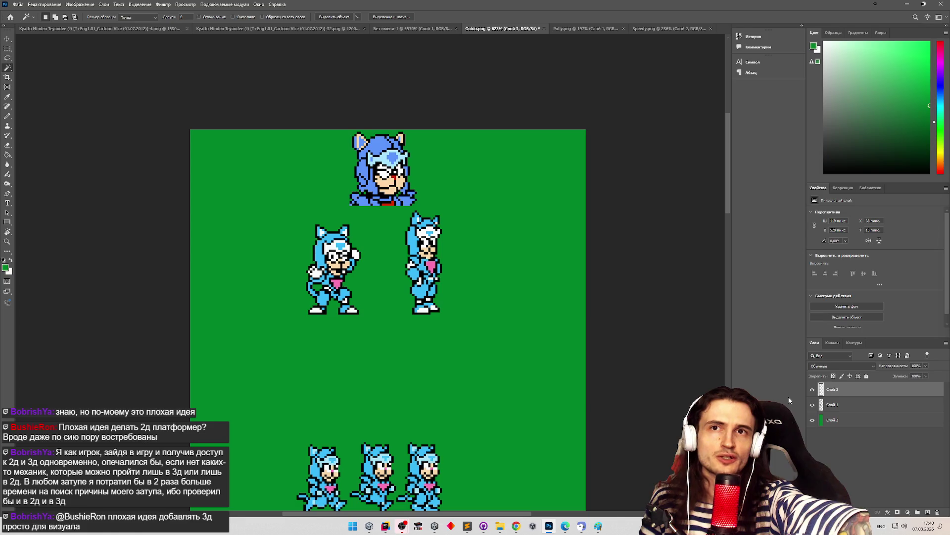
{"action": "key", "text": "z"}
{"action": "left_click", "coordinate": [435, 248]}
{"action": "key", "text": "w"}
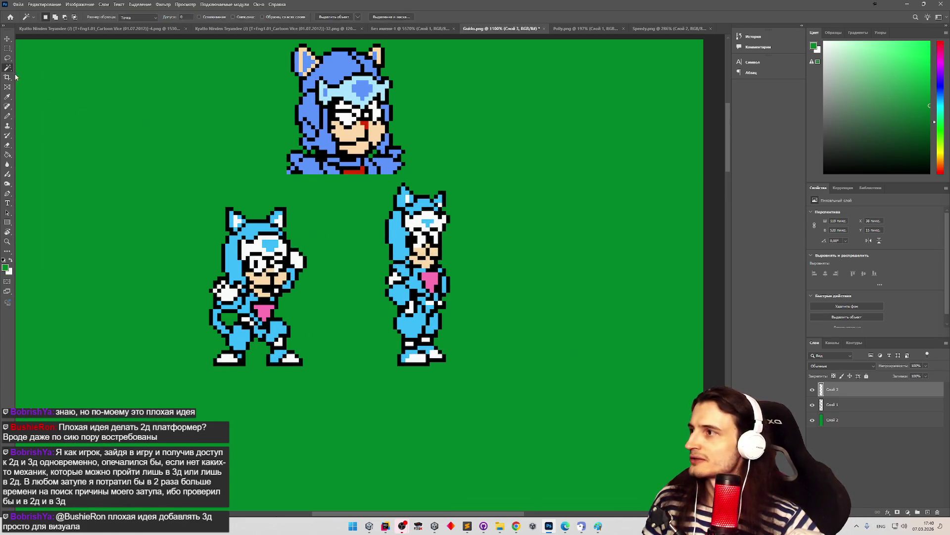
Step: Toggle Слой 3's visibility several times to check the cut-out face pixels
{"action": "left_click", "coordinate": [812, 389]}
{"action": "left_click", "coordinate": [812, 390]}
{"action": "left_click", "coordinate": [812, 390]}
{"action": "left_click", "coordinate": [812, 390]}
{"action": "scroll", "coordinate": [526, 299], "scroll_direction": "down", "scroll_amount": 3}
{"action": "scroll", "coordinate": [526, 299], "scroll_direction": "up", "scroll_amount": 1}
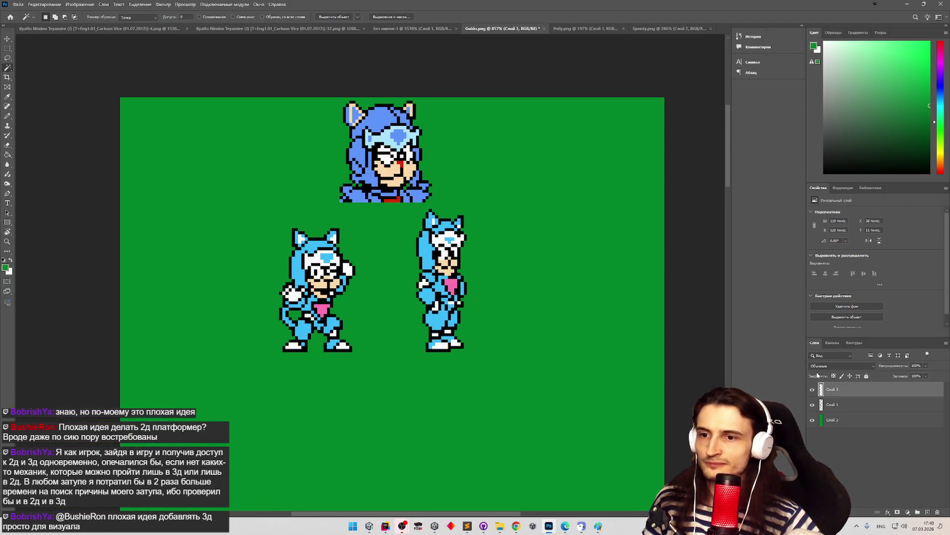
{"action": "left_click", "coordinate": [812, 390]}
{"action": "left_click", "coordinate": [812, 389]}
{"action": "scroll", "coordinate": [452, 188], "scroll_direction": "up", "scroll_amount": 2}
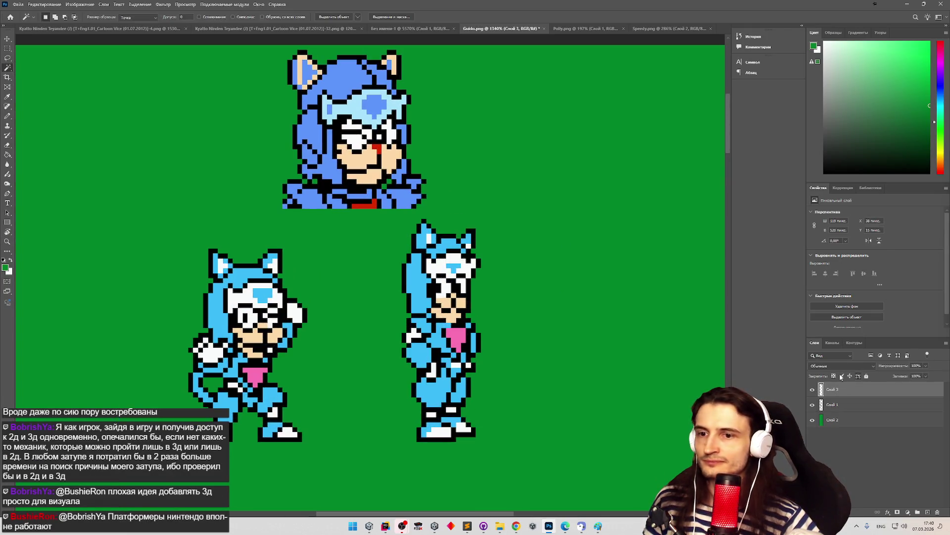
{"action": "right_click", "coordinate": [840, 390]}
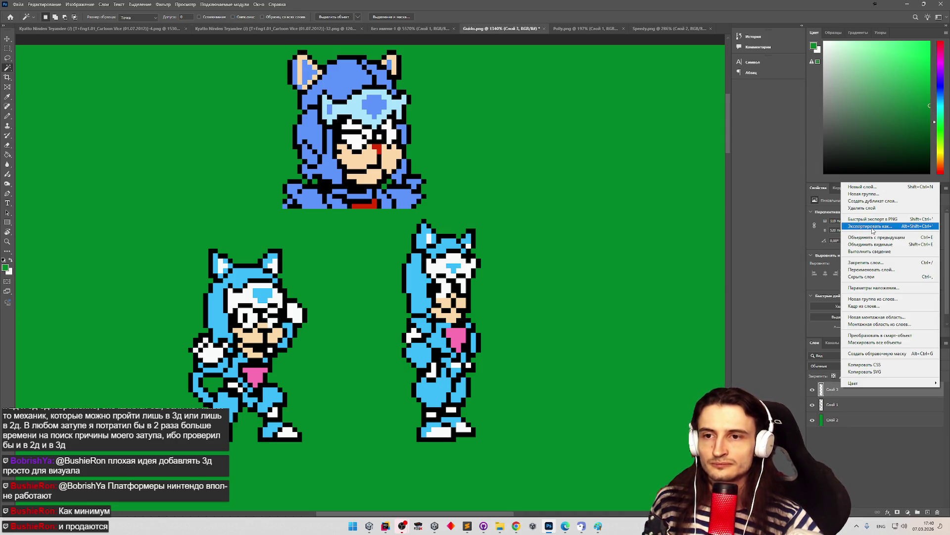
{"action": "key", "text": "Escape"}
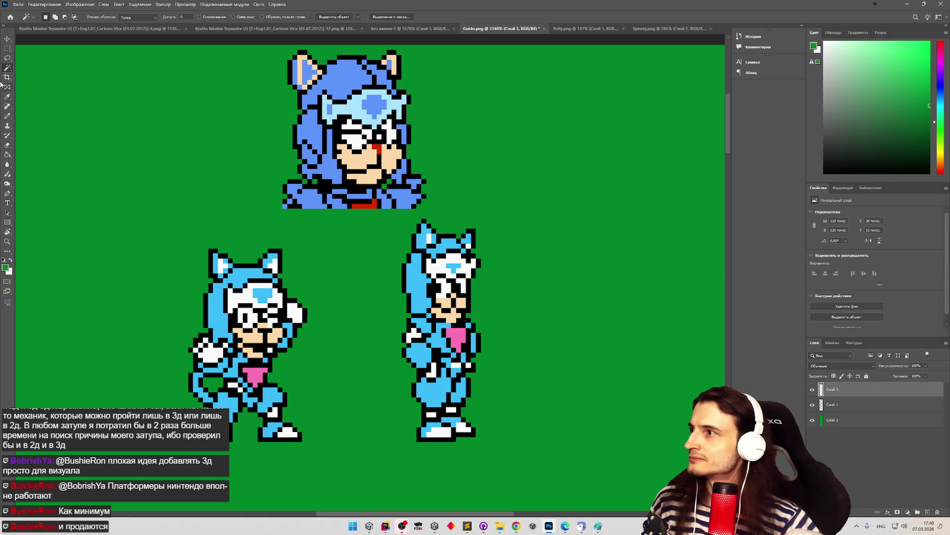
{"action": "left_click", "coordinate": [9, 59]}
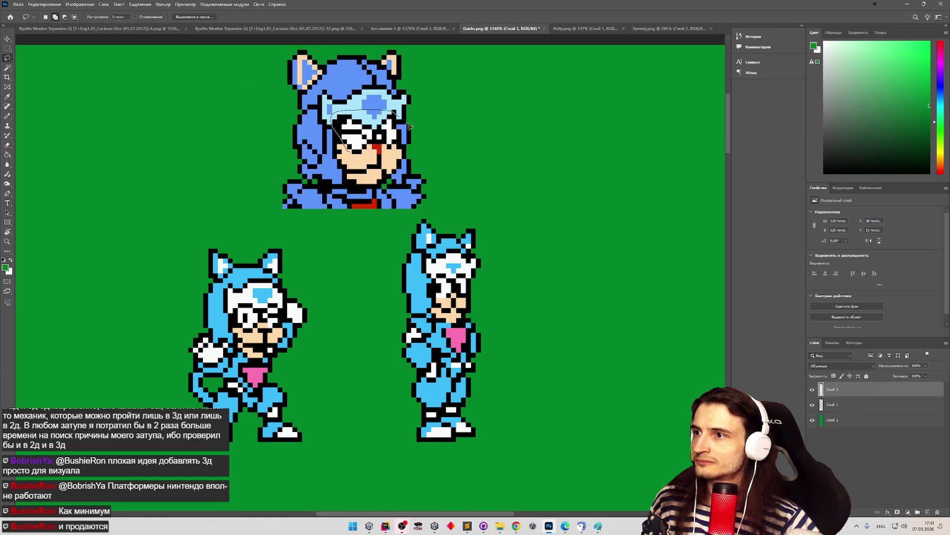
{"action": "left_click_drag", "start_coordinate": [387, 157], "coordinate": [366, 157]}
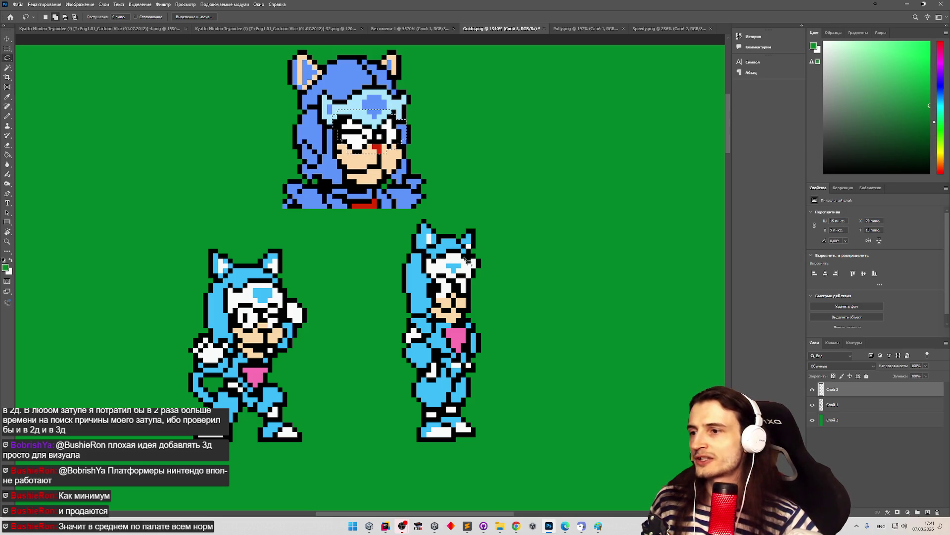
{"action": "left_click_drag", "start_coordinate": [730, 145], "coordinate": [723, 236]}
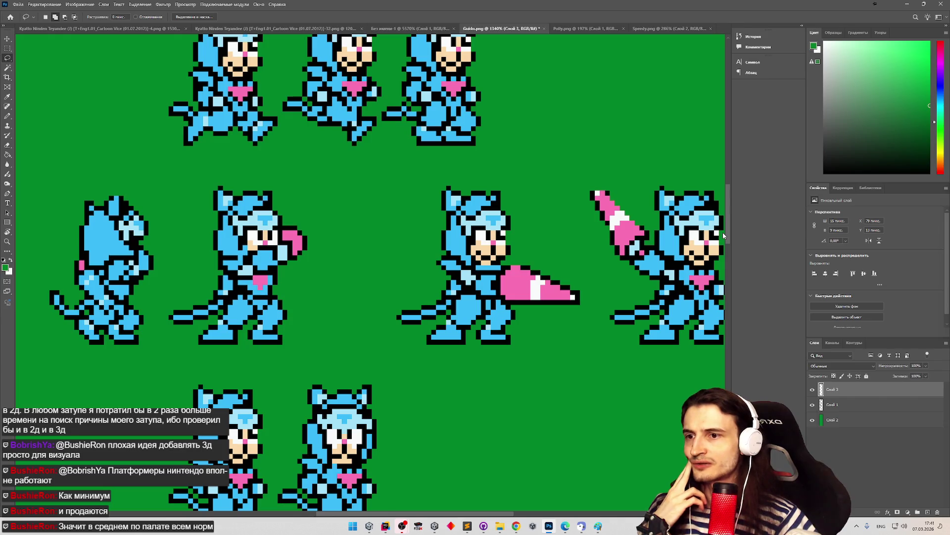
{"action": "mouse_move", "coordinate": [724, 236]}
{"action": "left_mouse_down"}
{"action": "mouse_move", "coordinate": [722, 391]}
{"action": "mouse_move", "coordinate": [722, 363]}
{"action": "left_mouse_up"}
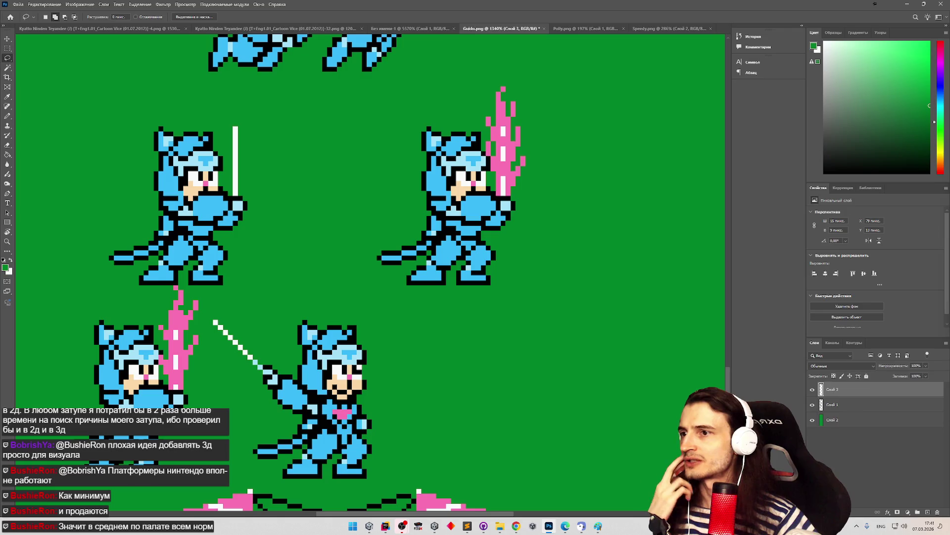
{"action": "left_click_drag", "start_coordinate": [723, 363], "coordinate": [722, 382]}
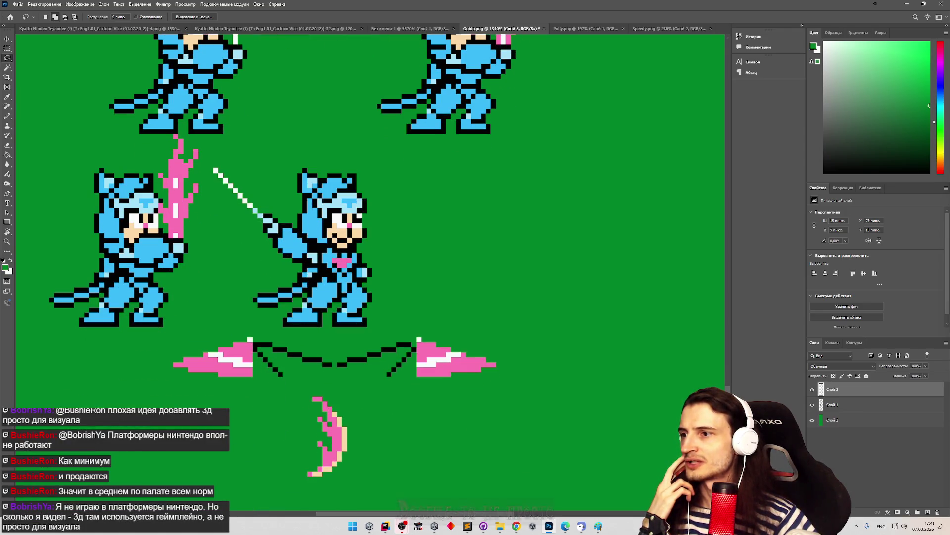
{"action": "scroll", "coordinate": [372, 262], "scroll_direction": "up", "scroll_amount": 1}
{"action": "scroll", "coordinate": [371, 262], "scroll_direction": "up", "scroll_amount": 4}
{"action": "scroll", "coordinate": [371, 262], "scroll_direction": "down", "scroll_amount": 4}
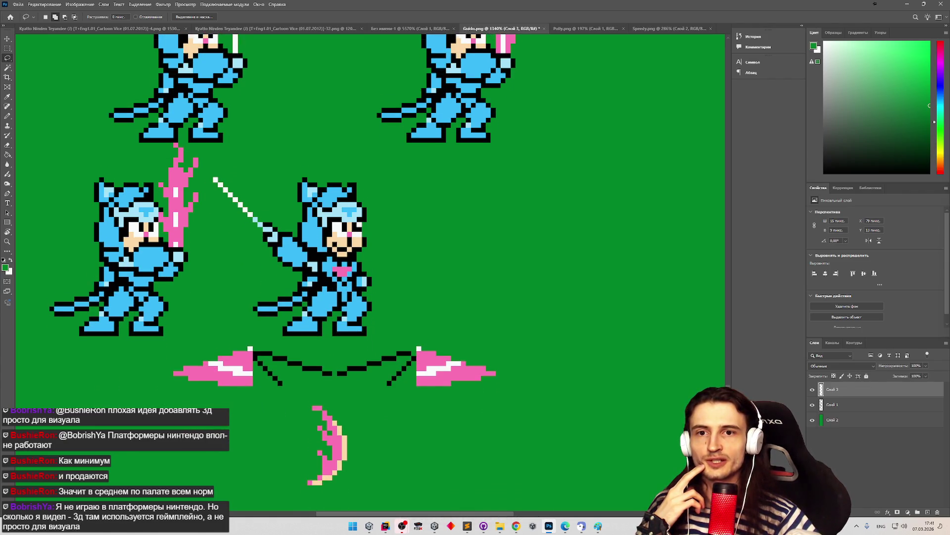
{"action": "scroll", "coordinate": [371, 262], "scroll_direction": "down", "scroll_amount": 1}
{"action": "scroll", "coordinate": [371, 263], "scroll_direction": "up", "scroll_amount": 2}
{"action": "scroll", "coordinate": [371, 263], "scroll_direction": "up", "scroll_amount": 1}
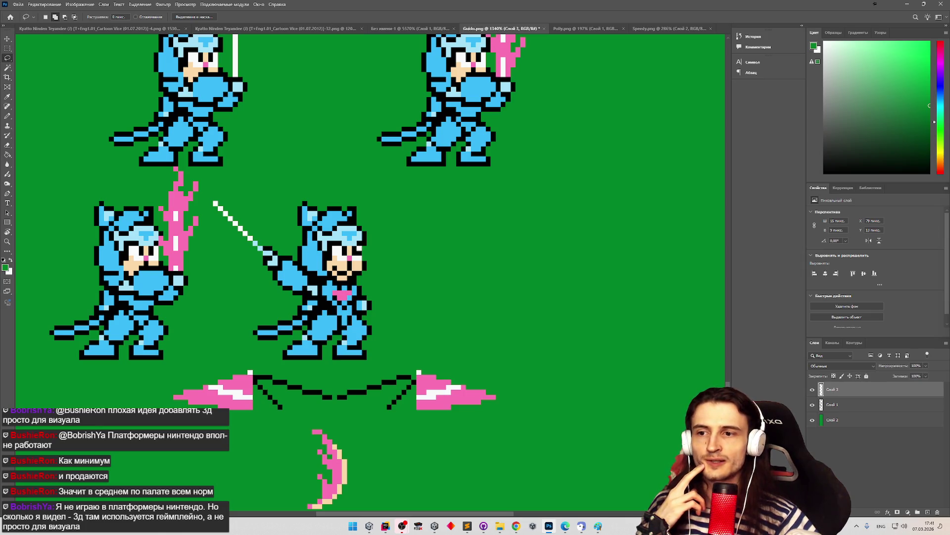
{"action": "scroll", "coordinate": [371, 262], "scroll_direction": "down", "scroll_amount": 3}
{"action": "scroll", "coordinate": [371, 263], "scroll_direction": "up", "scroll_amount": 1}
{"action": "scroll", "coordinate": [371, 262], "scroll_direction": "up", "scroll_amount": 1}
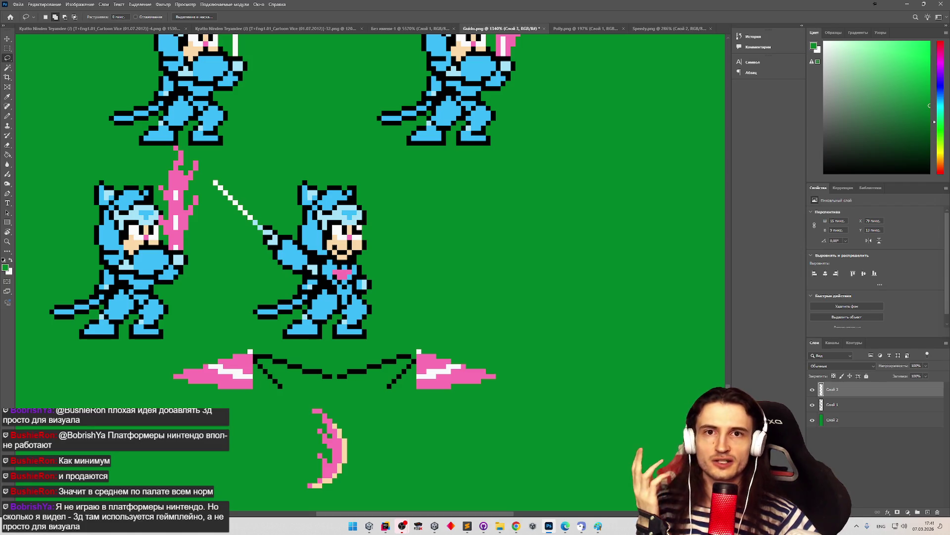
{"action": "scroll", "coordinate": [372, 262], "scroll_direction": "down", "scroll_amount": 1}
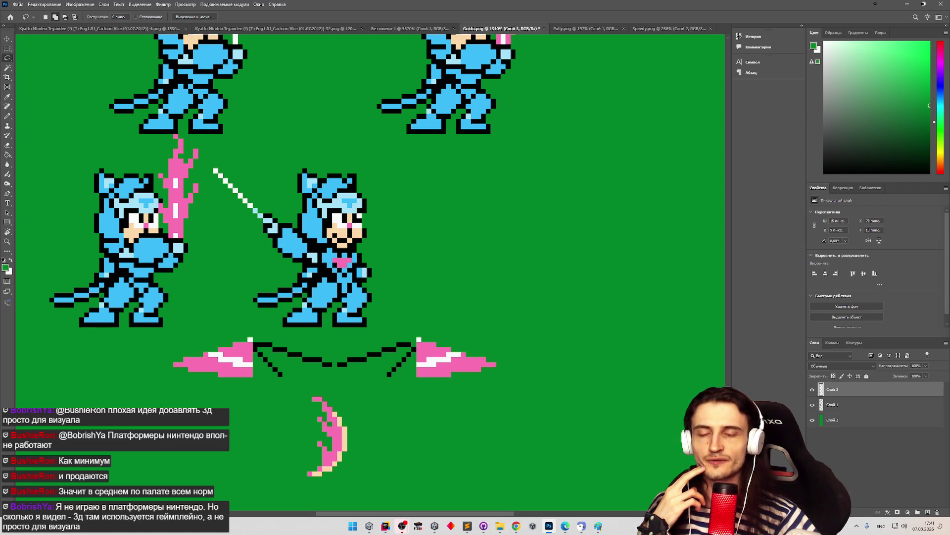
{"action": "scroll", "coordinate": [371, 263], "scroll_direction": "up", "scroll_amount": 1}
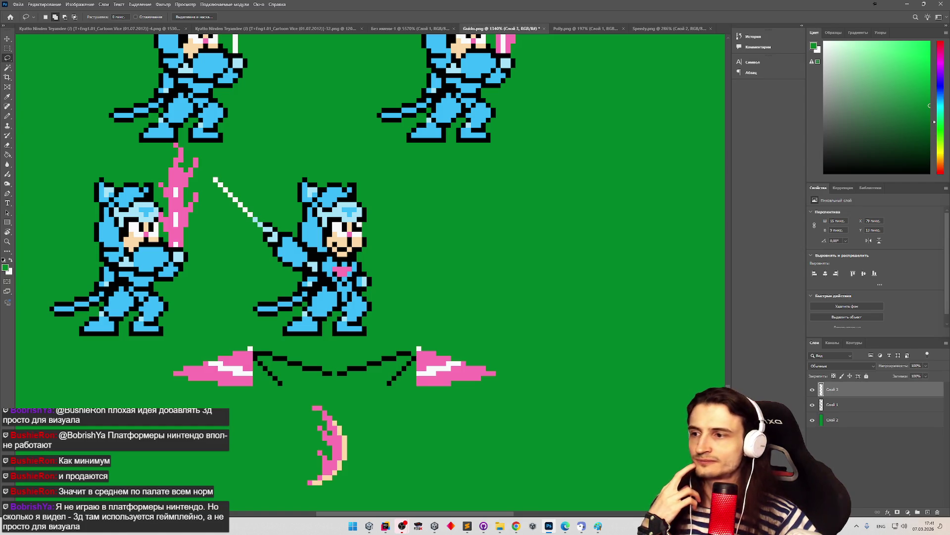
{"action": "scroll", "coordinate": [700, 384], "scroll_direction": "down", "scroll_amount": 10}
{"action": "scroll", "coordinate": [705, 359], "scroll_direction": "up", "scroll_amount": 10}
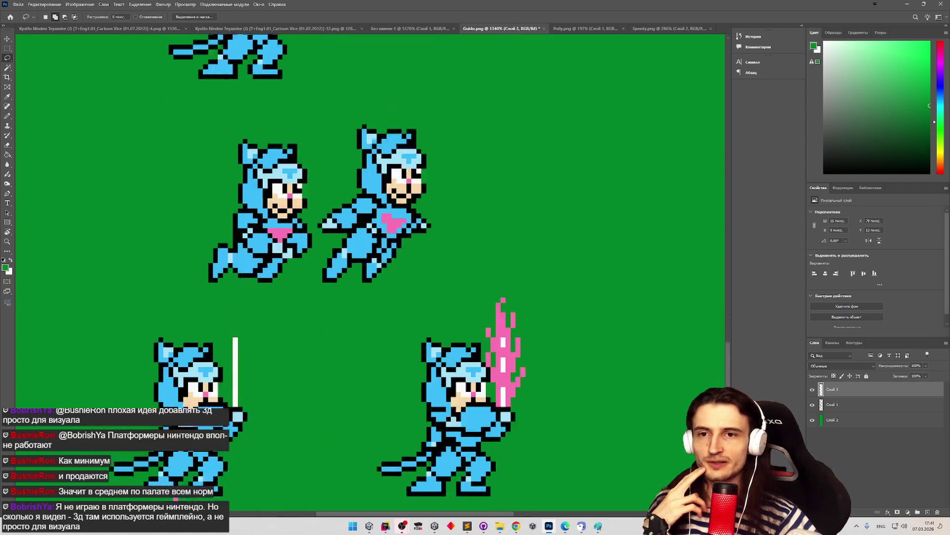
{"action": "scroll", "coordinate": [705, 350], "scroll_direction": "up", "scroll_amount": 10}
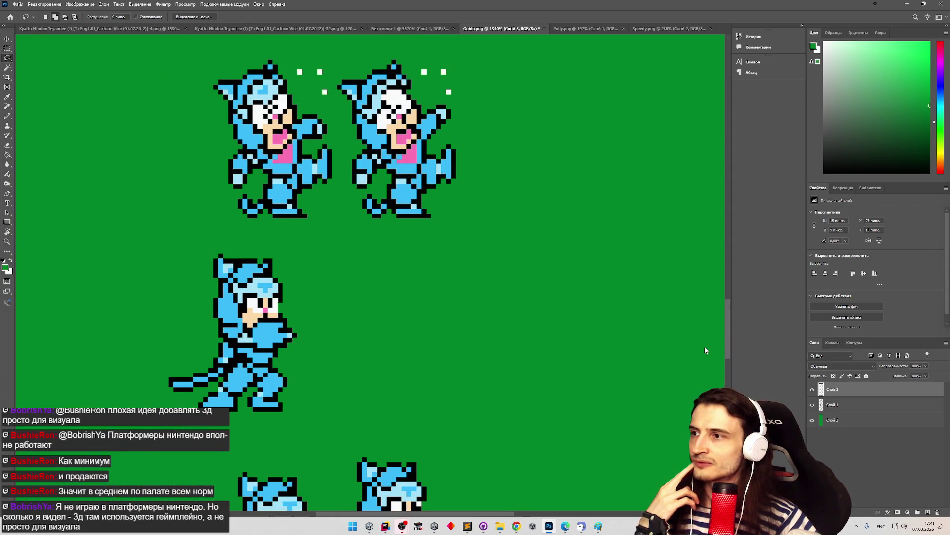
{"action": "scroll", "coordinate": [708, 342], "scroll_direction": "up", "scroll_amount": 10}
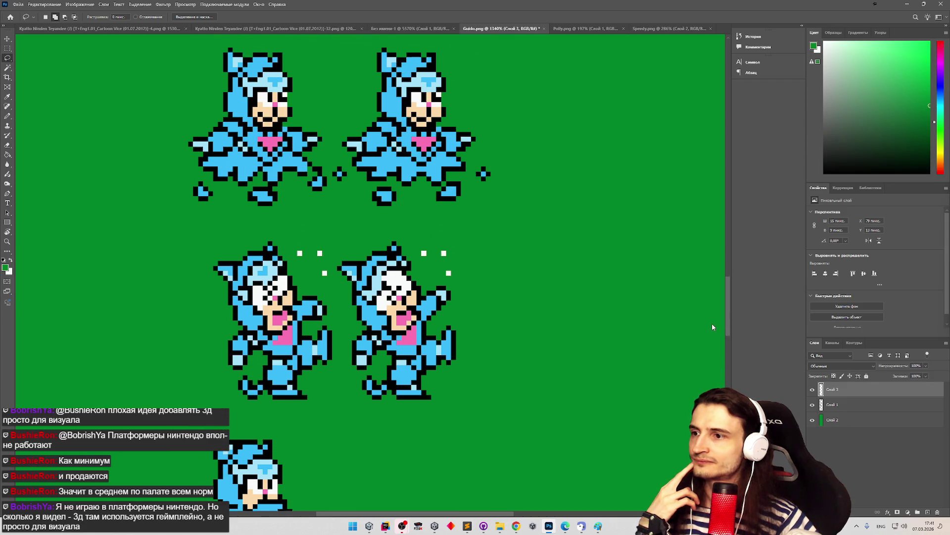
{"action": "scroll", "coordinate": [713, 324], "scroll_direction": "up", "scroll_amount": 10}
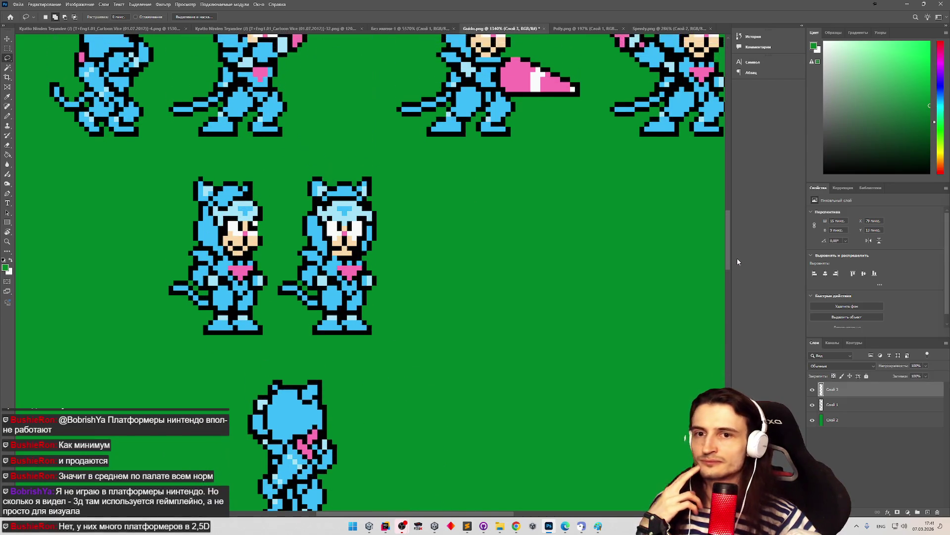
{"action": "left_click_drag", "start_coordinate": [737, 260], "coordinate": [769, 151]}
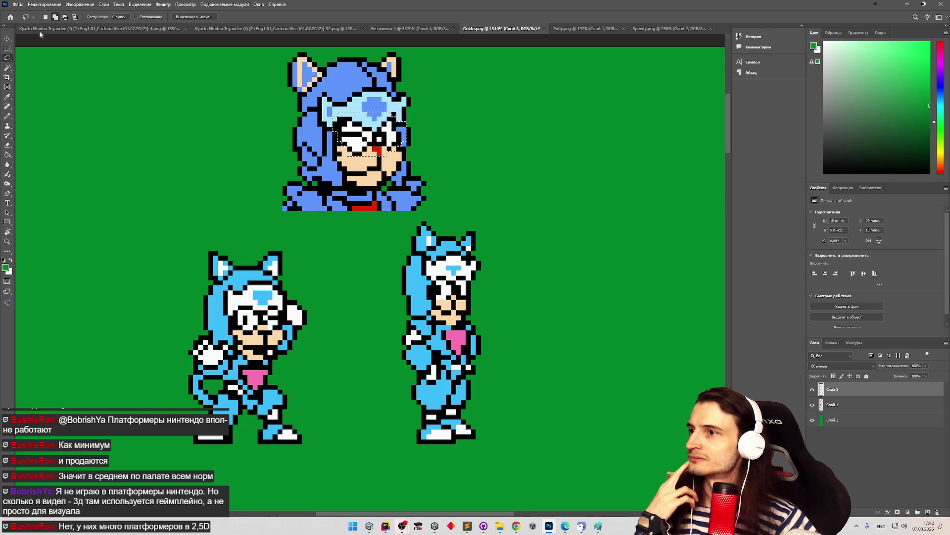
Step: Hide the green background layer and reopen Polly.png from Recent Documents
{"action": "left_click", "coordinate": [18, 5]}
{"action": "left_click", "coordinate": [661, 361]}
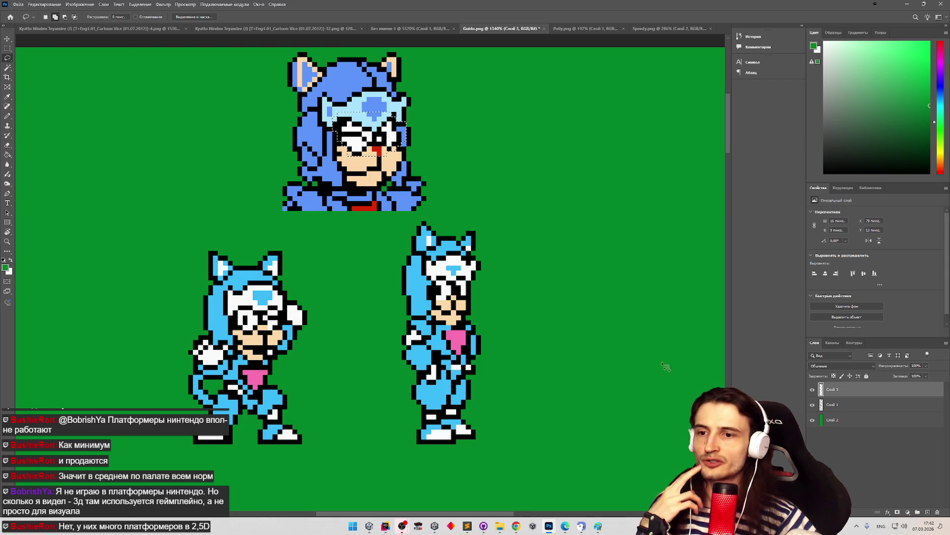
{"action": "left_click", "coordinate": [812, 420]}
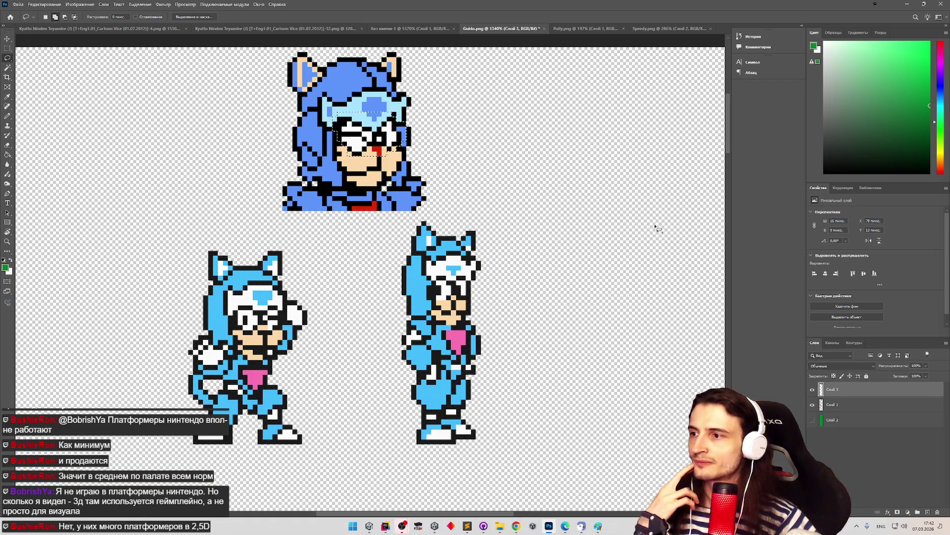
{"action": "left_click", "coordinate": [19, 4]}
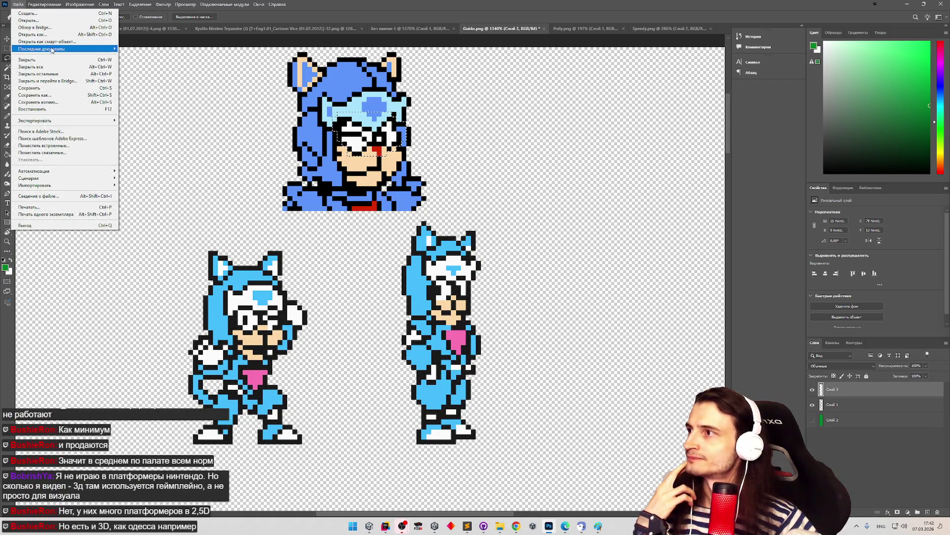
{"action": "mouse_move", "coordinate": [52, 50]}
{"action": "left_click", "coordinate": [151, 60]}
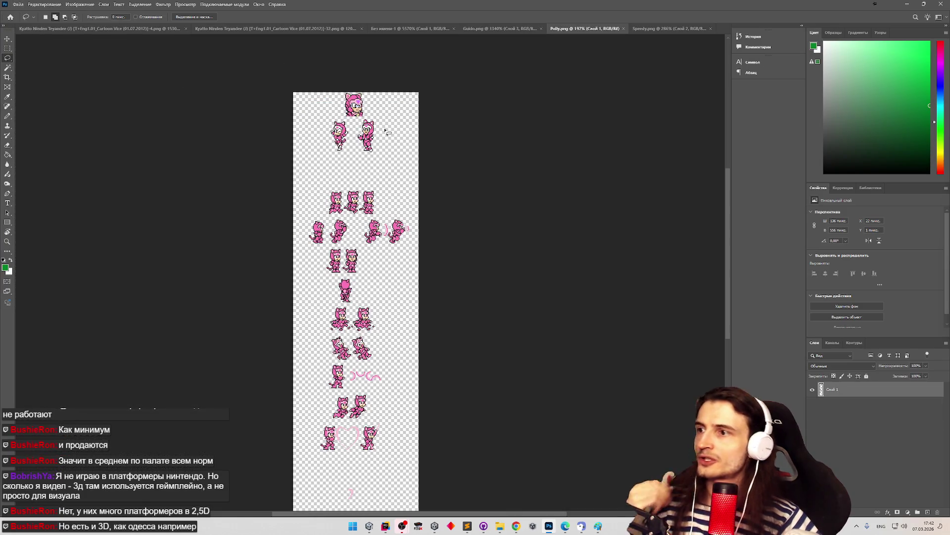
Step: Zoom in and out over Polly's pink cat sprites, then minimize Photoshop
{"action": "key", "text": "z"}
{"action": "mouse_move", "coordinate": [353, 109]}
{"action": "left_mouse_down"}
{"action": "mouse_move", "coordinate": [631, 189]}
{"action": "mouse_move", "coordinate": [601, 186]}
{"action": "left_mouse_up"}
{"action": "key", "text": "l"}
{"action": "left_click_drag", "start_coordinate": [728, 114], "coordinate": [725, 208]}
{"action": "key", "text": "z"}
{"action": "left_click_drag", "start_coordinate": [614, 286], "coordinate": [594, 286]}
{"action": "key", "text": "l"}
{"action": "scroll", "coordinate": [724, 221], "scroll_direction": "down", "scroll_amount": 3}
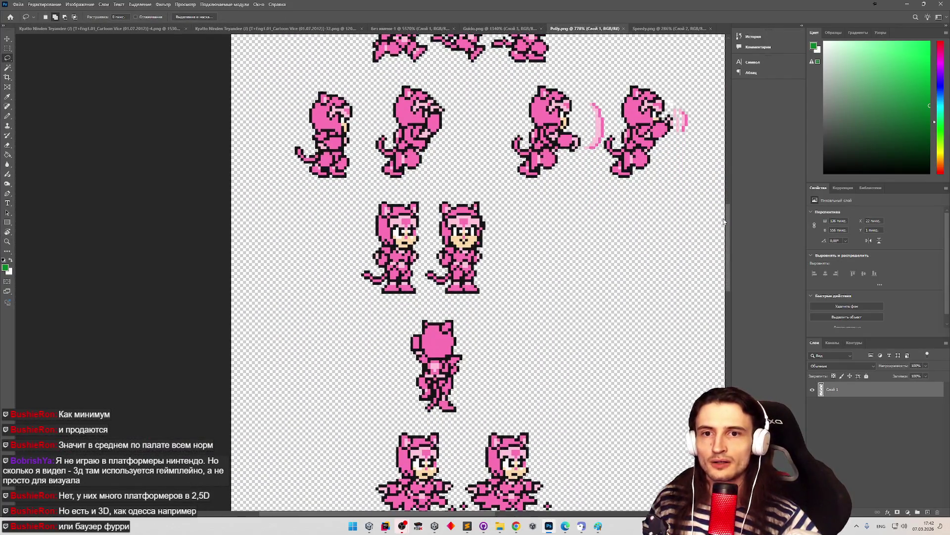
{"action": "mouse_move", "coordinate": [723, 221]}
{"action": "left_mouse_down"}
{"action": "mouse_move", "coordinate": [730, 372]}
{"action": "mouse_move", "coordinate": [730, 356]}
{"action": "left_mouse_up"}
{"action": "left_click", "coordinate": [907, 3]}
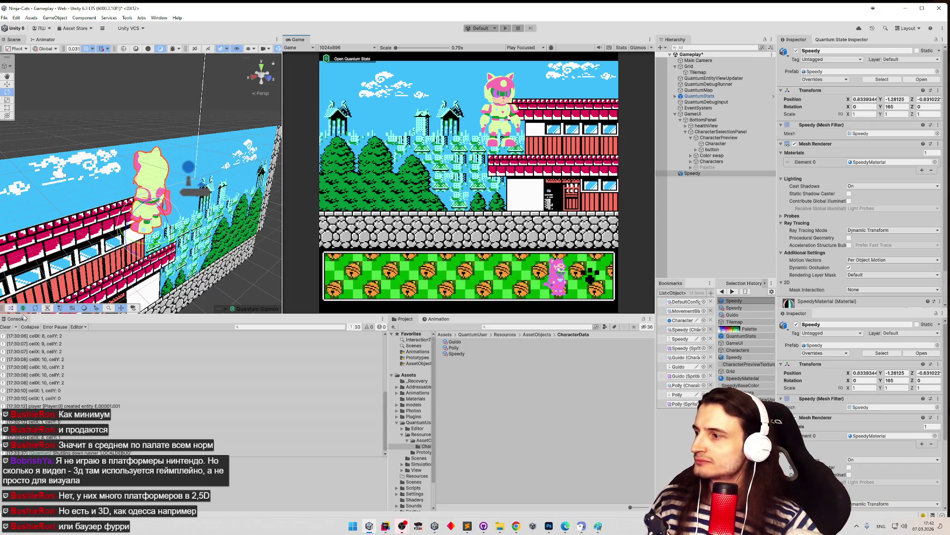
Step: Clear the Console, widen the Scene view and orbit the camera to see the level sideways
{"action": "left_click", "coordinate": [6, 327]}
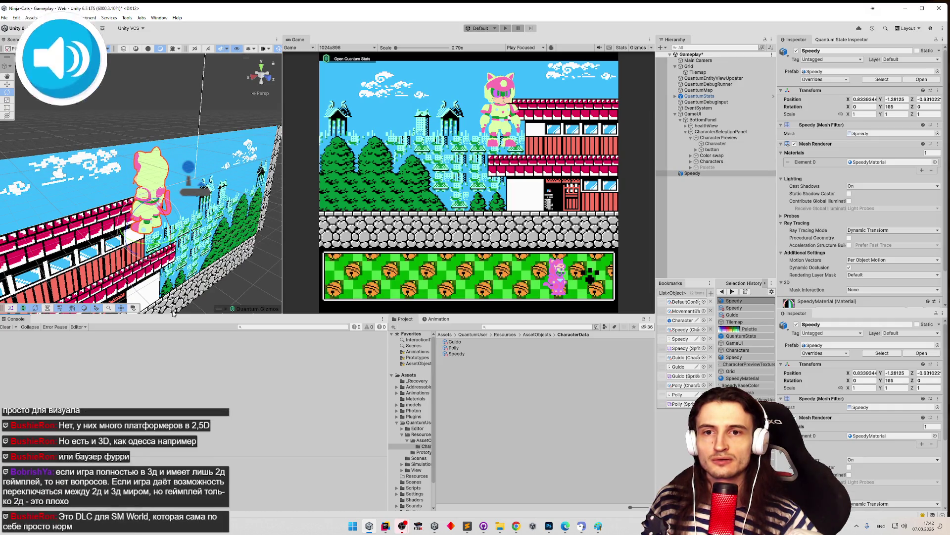
{"action": "left_click_drag", "start_coordinate": [282, 278], "coordinate": [326, 279]}
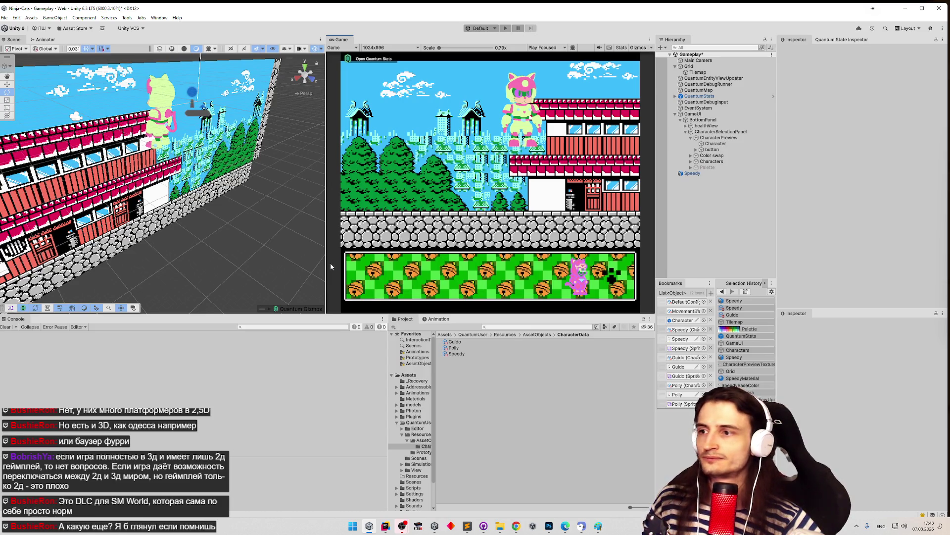
{"action": "mouse_move", "coordinate": [249, 307]}
{"action": "left_mouse_down"}
{"action": "mouse_move", "coordinate": [247, 221]}
{"action": "mouse_move", "coordinate": [656, 198]}
{"action": "mouse_move", "coordinate": [866, 199]}
{"action": "left_mouse_up"}
{"action": "key", "text": "z"}
{"action": "key", "text": "z"}
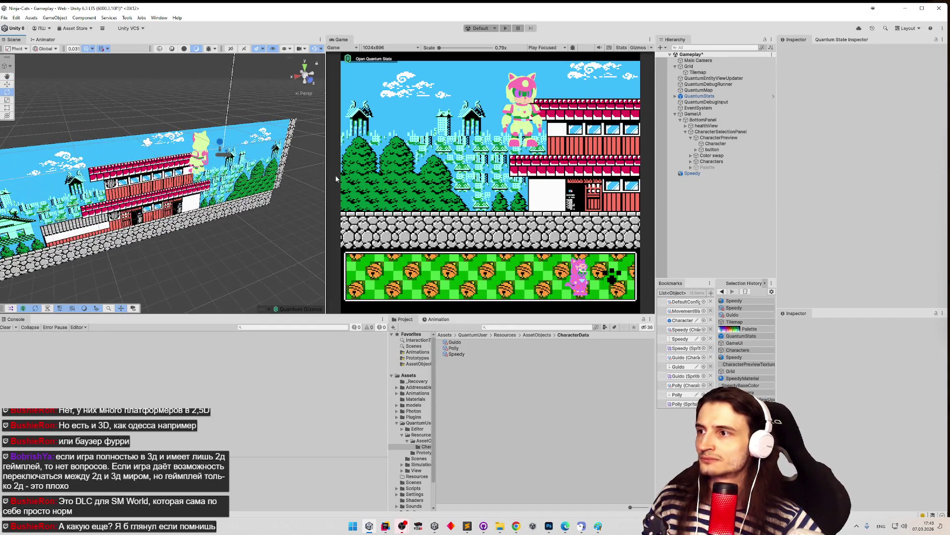
{"action": "left_click_drag", "start_coordinate": [336, 178], "coordinate": [627, 145]}
Step: Briefly select the Speedy object, then bring up the tasks.todo list in Sublime Text
{"action": "left_click", "coordinate": [709, 174]}
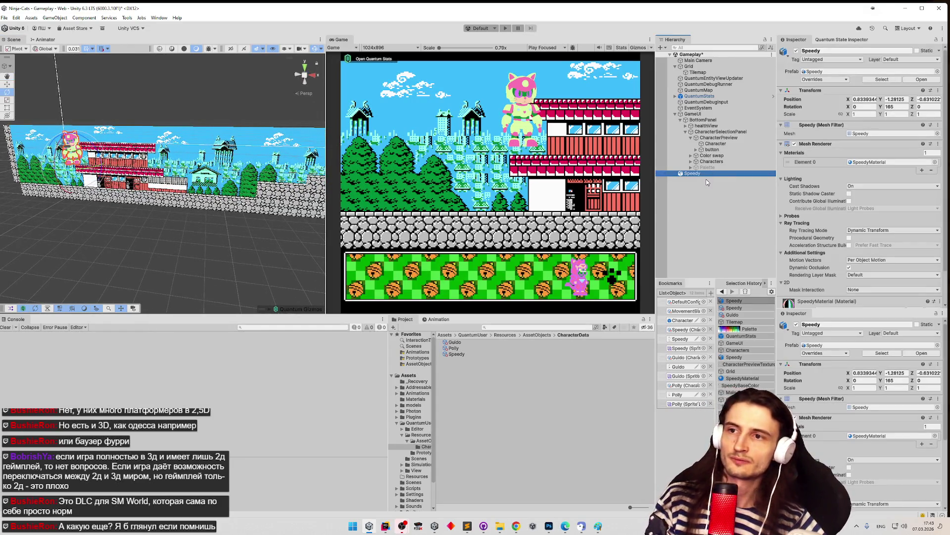
{"action": "left_click", "coordinate": [707, 182]}
{"action": "left_click", "coordinate": [467, 526]}
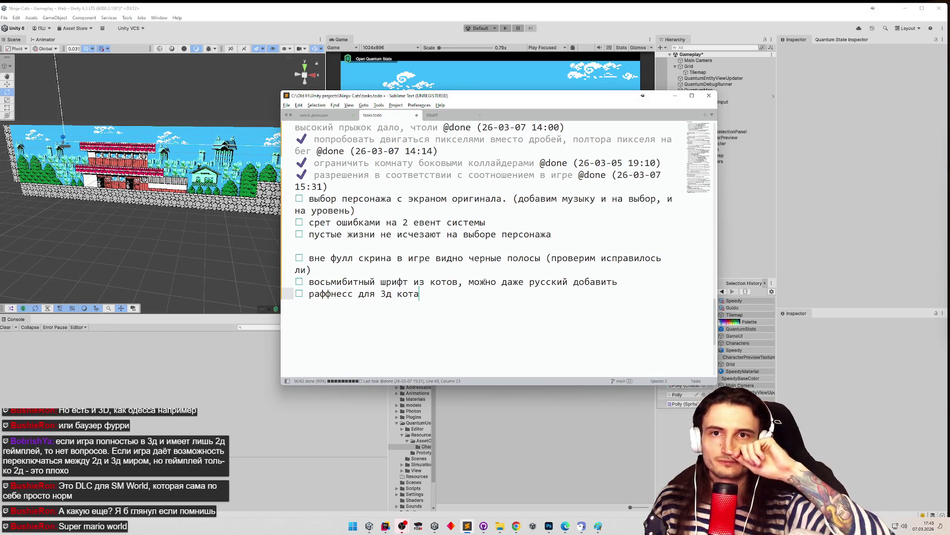
Step: Look over the character selection task in tasks.todo, then minimize Sublime Text
{"action": "left_click", "coordinate": [464, 209]}
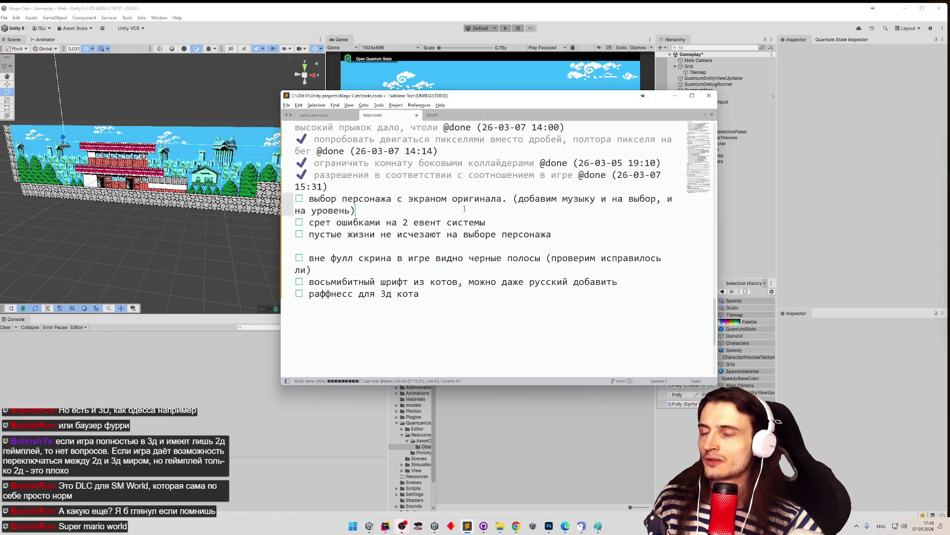
{"action": "left_click", "coordinate": [673, 97]}
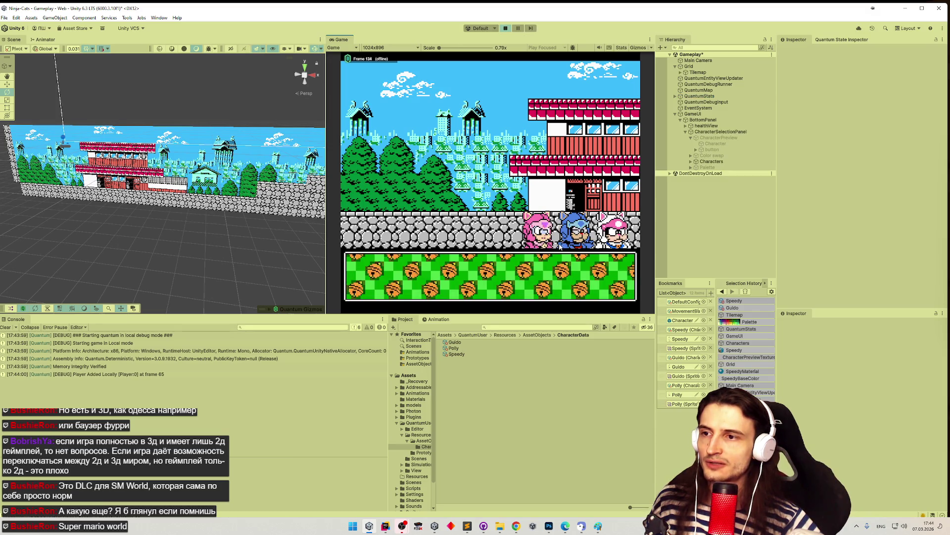
Step: Pick the pink cat, the third cat, then the pink cat again in Play mode, and stop the game
{"action": "left_click", "coordinate": [550, 244]}
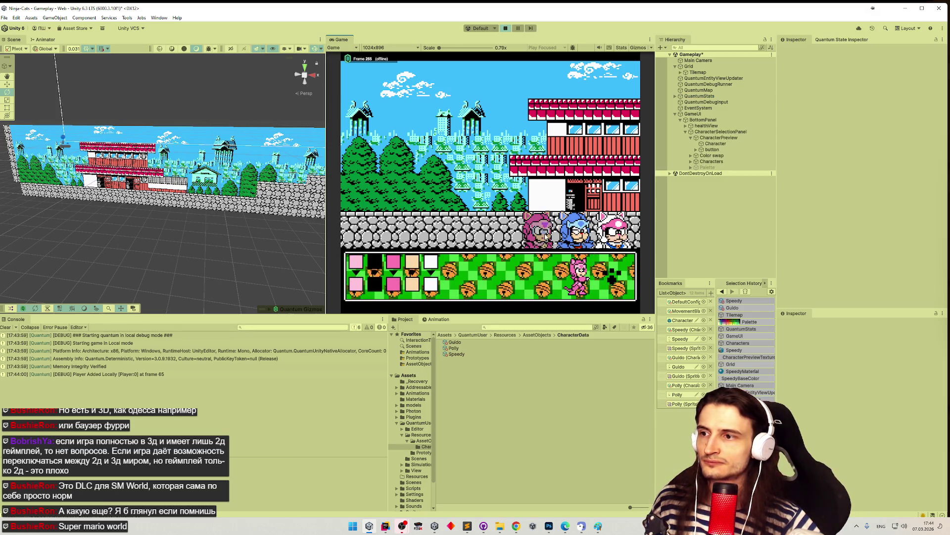
{"action": "left_click", "coordinate": [612, 235]}
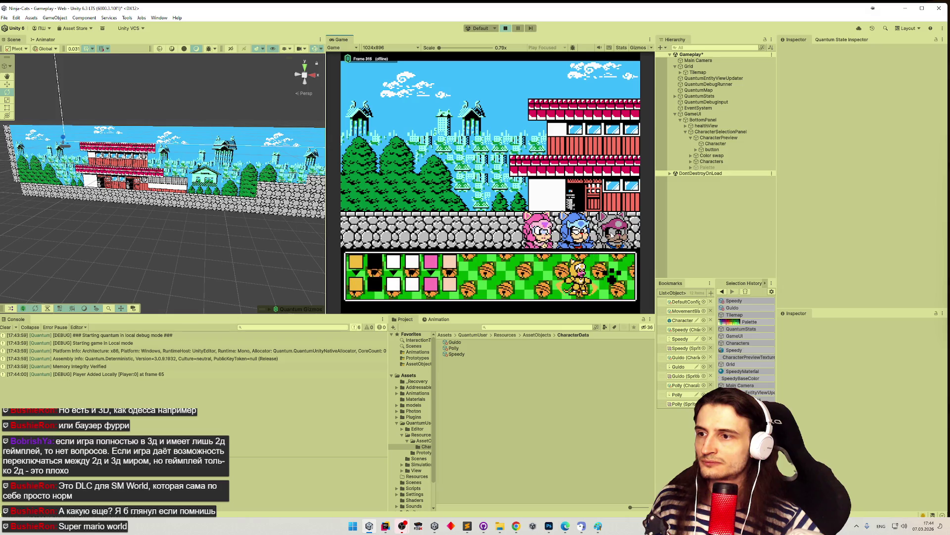
{"action": "left_click", "coordinate": [539, 232]}
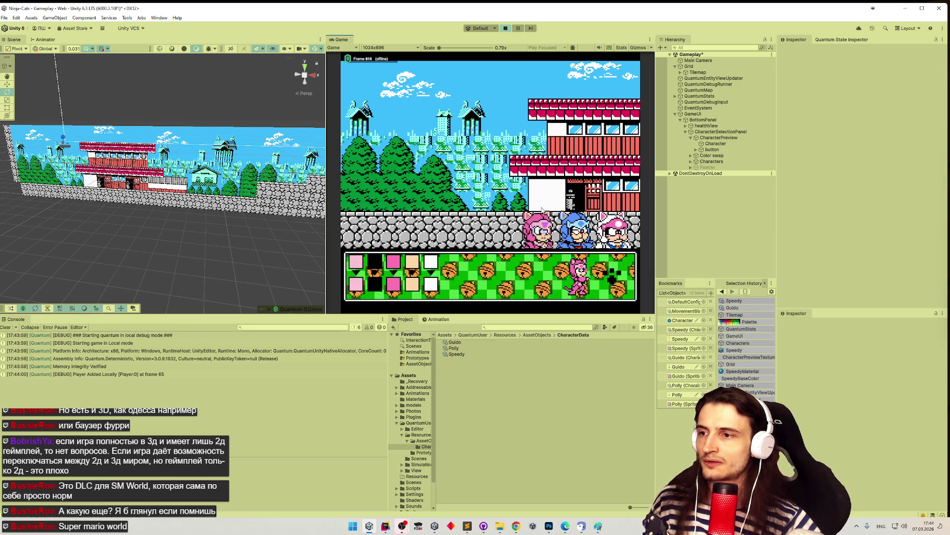
{"action": "key", "text": "ctrl+p"}
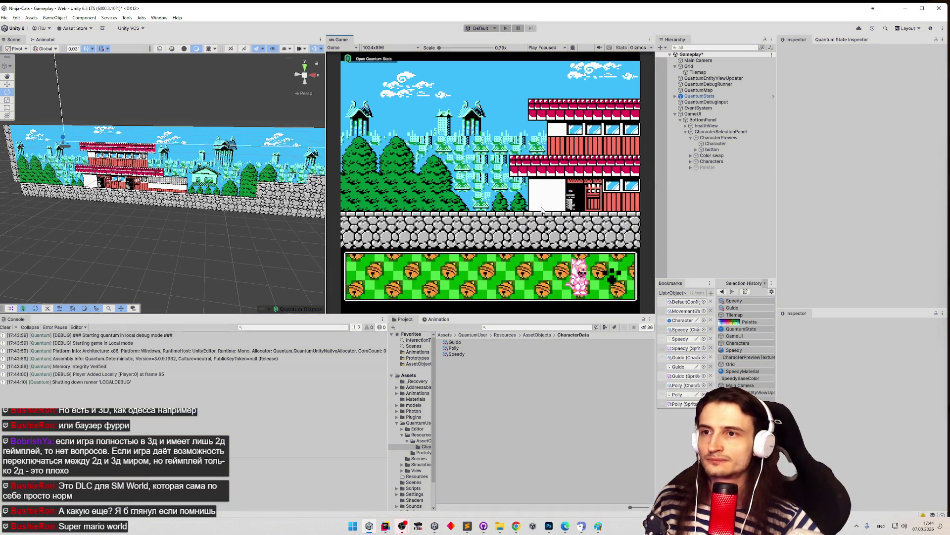
Step: Select the Color swap object, frame it in the Scene view and scroll to its Color Swapper
{"action": "left_click", "coordinate": [726, 155]}
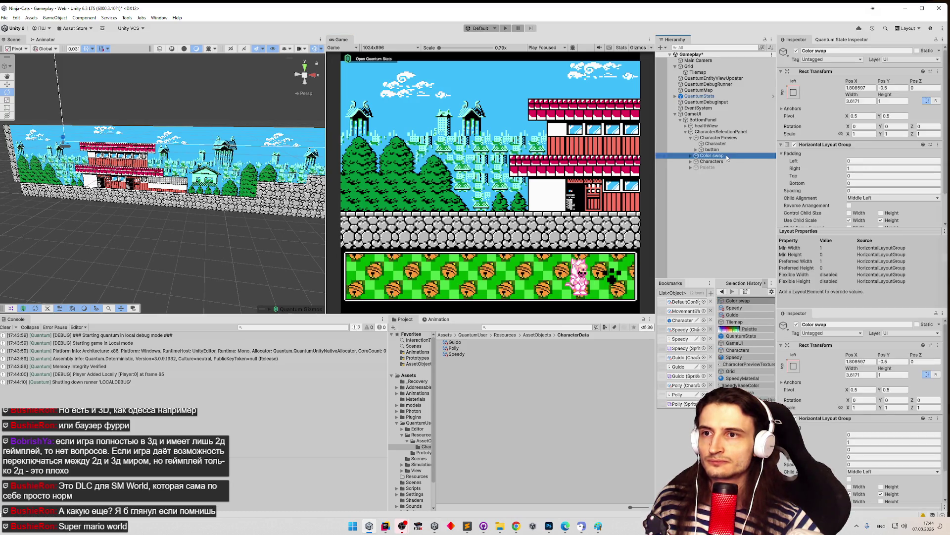
{"action": "left_click", "coordinate": [726, 150]}
{"action": "left_click", "coordinate": [727, 144]}
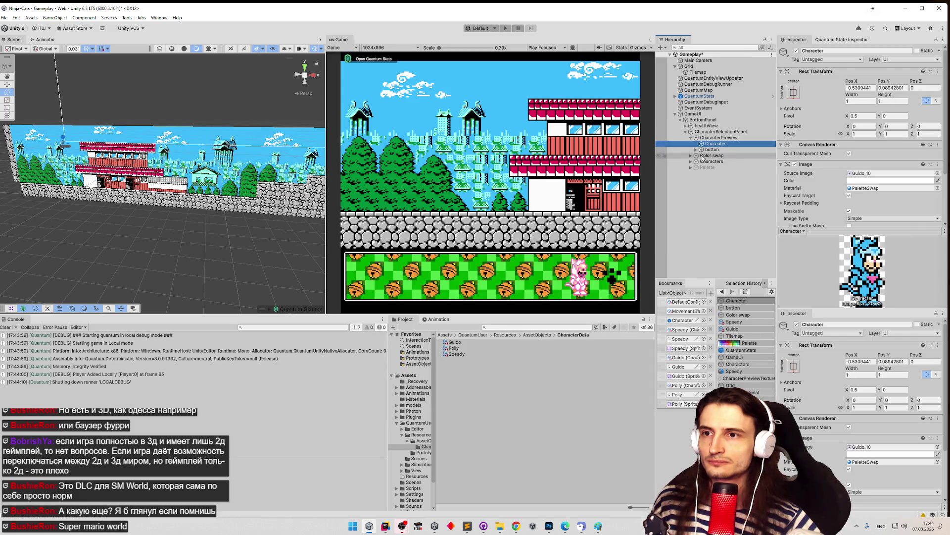
{"action": "left_click", "coordinate": [691, 156]}
{"action": "double_click", "coordinate": [711, 156]}
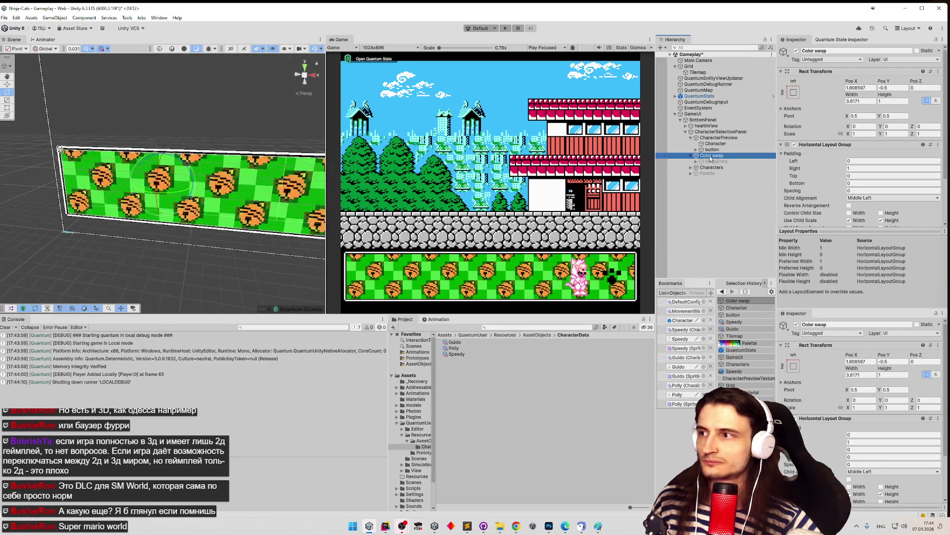
{"action": "key", "text": "w"}
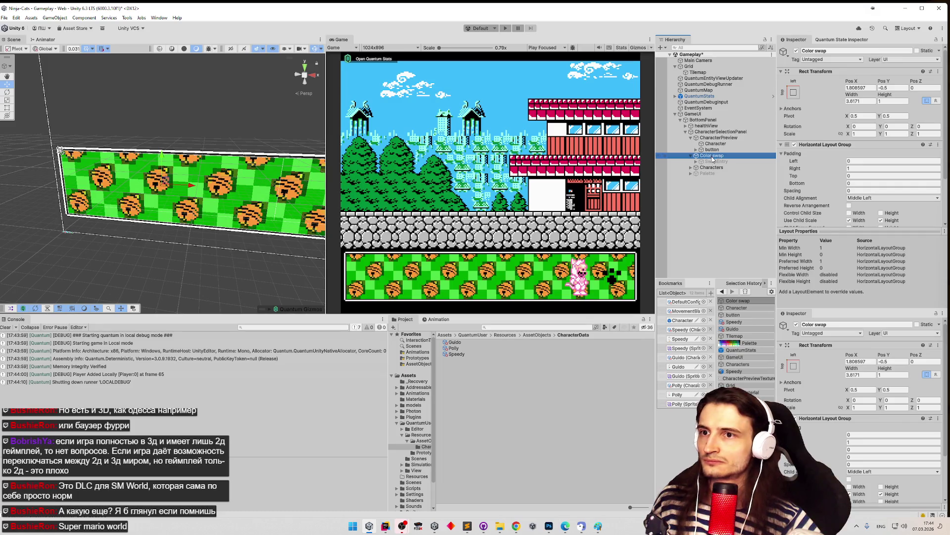
{"action": "scroll", "coordinate": [791, 162], "scroll_direction": "down", "scroll_amount": 3}
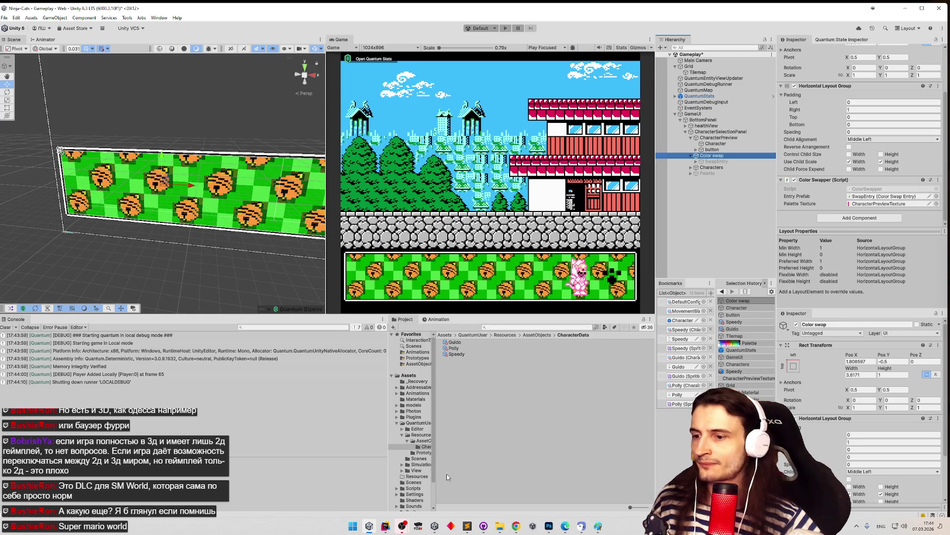
{"action": "left_click", "coordinate": [549, 526]}
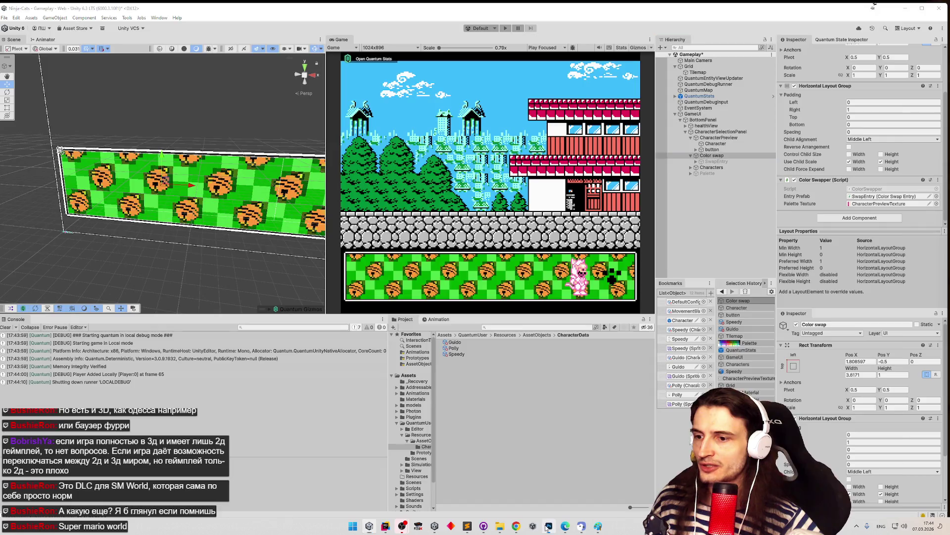
Step: Load the Samurai Pizza Cats ROM in FCEUX from Recent ROMs
{"action": "left_click", "coordinate": [18, 5]}
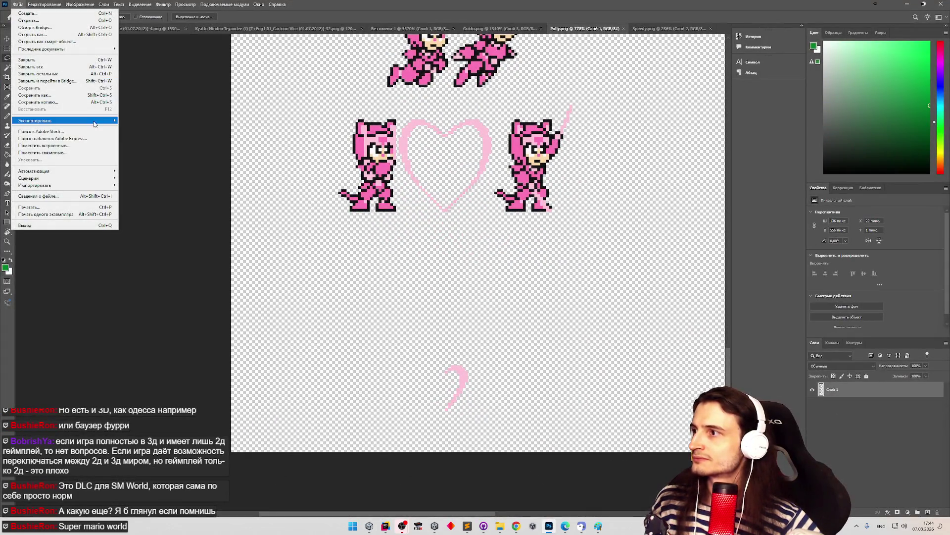
{"action": "mouse_move", "coordinate": [100, 53]}
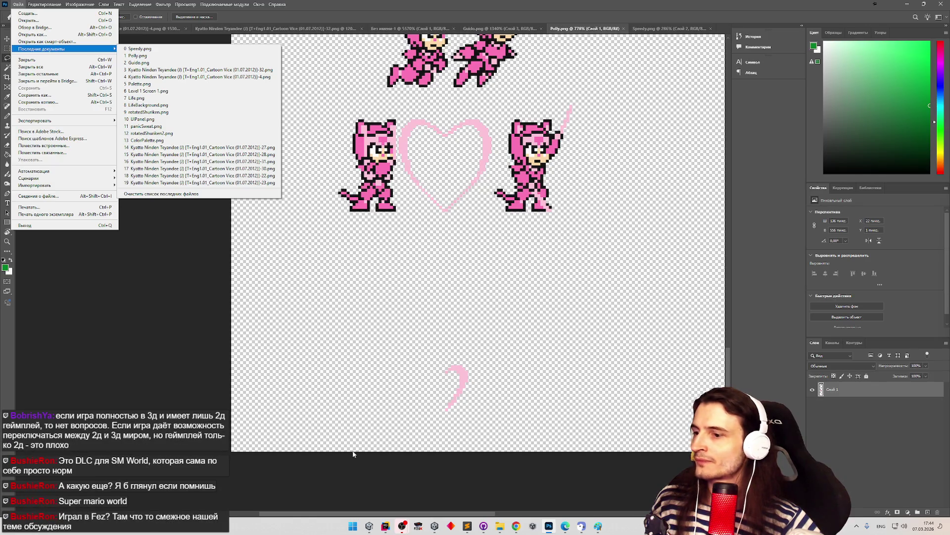
{"action": "left_click", "coordinate": [418, 525]}
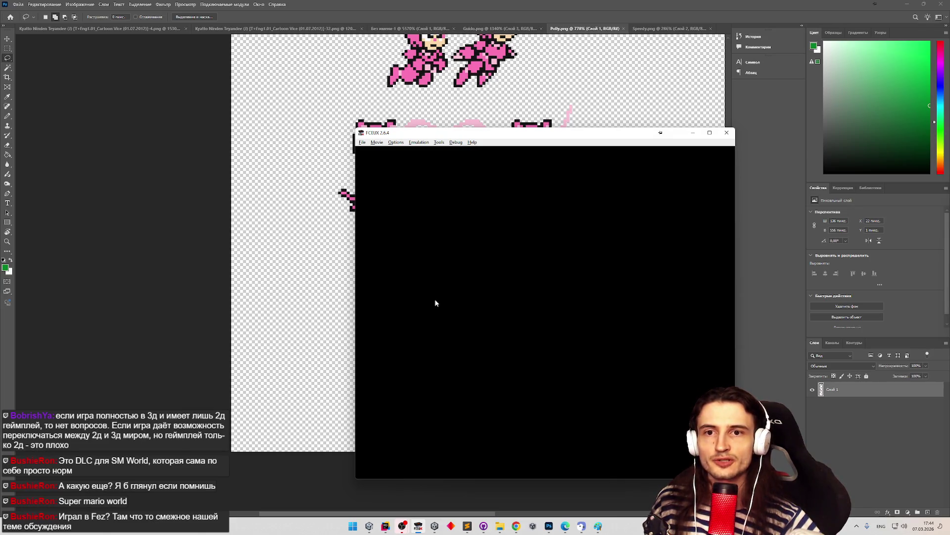
{"action": "left_click", "coordinate": [363, 142]}
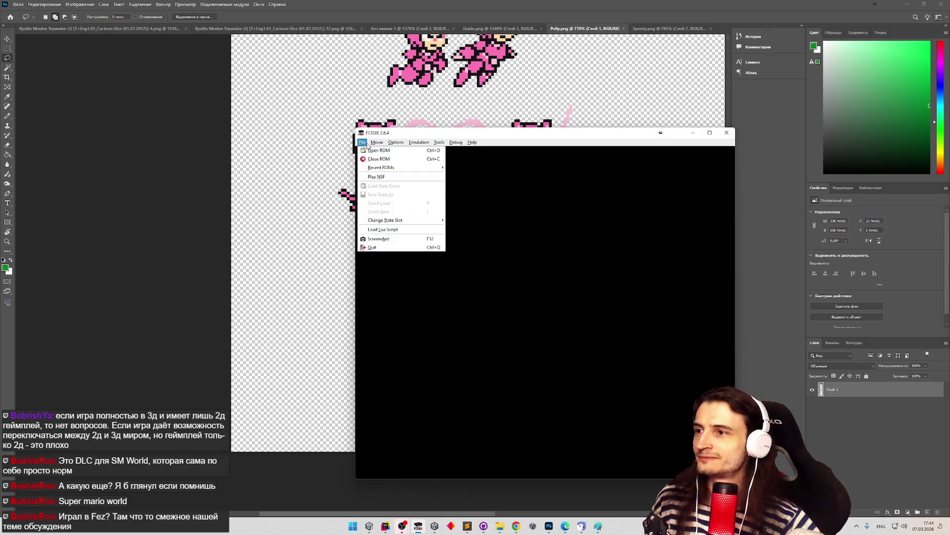
{"action": "mouse_move", "coordinate": [391, 168]}
{"action": "left_click", "coordinate": [458, 169]}
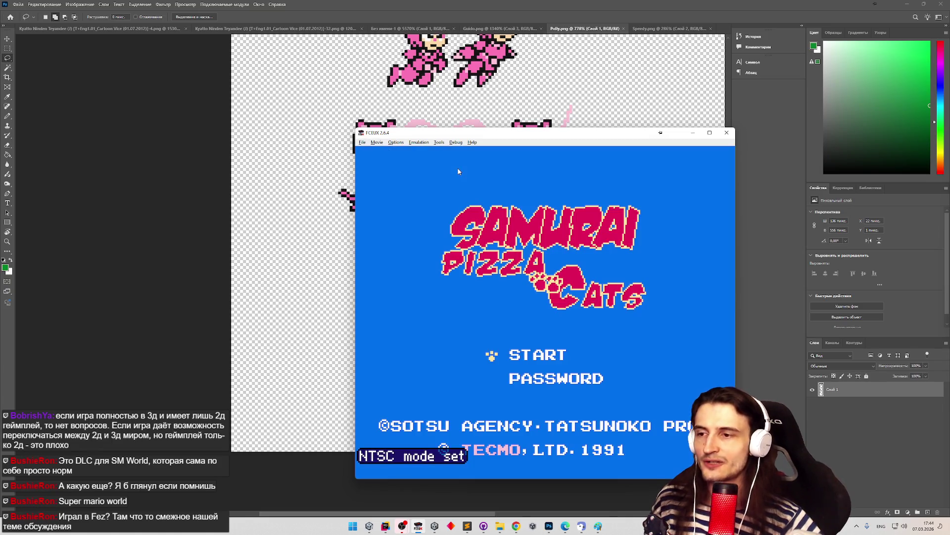
Step: Start the game and cycle through the cats on the Choose your Samurai! screen to compare portraits
{"action": "key", "text": "Down"}
{"action": "key", "text": "Up"}
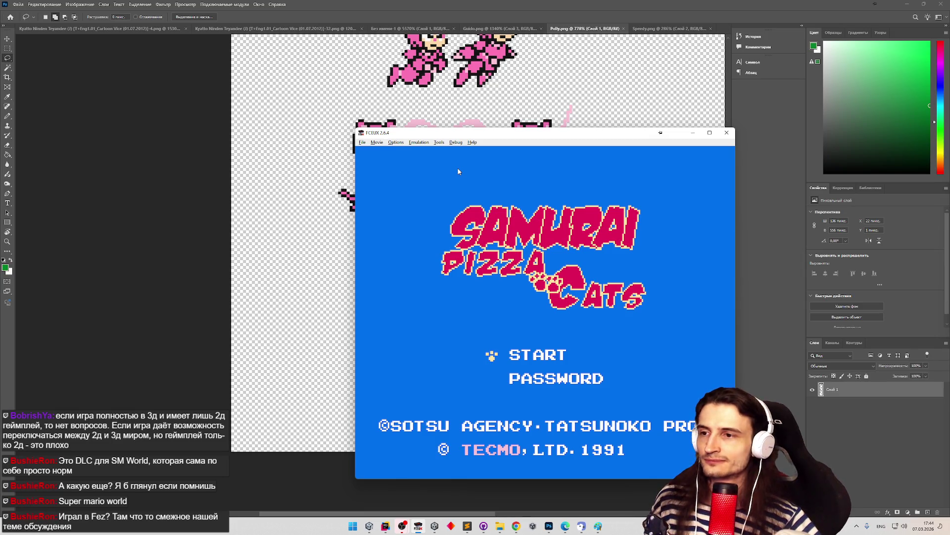
{"action": "key", "text": "Return"}
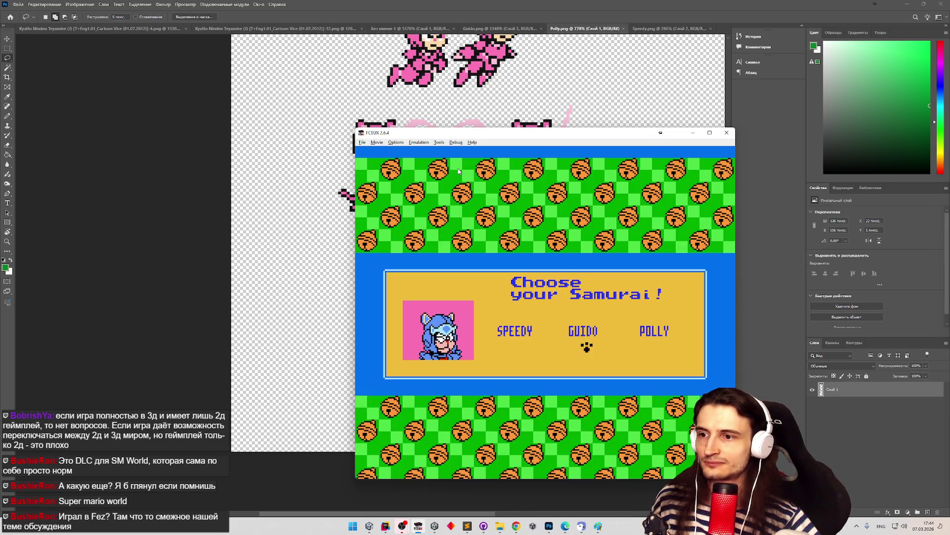
{"action": "key", "text": "Right"}
{"action": "key", "text": "Left"}
{"action": "key", "text": "Left"}
{"action": "key", "text": "Left"}
{"action": "key", "text": "Left"}
{"action": "key", "text": "Left"}
{"action": "key", "text": "Left"}
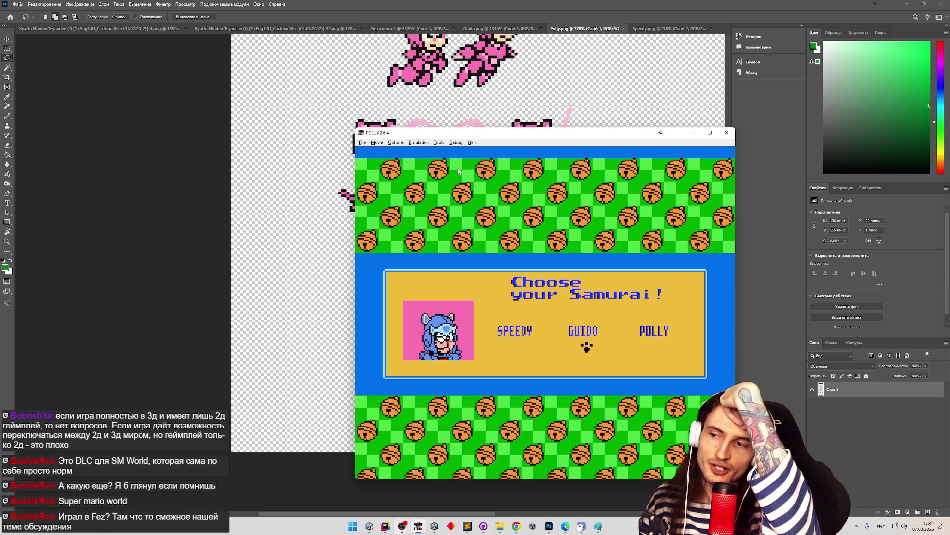
{"action": "key", "text": "Left"}
{"action": "key", "text": "Left"}
{"action": "key", "text": "Left"}
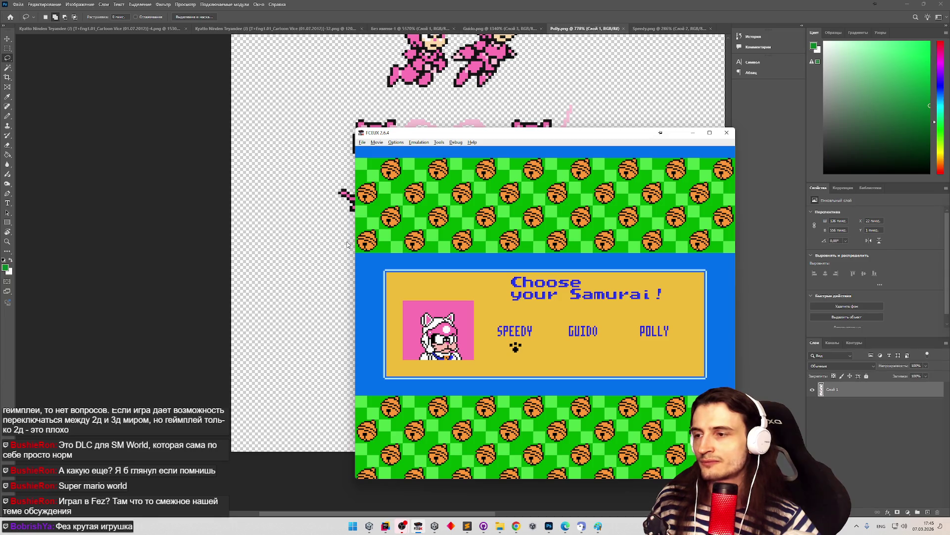
{"action": "key", "text": "super+shift+s"}
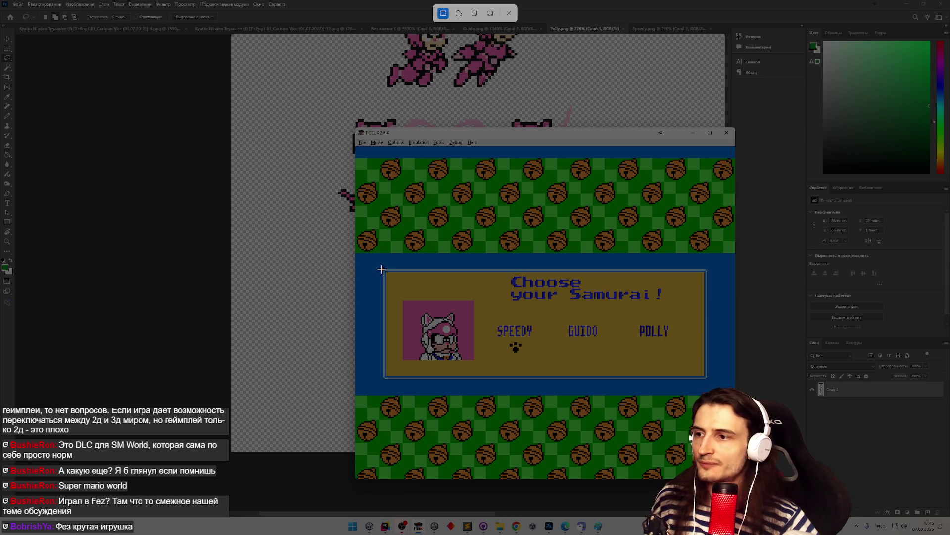
{"action": "key", "text": "Escape"}
{"action": "left_click", "coordinate": [18, 5]}
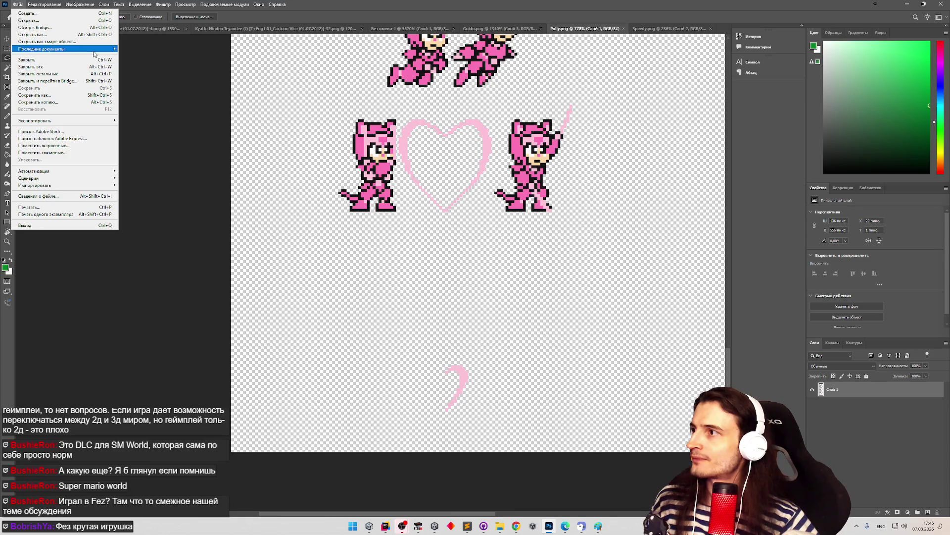
Step: Open UIPanel.png from the Sprites > UI folder via File > Open
{"action": "left_click", "coordinate": [418, 528]}
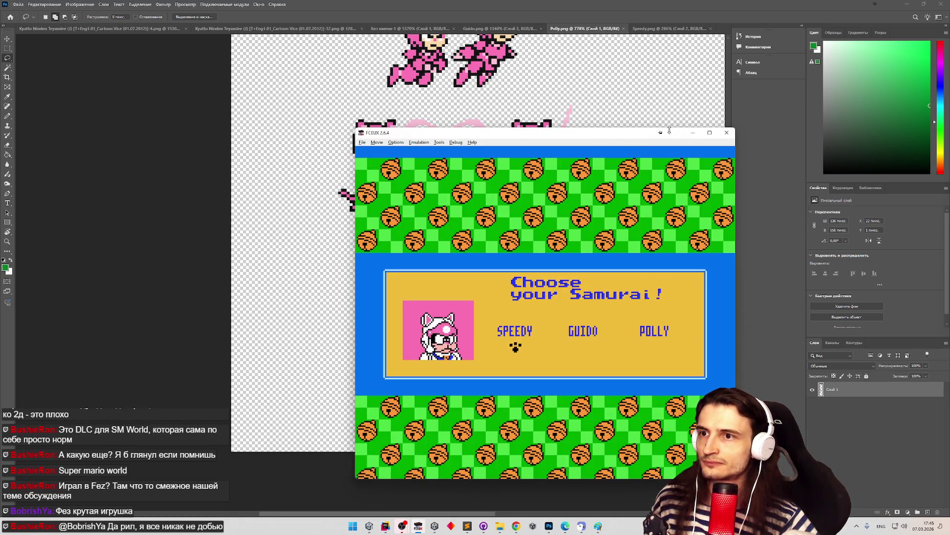
{"action": "left_click", "coordinate": [14, 6]}
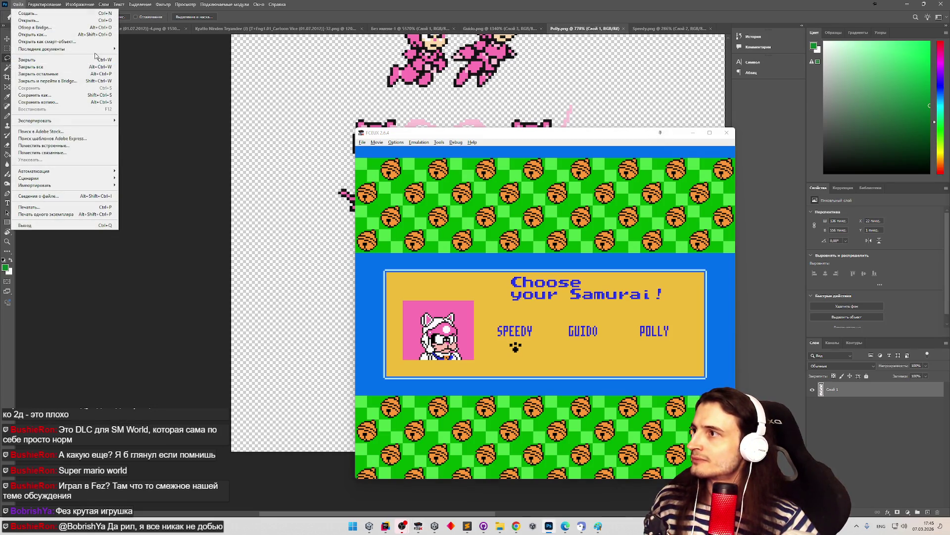
{"action": "mouse_move", "coordinate": [32, 4]}
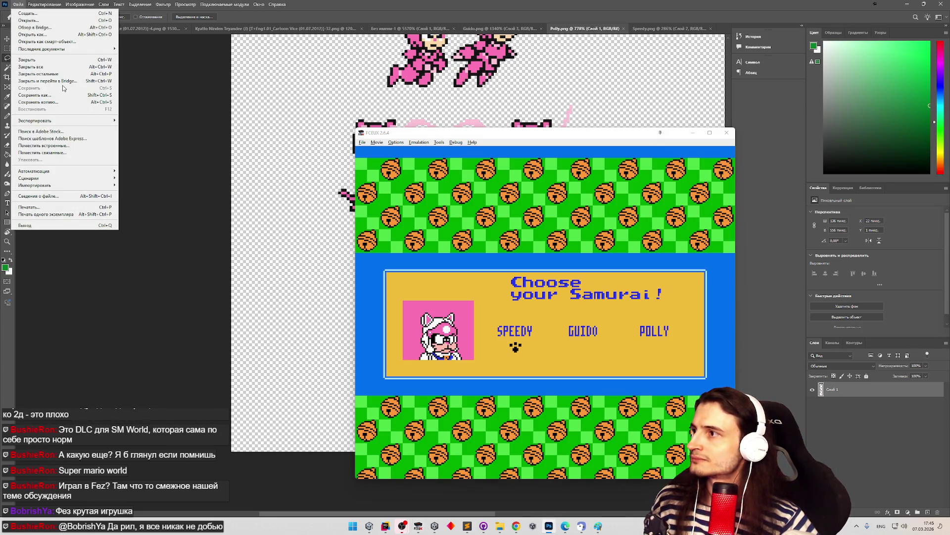
{"action": "left_click", "coordinate": [47, 23]}
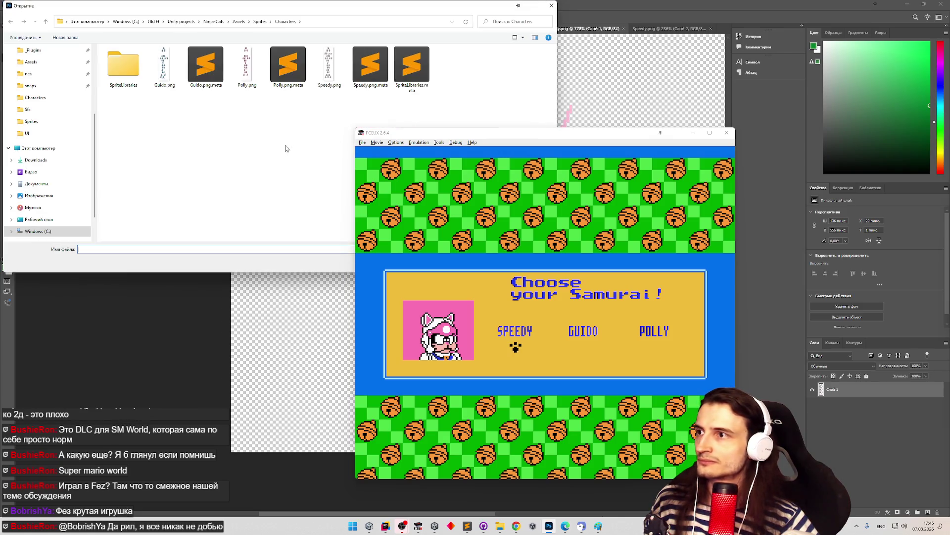
{"action": "left_click", "coordinate": [255, 21]}
{"action": "double_click", "coordinate": [195, 70]}
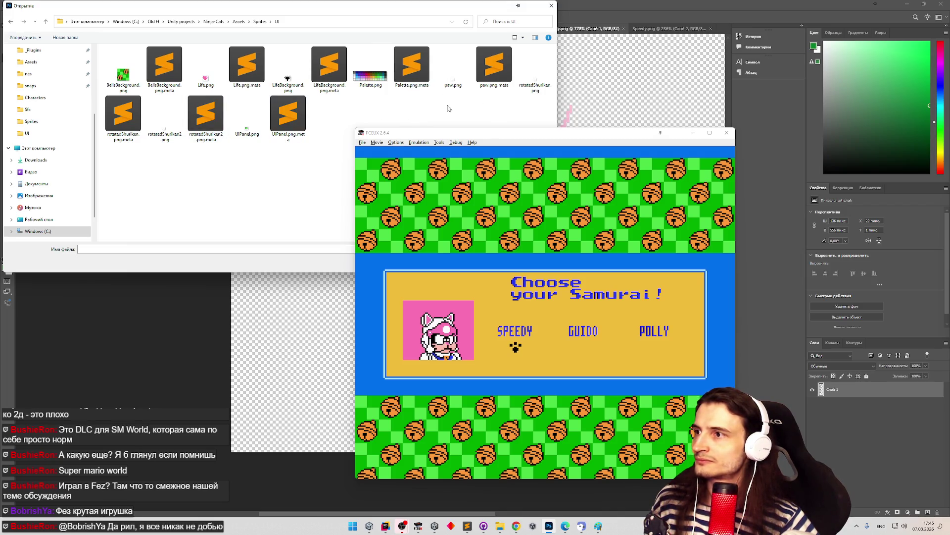
{"action": "double_click", "coordinate": [250, 123]}
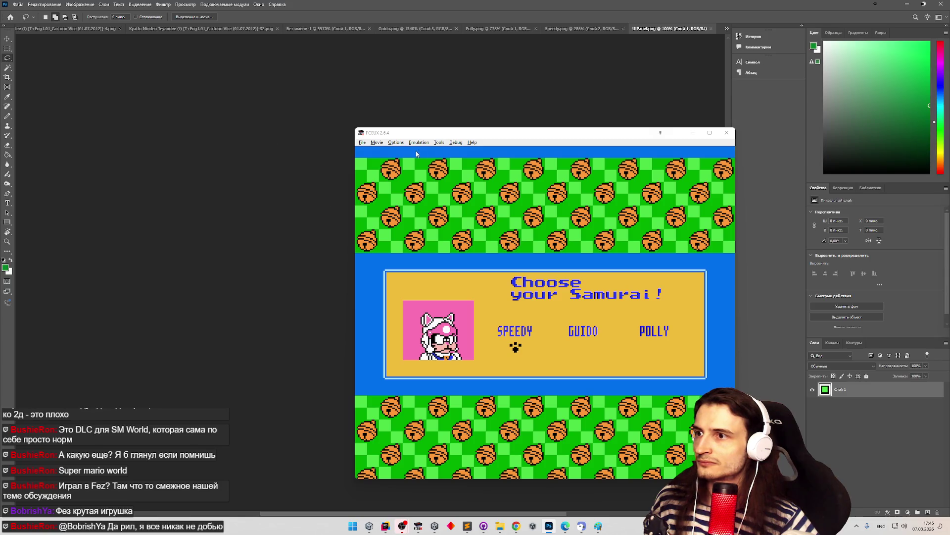
Step: Move the FCEUX window aside and zoom deep into the tiny UIPanel.png image
{"action": "mouse_move", "coordinate": [411, 137]}
{"action": "left_mouse_down"}
{"action": "mouse_move", "coordinate": [450, 130]}
{"action": "mouse_move", "coordinate": [406, 144]}
{"action": "left_mouse_up"}
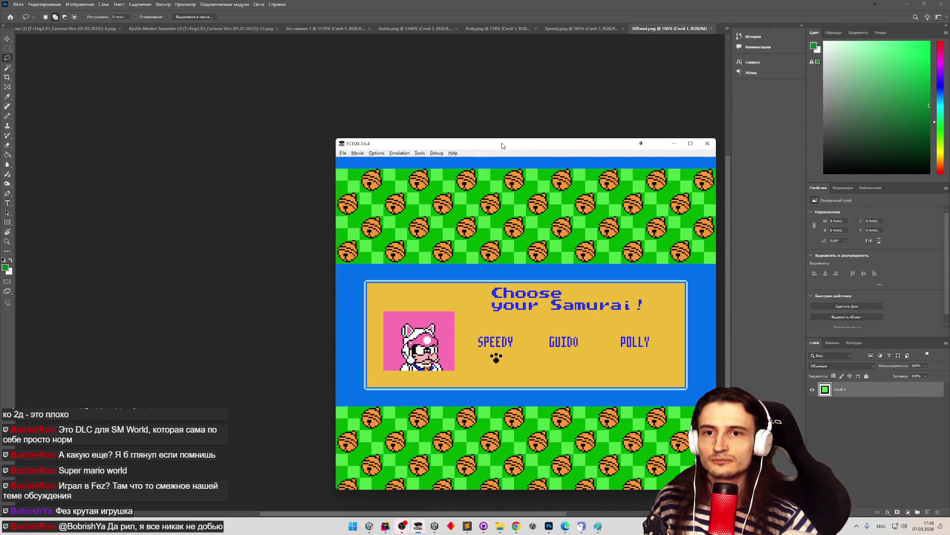
{"action": "left_click_drag", "start_coordinate": [503, 144], "coordinate": [628, 142]}
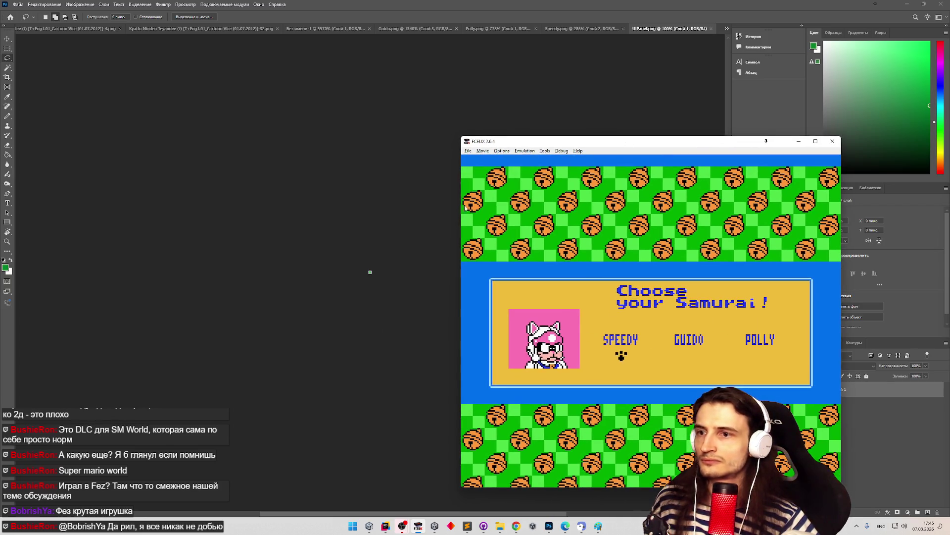
{"action": "left_click", "coordinate": [381, 262]}
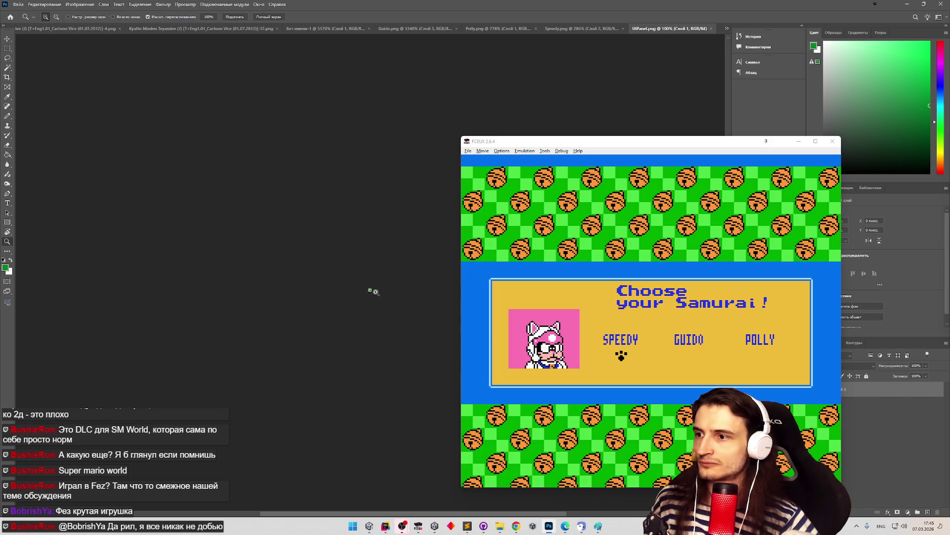
{"action": "left_click_drag", "start_coordinate": [373, 287], "coordinate": [449, 276]}
{"action": "scroll", "coordinate": [364, 236], "scroll_direction": "up", "scroll_amount": 2}
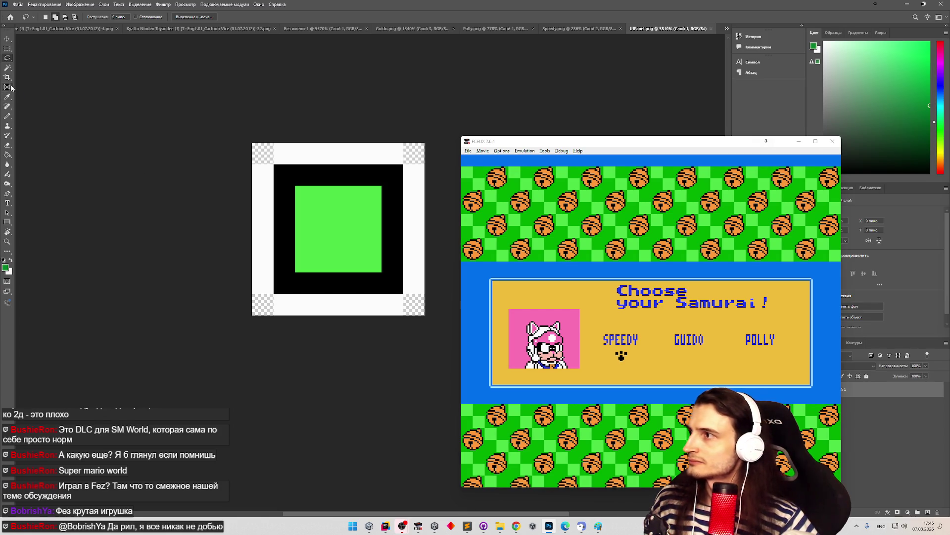
Step: Capture a screen region of the panel and zoom in a bit further on UIPanel.png
{"action": "left_click", "coordinate": [7, 116]}
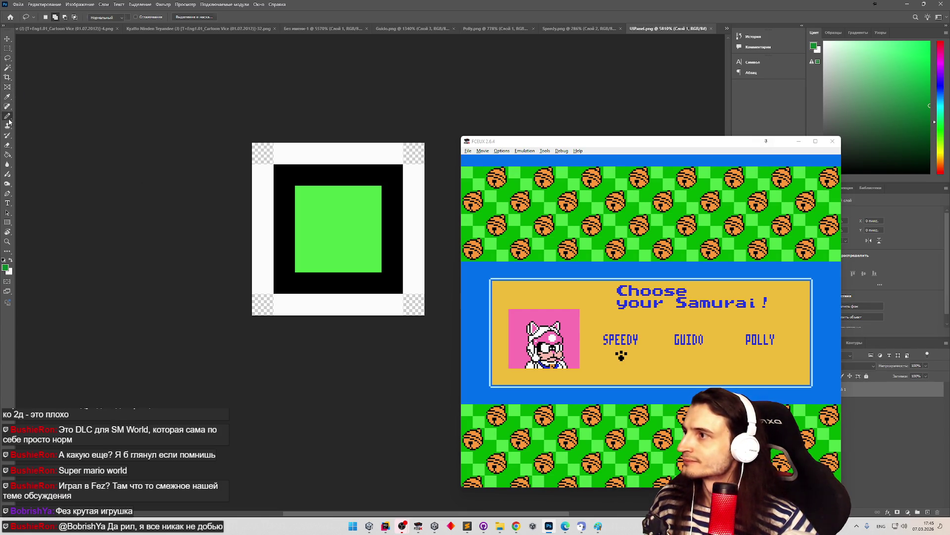
{"action": "key", "text": "super+shift+s"}
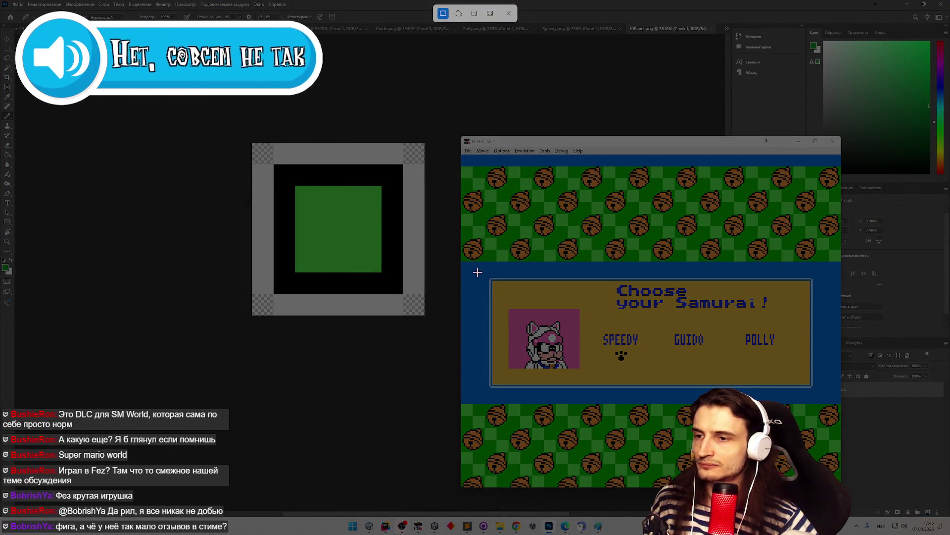
{"action": "left_click_drag", "start_coordinate": [476, 272], "coordinate": [530, 143]}
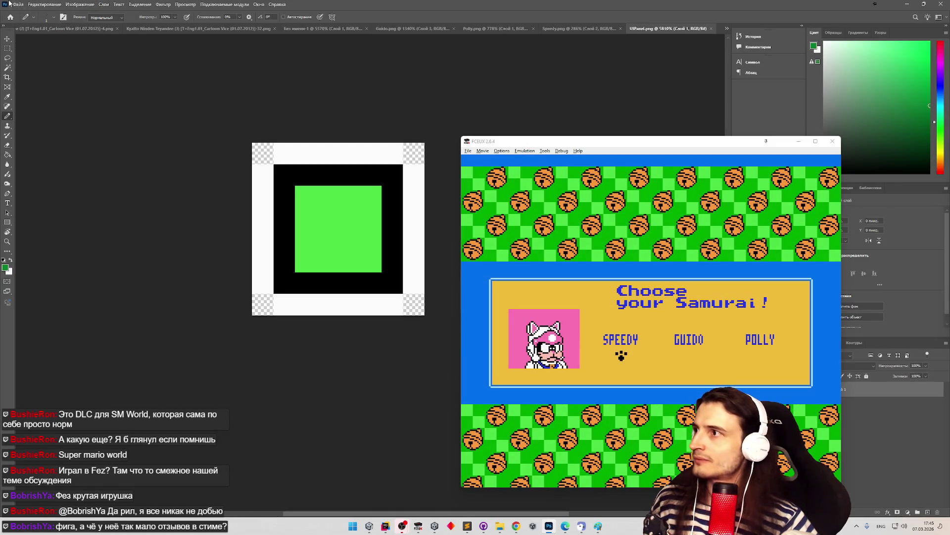
{"action": "key", "text": "super+Down"}
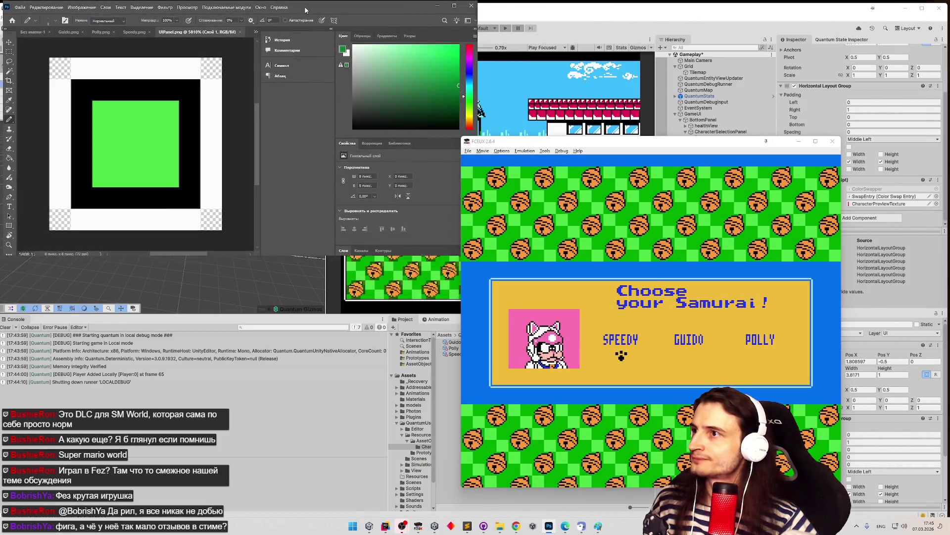
{"action": "double_click", "coordinate": [298, 10]}
{"action": "key", "text": "z"}
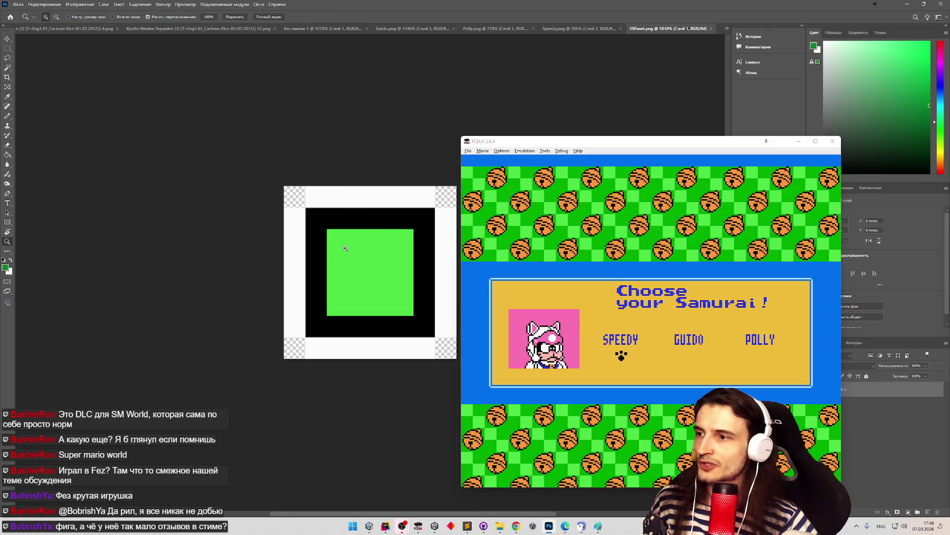
{"action": "left_click_drag", "start_coordinate": [420, 262], "coordinate": [431, 263]}
{"action": "key", "text": "b"}
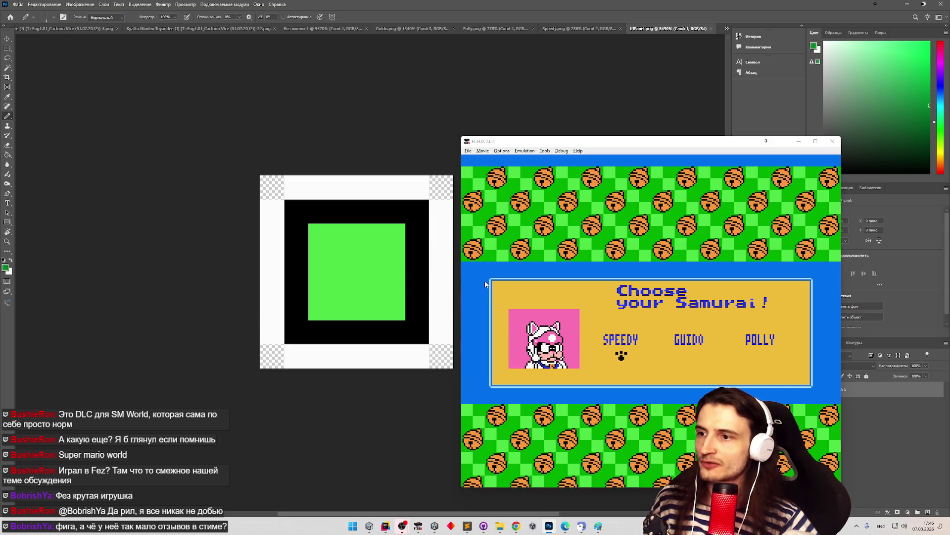
Step: Float the Speedy.png sheet into its own window at the far left
{"action": "key", "text": "super+shift+s"}
{"action": "key", "text": "Escape"}
{"action": "left_click", "coordinate": [259, 230]}
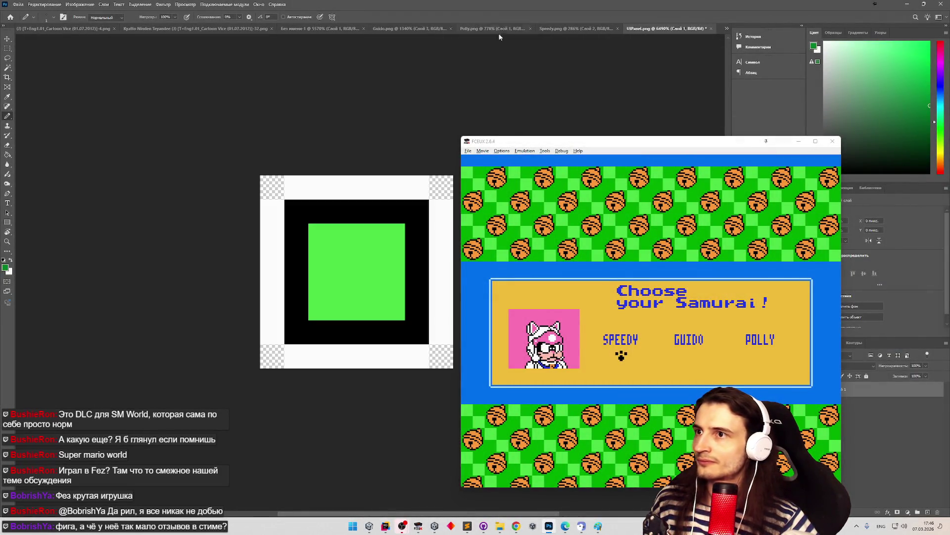
{"action": "mouse_move", "coordinate": [555, 33]}
{"action": "left_mouse_down"}
{"action": "mouse_move", "coordinate": [385, 27]}
{"action": "mouse_move", "coordinate": [231, 140]}
{"action": "left_mouse_up"}
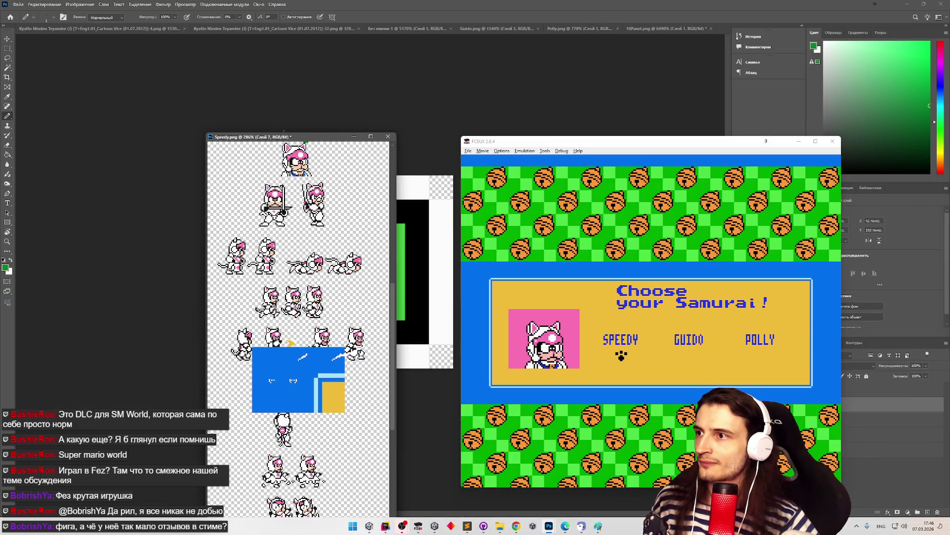
{"action": "mouse_move", "coordinate": [317, 143]}
{"action": "left_mouse_down"}
{"action": "mouse_move", "coordinate": [212, 80]}
{"action": "mouse_move", "coordinate": [127, 80]}
{"action": "left_mouse_up"}
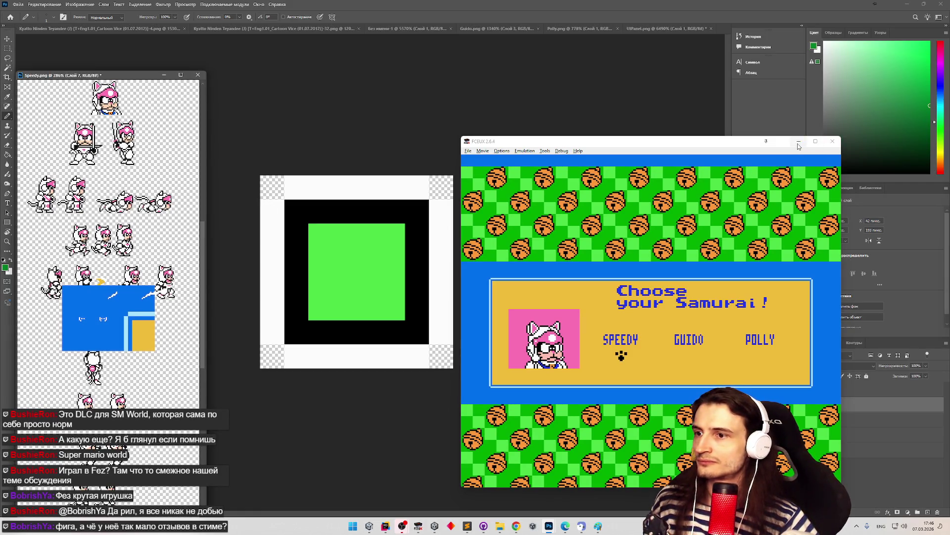
Step: Close FCEUX and fill the panel's centre square with the yellow sampled from Speedy's box
{"action": "left_click", "coordinate": [832, 141]}
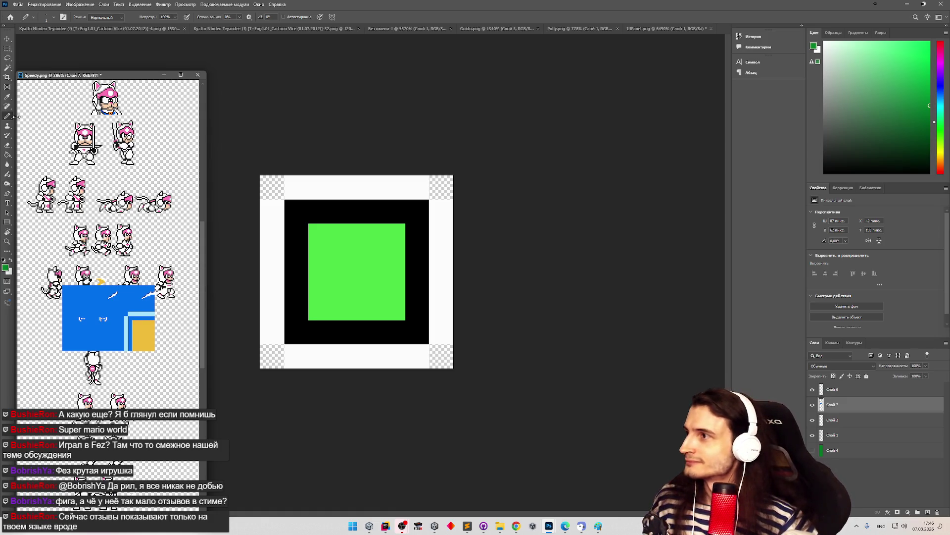
{"action": "left_click", "coordinate": [138, 322], "text": "alt"}
{"action": "left_click", "coordinate": [16, 156]}
{"action": "left_click", "coordinate": [328, 252]}
{"action": "left_click", "coordinate": [332, 257]}
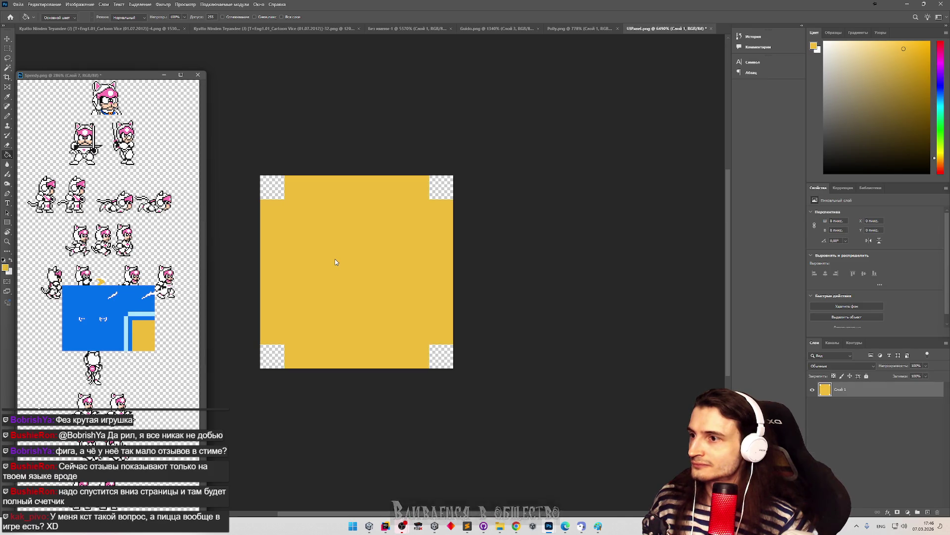
{"action": "key", "text": "ctrl+z"}
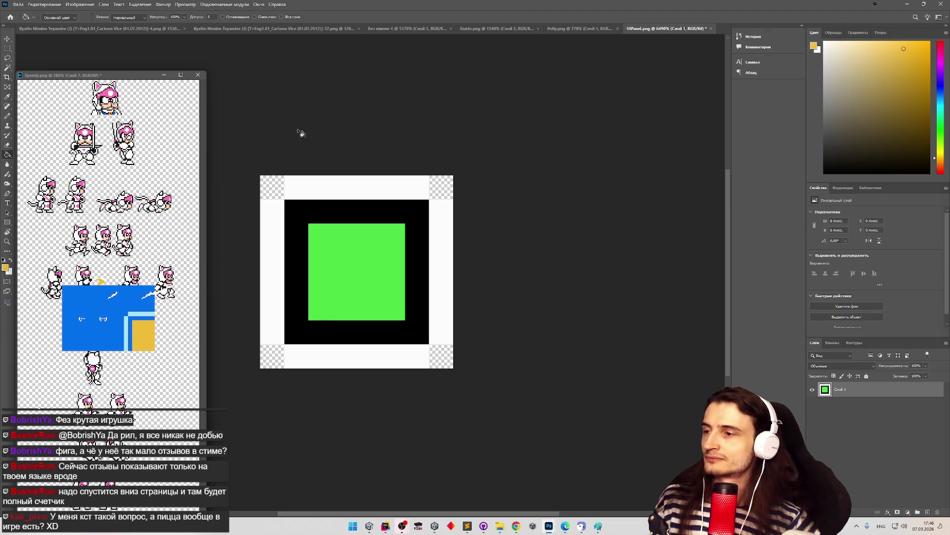
{"action": "left_click", "coordinate": [361, 255]}
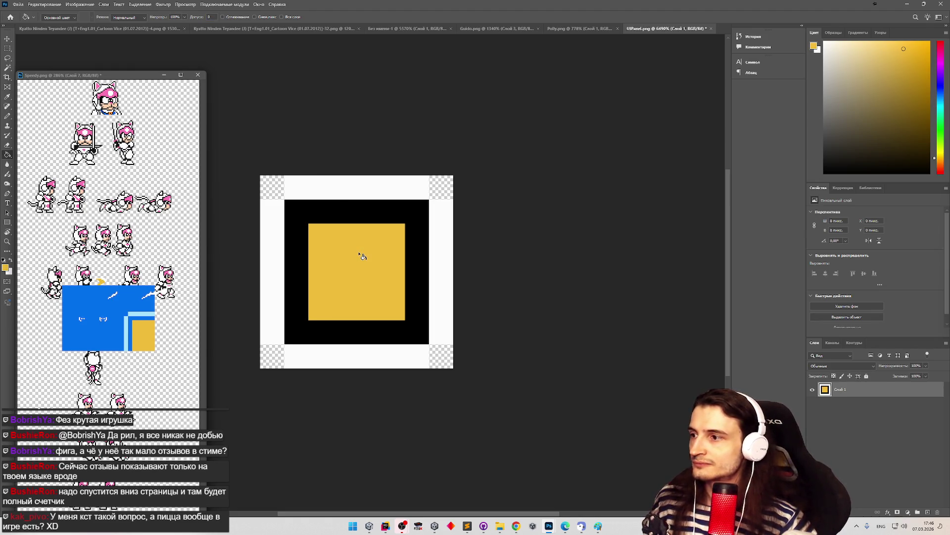
Step: Fill the black frame with Speedy's blue and the white outer border with light blue
{"action": "left_click", "coordinate": [137, 318], "text": "alt"}
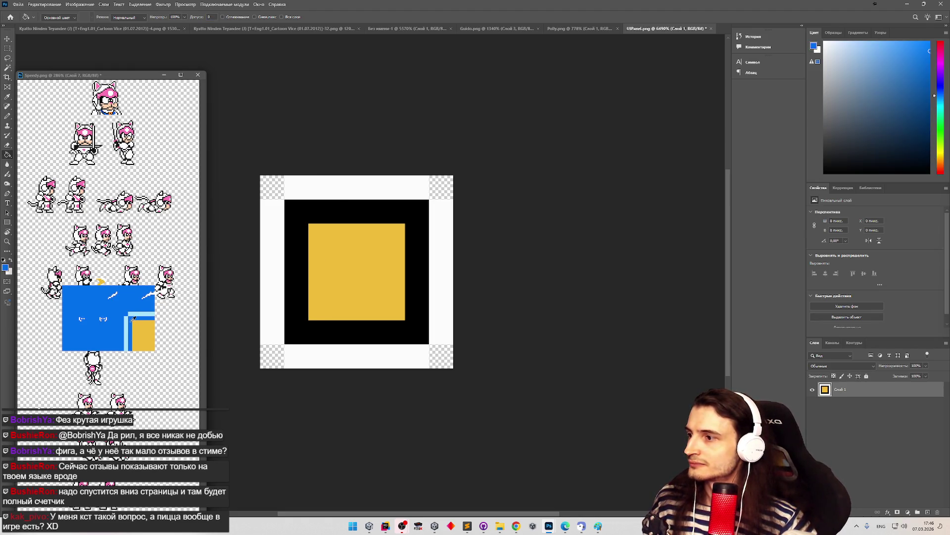
{"action": "left_click", "coordinate": [301, 232]}
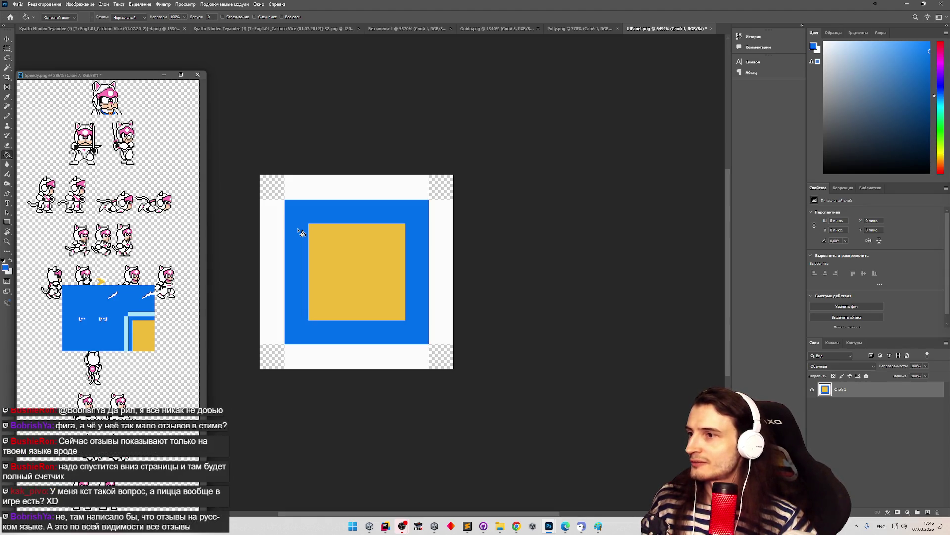
{"action": "left_click", "coordinate": [145, 311], "text": "alt"}
{"action": "left_click", "coordinate": [280, 250]}
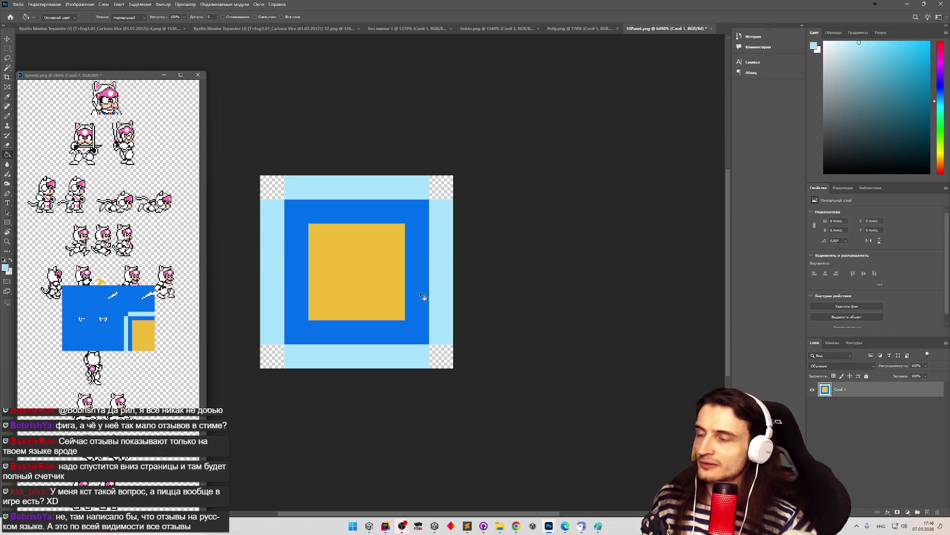
Step: Save a PNG copy named UIPanel2.png into Sprites\UI, then minimize Photoshop
{"action": "scroll", "coordinate": [479, 300], "scroll_direction": "down", "scroll_amount": 2}
{"action": "left_click", "coordinate": [18, 4]}
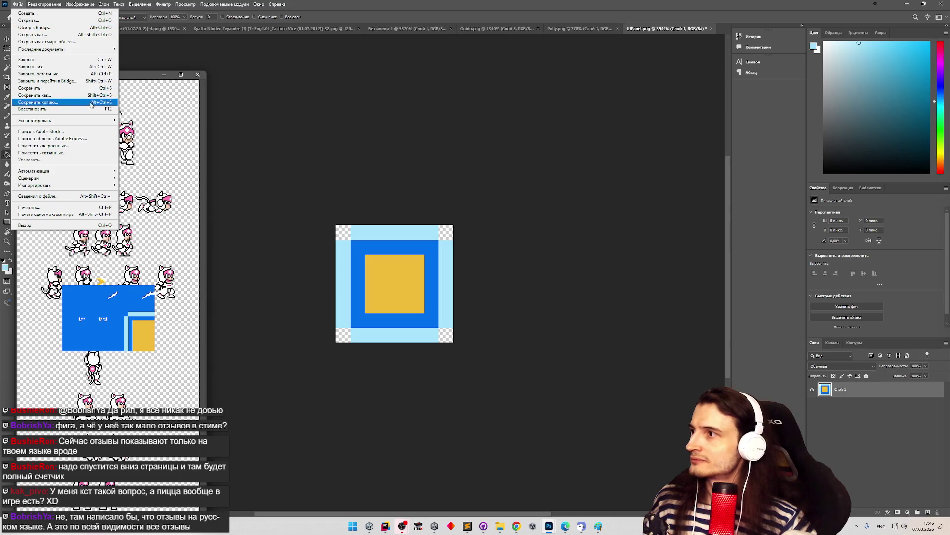
{"action": "mouse_move", "coordinate": [96, 121]}
{"action": "left_click", "coordinate": [148, 121]}
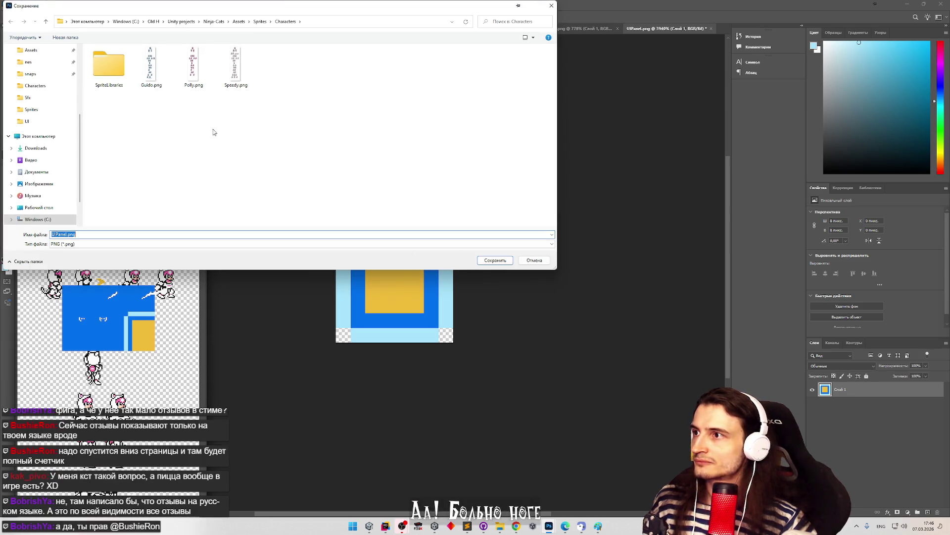
{"action": "left_click", "coordinate": [260, 21]}
{"action": "double_click", "coordinate": [194, 64]}
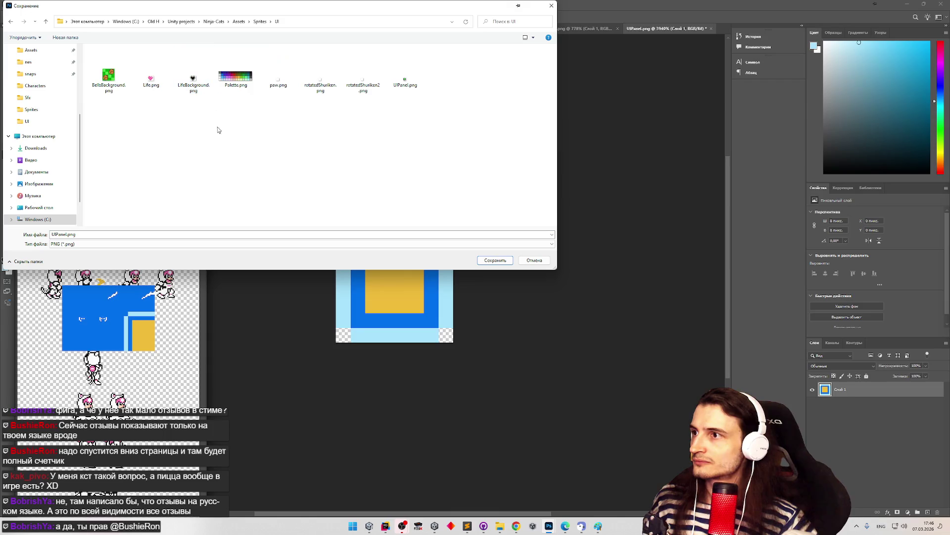
{"action": "left_click", "coordinate": [65, 236]}
{"action": "type", "text": "2"}
{"action": "left_click", "coordinate": [491, 260]}
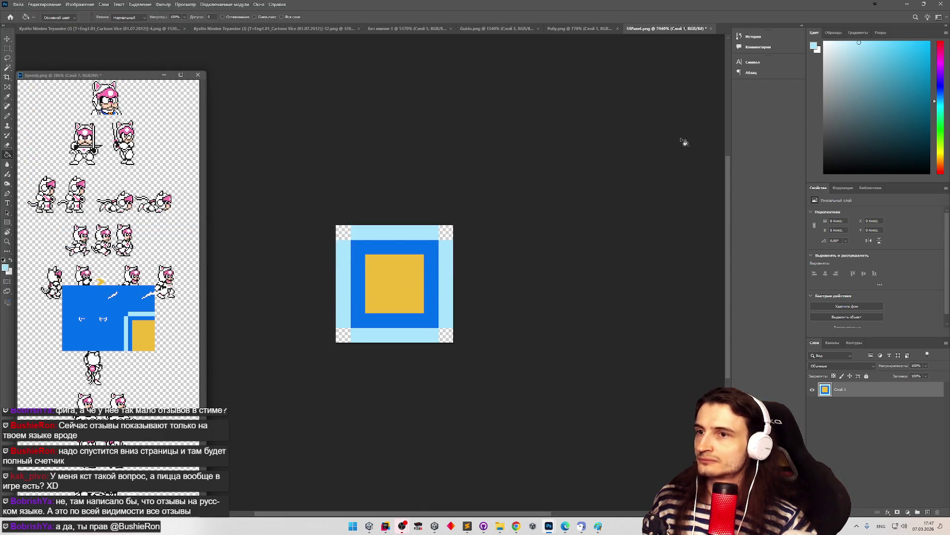
{"action": "left_click", "coordinate": [907, 5]}
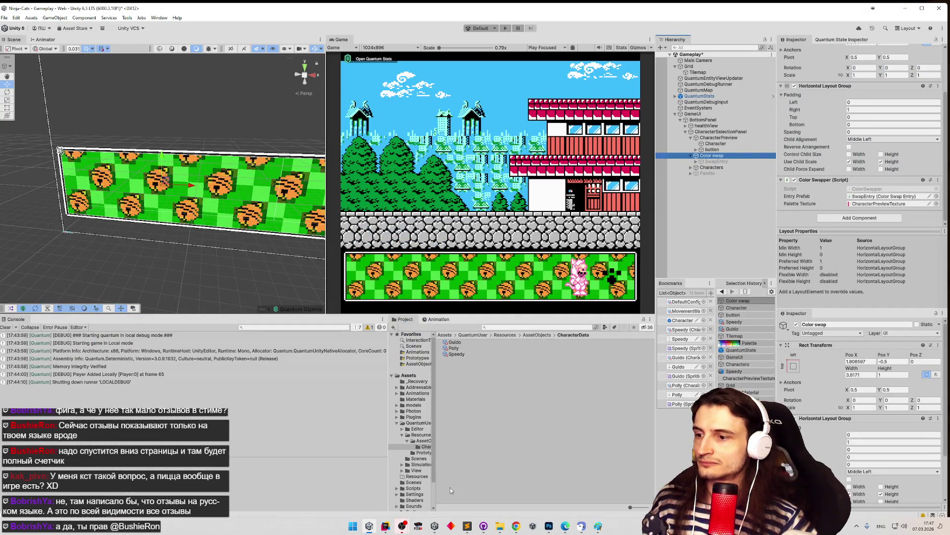
Step: Deselect everything, zoom and tilt the Scene view onto the tiger tile panel, then bring up FCEUX
{"action": "left_click", "coordinate": [370, 527]}
{"action": "left_click", "coordinate": [370, 527]}
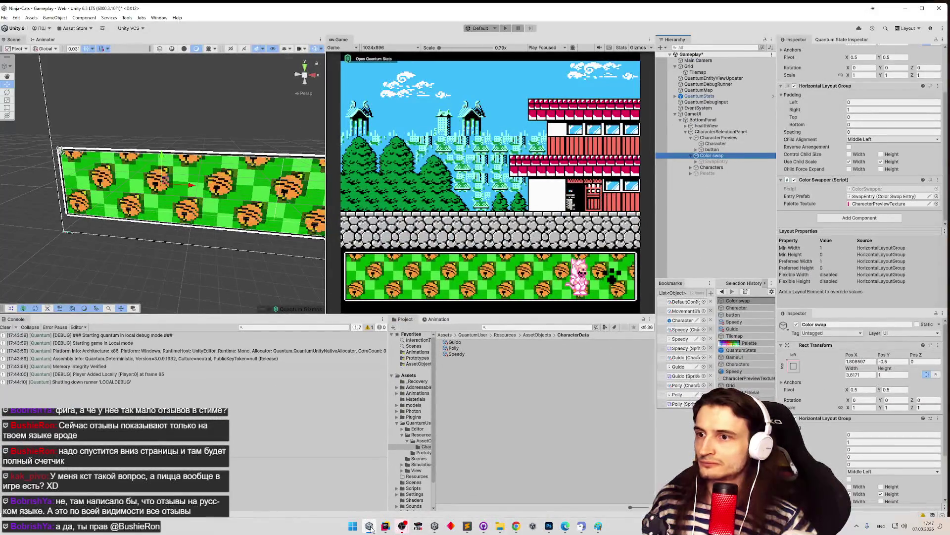
{"action": "left_click", "coordinate": [217, 234]}
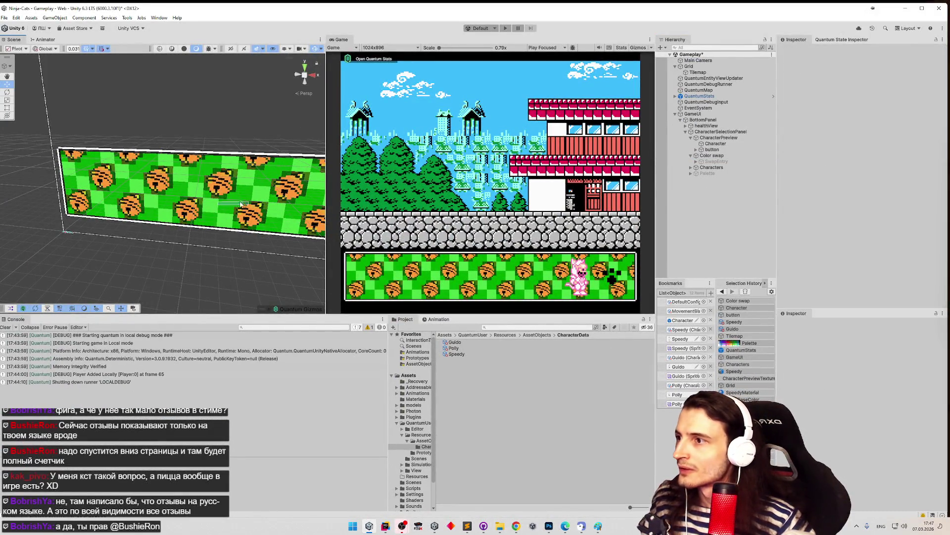
{"action": "scroll", "coordinate": [238, 191], "scroll_direction": "up", "scroll_amount": 10}
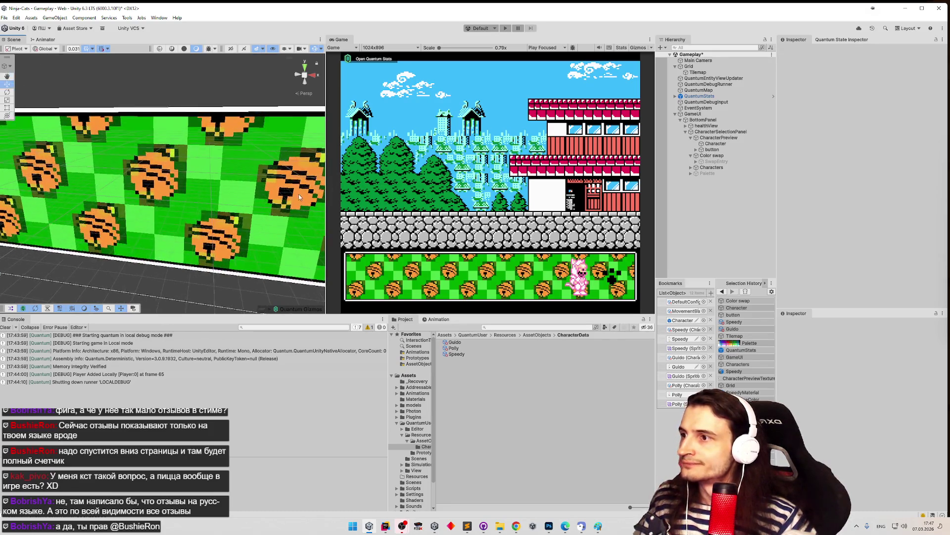
{"action": "scroll", "coordinate": [206, 188], "scroll_direction": "up", "scroll_amount": 5}
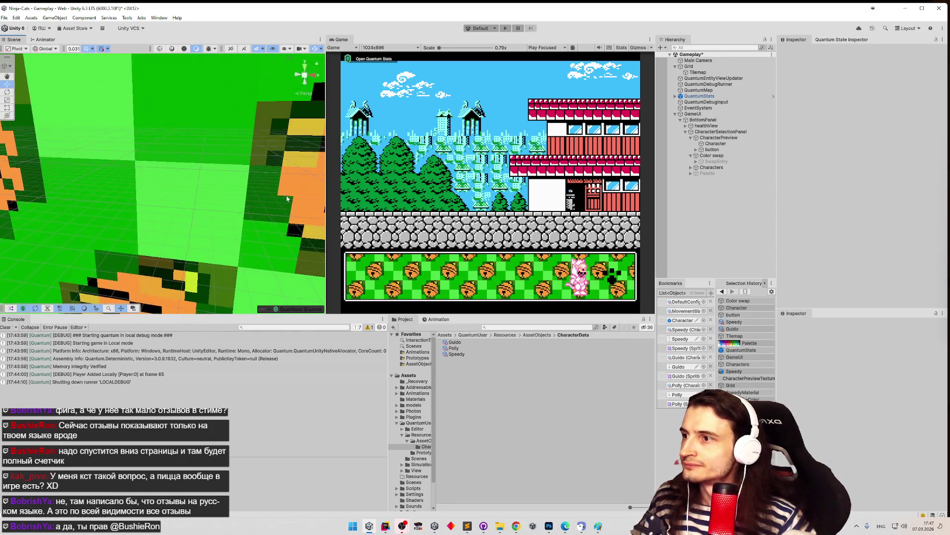
{"action": "left_click_drag", "start_coordinate": [250, 200], "coordinate": [252, 194]}
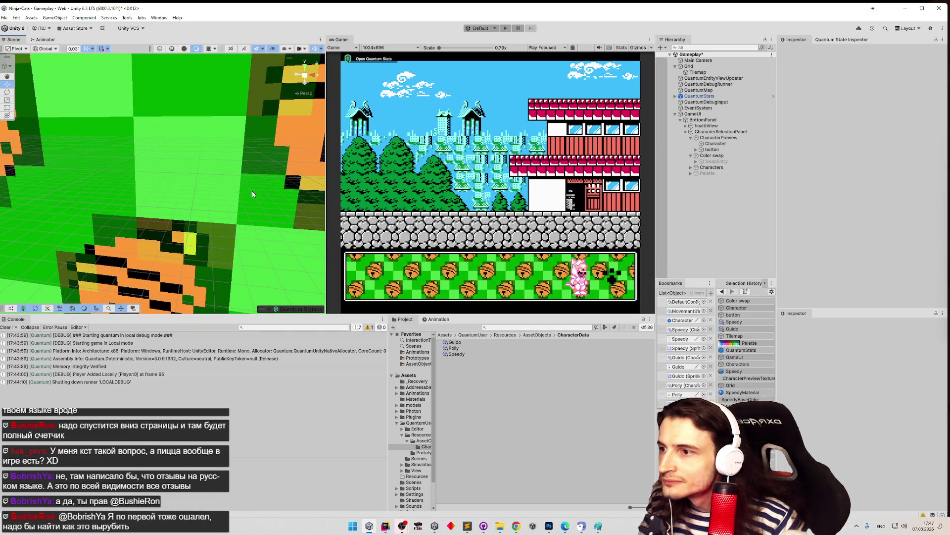
{"action": "scroll", "coordinate": [250, 195], "scroll_direction": "up", "scroll_amount": 3}
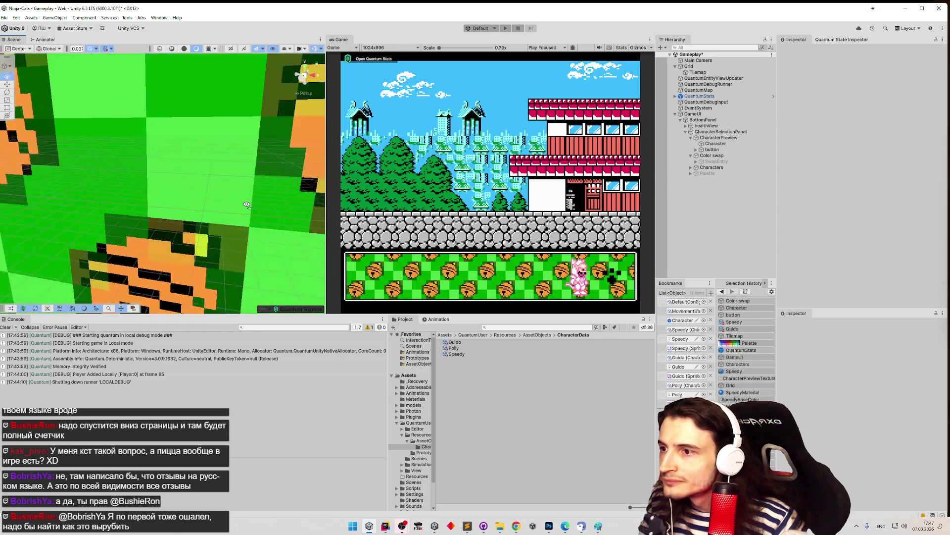
{"action": "scroll", "coordinate": [171, 209], "scroll_direction": "down", "scroll_amount": 5}
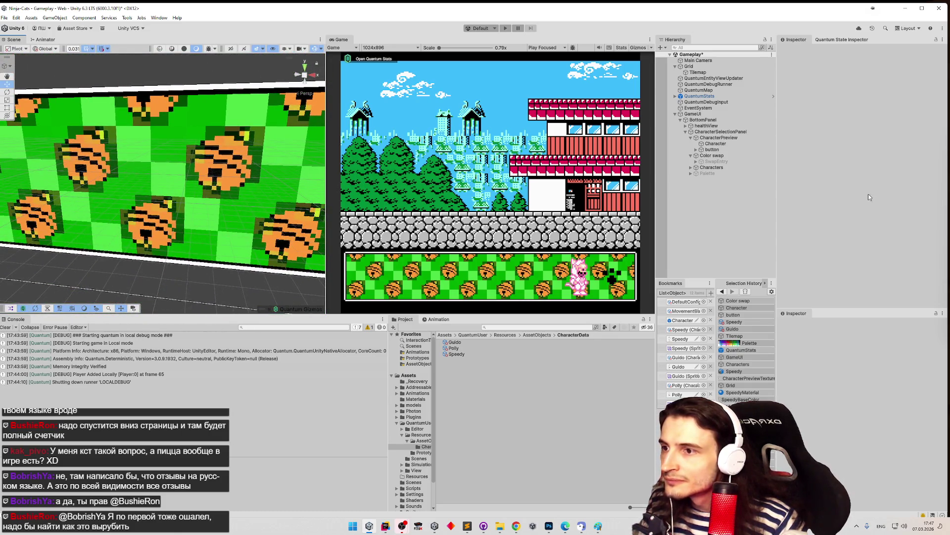
{"action": "left_click", "coordinate": [418, 526]}
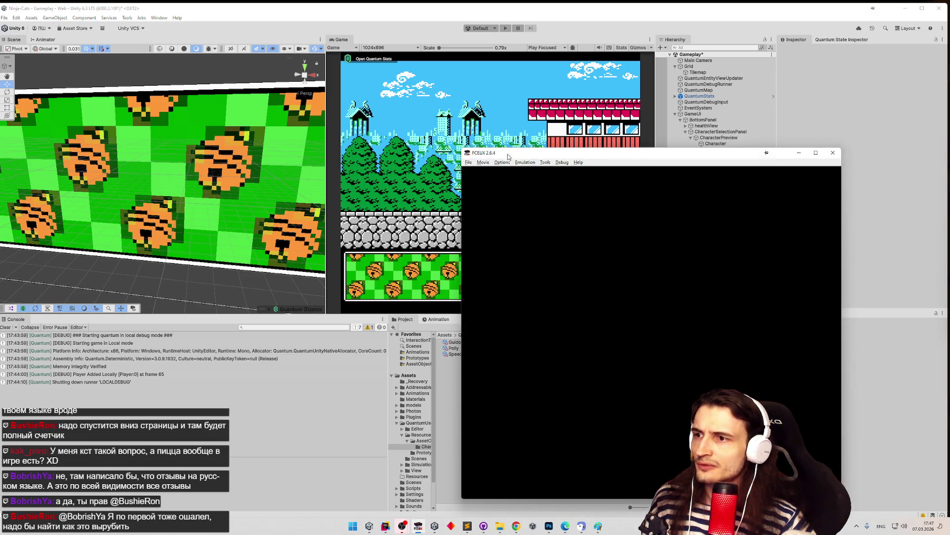
Step: Load Kyatto Ninden Teyandee from FCEUX's recent ROMs, then return to Unity's Project search
{"action": "left_click", "coordinate": [471, 163]}
{"action": "mouse_move", "coordinate": [509, 187]}
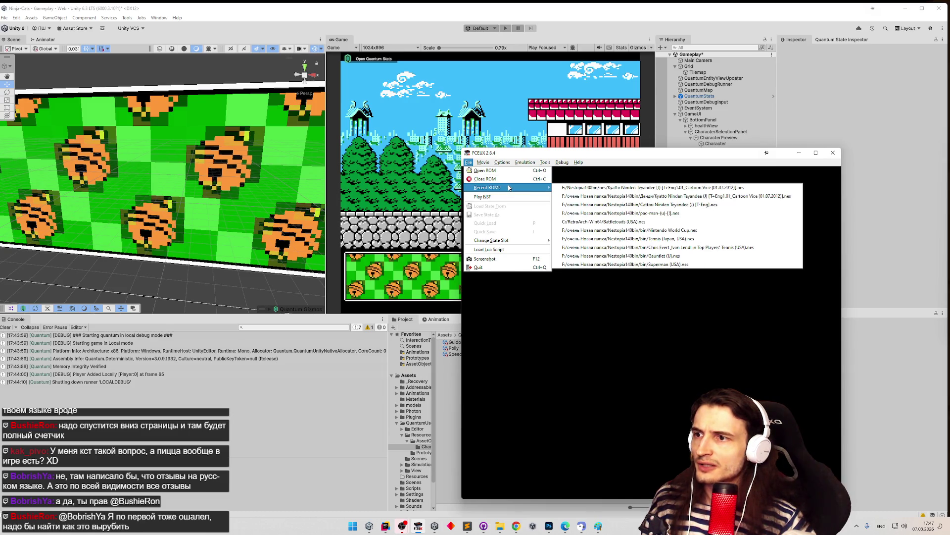
{"action": "left_click", "coordinate": [558, 187]}
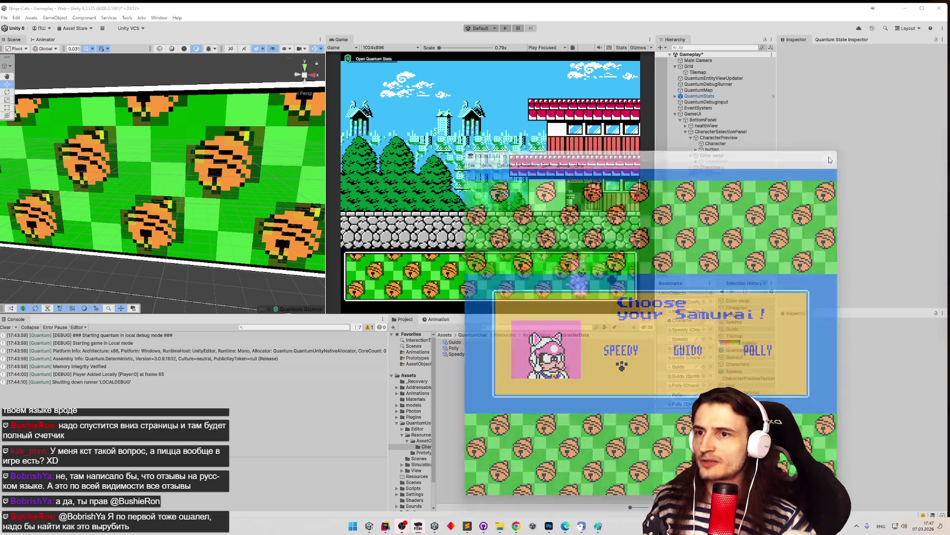
{"action": "left_click", "coordinate": [508, 327]}
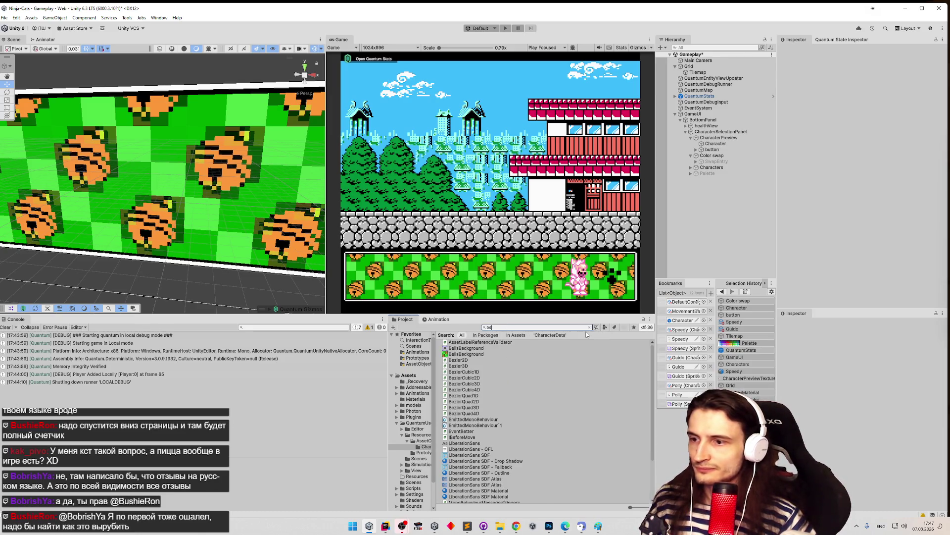
Step: Search for 'bells', clear the search and navigate up to the Sprites folder
{"action": "type", "text": "lls"}
{"action": "key", "text": "Down"}
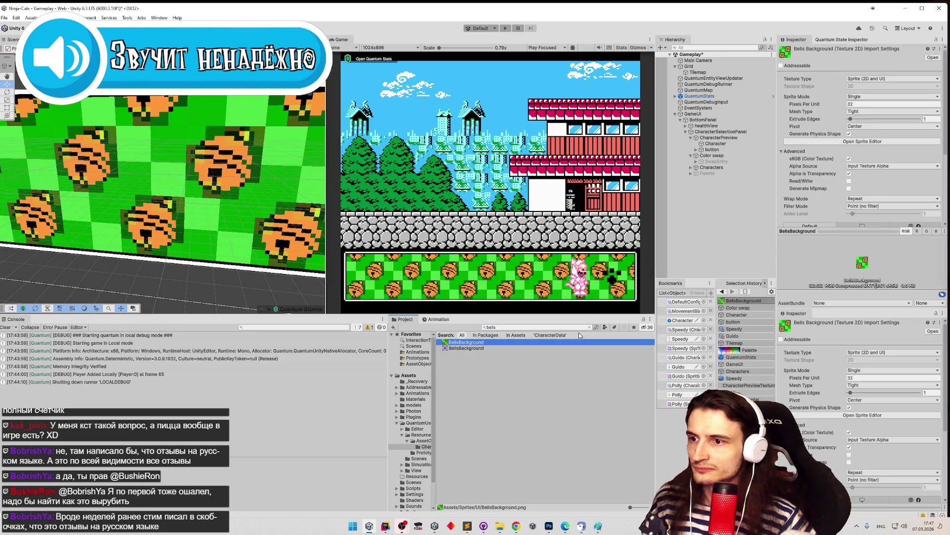
{"action": "left_click", "coordinate": [589, 327]}
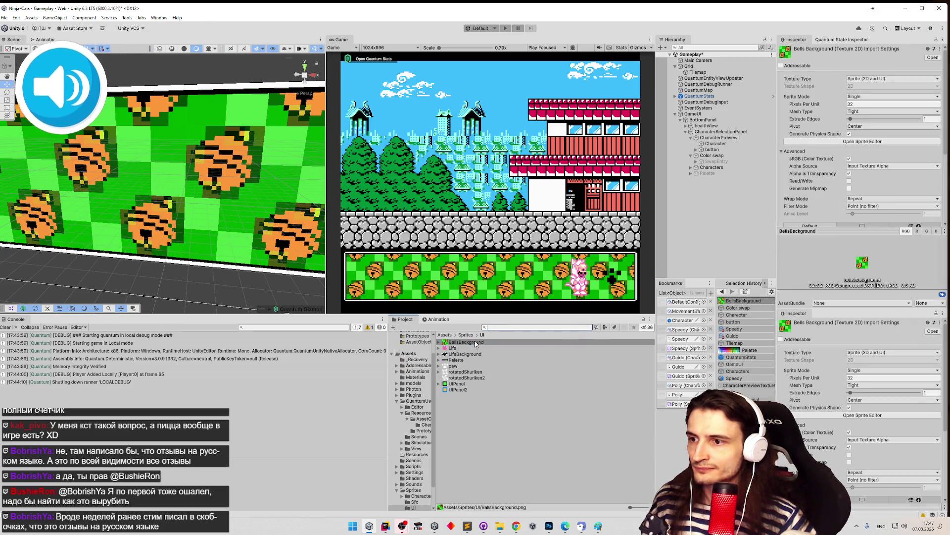
{"action": "left_click", "coordinate": [467, 335]}
Step: Set the Sprites32PPI preset's compression to None and open the UI folder
{"action": "left_click", "coordinate": [462, 372]}
{"action": "scroll", "coordinate": [871, 198], "scroll_direction": "down", "scroll_amount": 3}
{"action": "left_click", "coordinate": [871, 251]}
{"action": "left_click", "coordinate": [868, 261]}
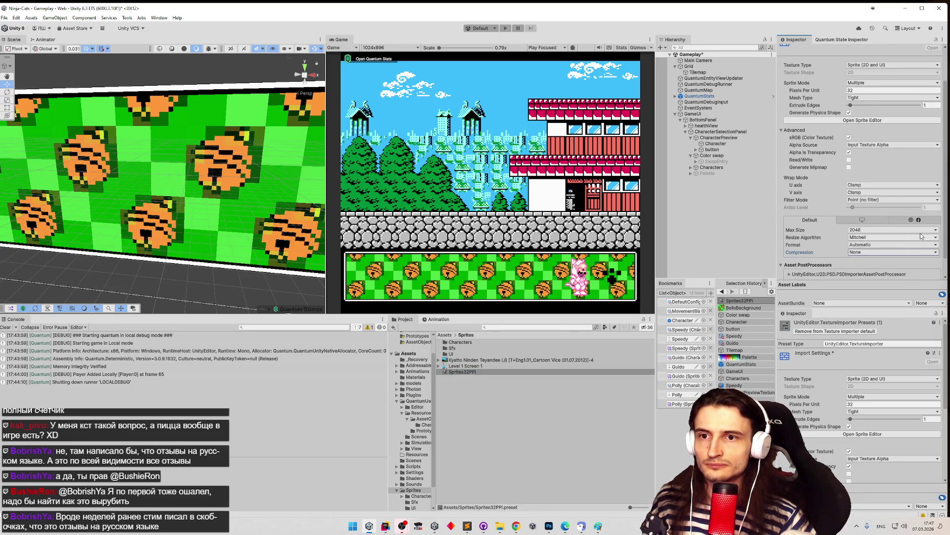
{"action": "scroll", "coordinate": [945, 244], "scroll_direction": "down", "scroll_amount": 2}
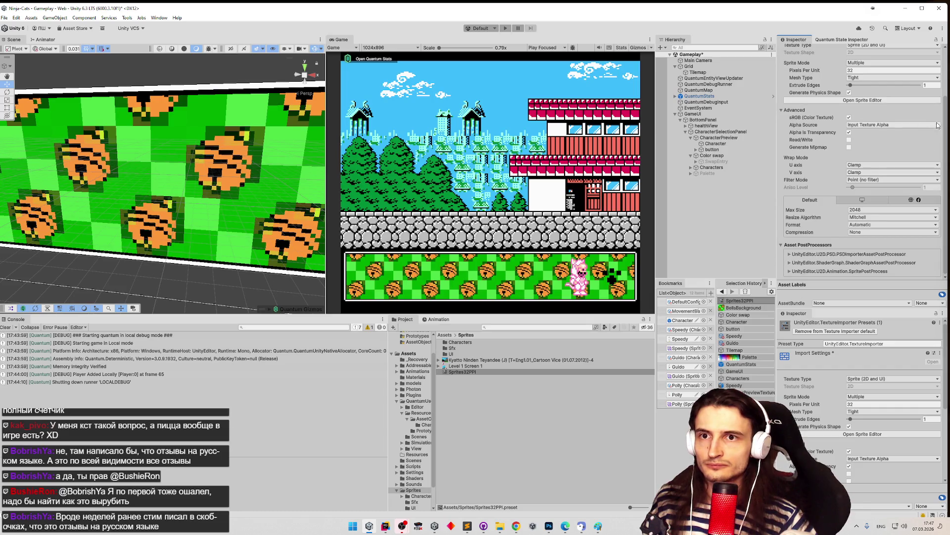
{"action": "left_click_drag", "start_coordinate": [945, 133], "coordinate": [948, 81]}
{"action": "scroll", "coordinate": [872, 92], "scroll_direction": "down", "scroll_amount": 3}
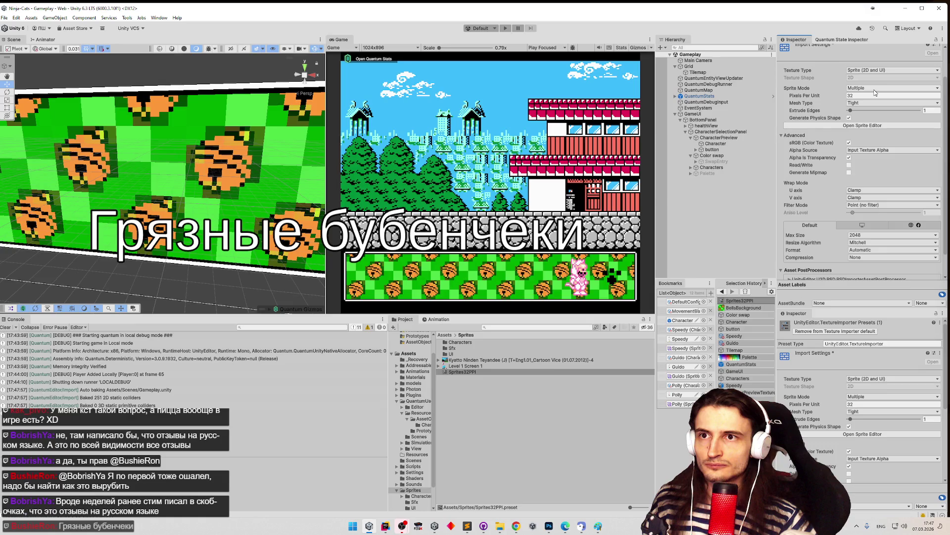
{"action": "scroll", "coordinate": [875, 93], "scroll_direction": "up", "scroll_amount": 3}
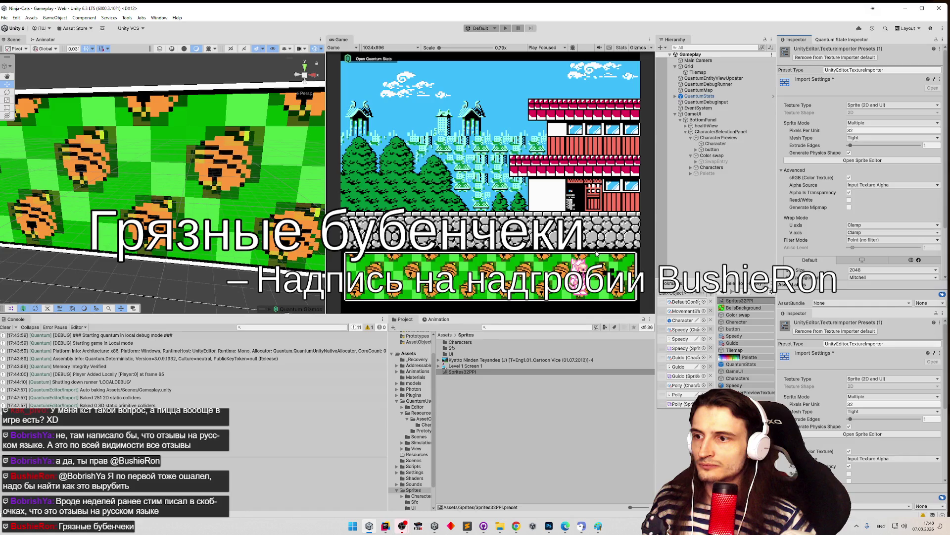
{"action": "left_click", "coordinate": [462, 371]}
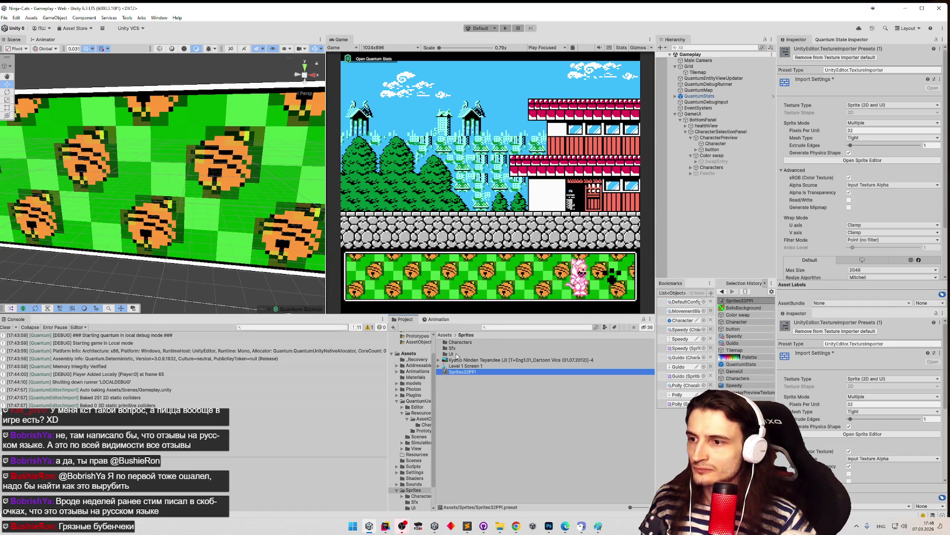
{"action": "double_click", "coordinate": [456, 354]}
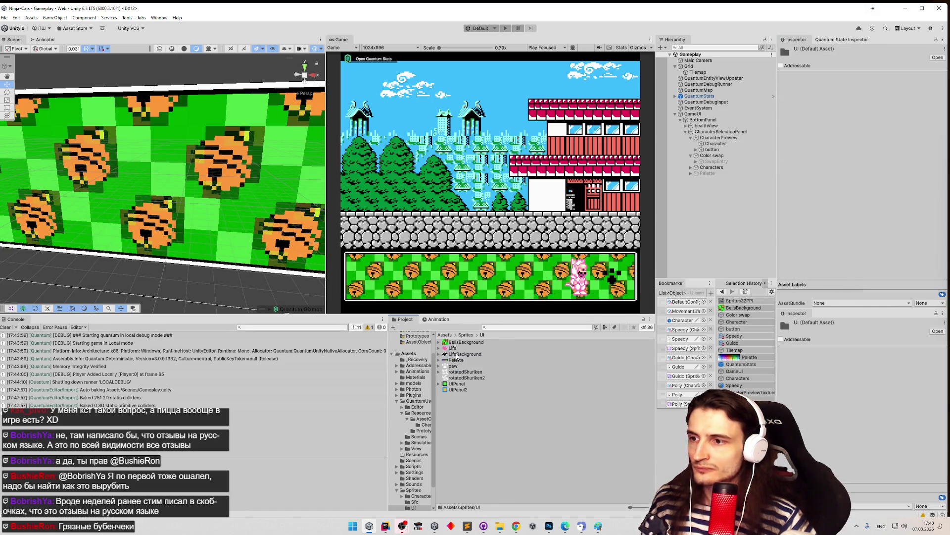
Step: Set UIPanel2's compression to None and apply the import settings
{"action": "left_click", "coordinate": [464, 385]}
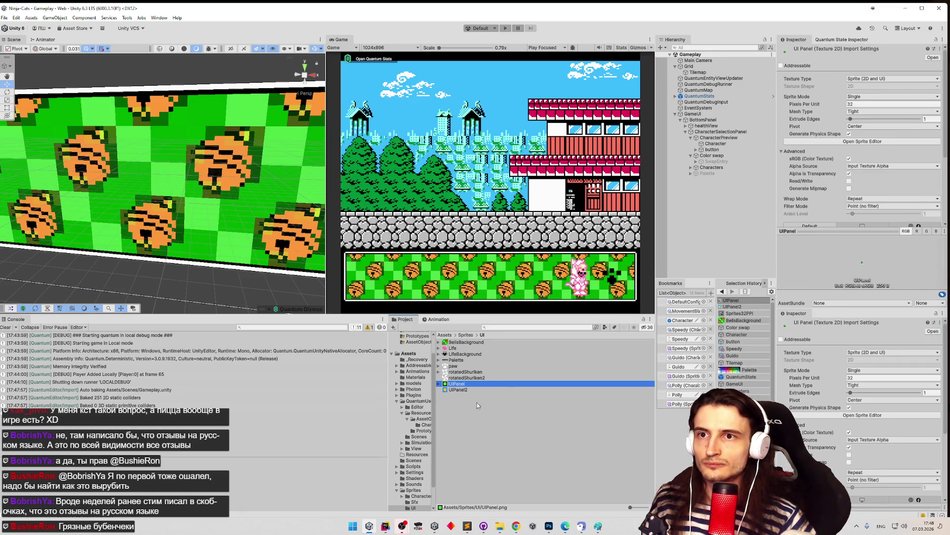
{"action": "left_click", "coordinate": [461, 390]}
{"action": "left_click", "coordinate": [891, 112]}
{"action": "left_click", "coordinate": [899, 115]}
{"action": "scroll", "coordinate": [900, 115], "scroll_direction": "down", "scroll_amount": 5}
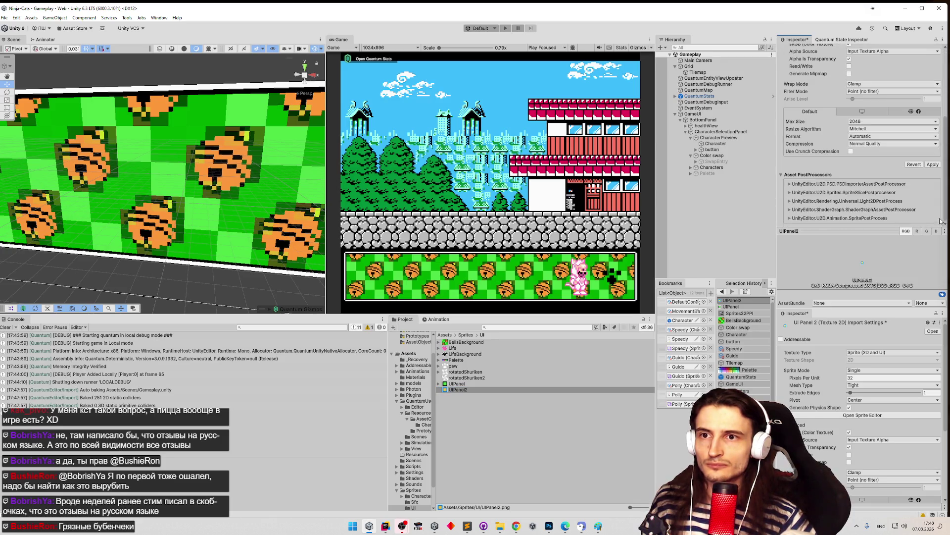
{"action": "left_click", "coordinate": [933, 164]}
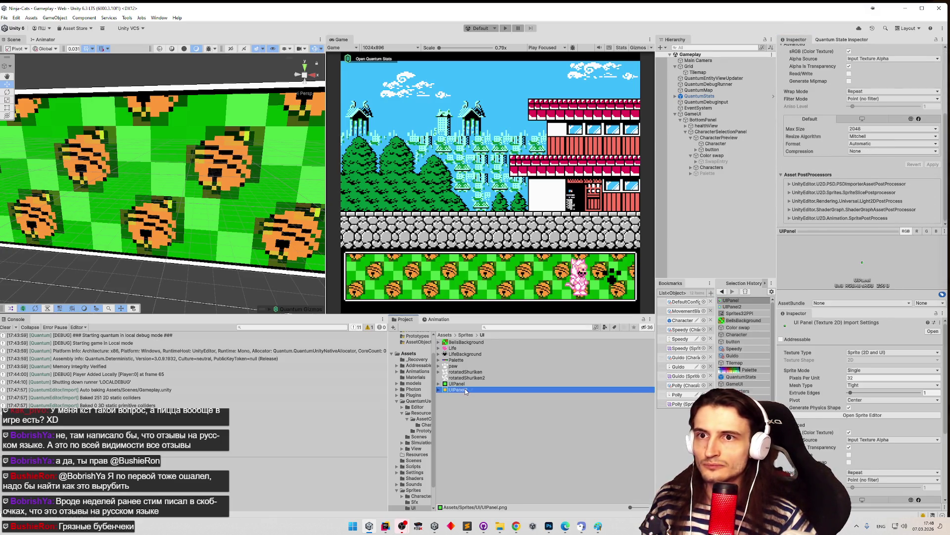
{"action": "left_click", "coordinate": [891, 151]}
{"action": "left_click", "coordinate": [861, 154]}
{"action": "left_click", "coordinate": [933, 164]}
Step: Set compression to None on the seven UI textures from BellsBackground through rotatedShuriken2
{"action": "left_click", "coordinate": [467, 366]}
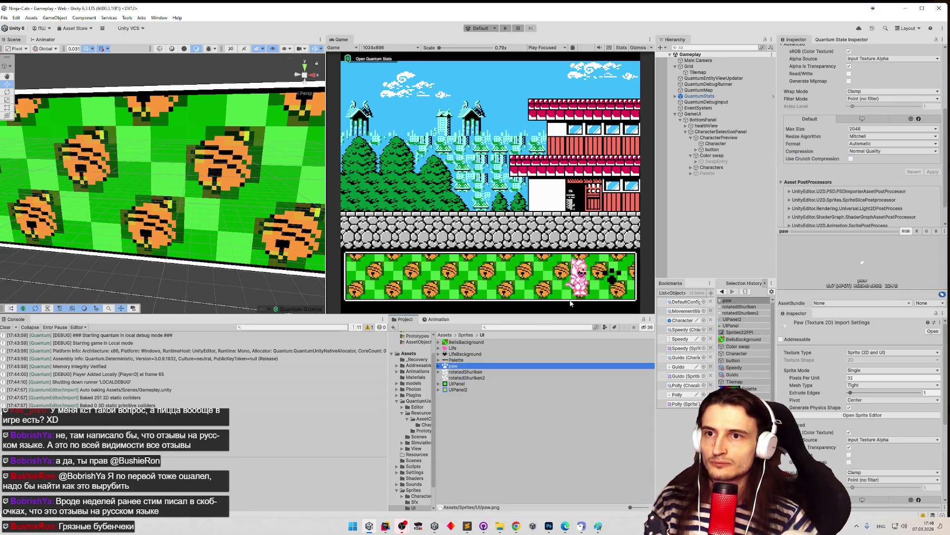
{"action": "left_click", "coordinate": [465, 378], "text": "shift"}
{"action": "left_click", "coordinate": [466, 342], "text": "shift"}
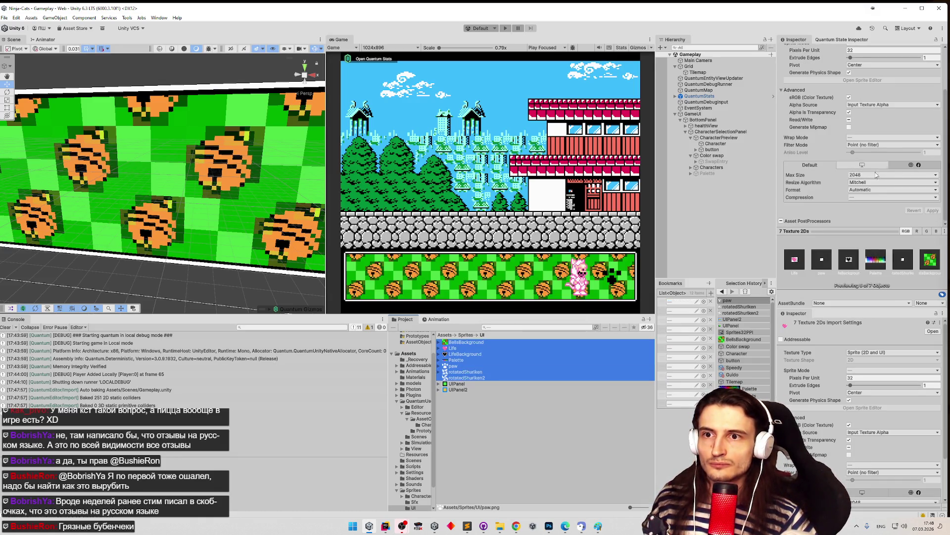
{"action": "left_click", "coordinate": [875, 197]}
{"action": "left_click", "coordinate": [871, 204]}
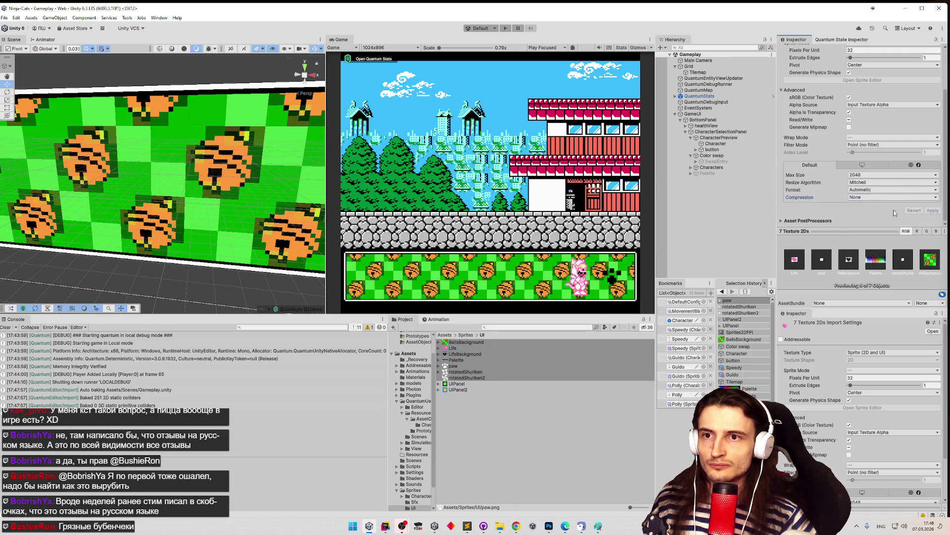
{"action": "left_click", "coordinate": [886, 138]}
Step: In the Sfx folder, set panicSweat's compression to None
{"action": "left_click", "coordinate": [468, 335]}
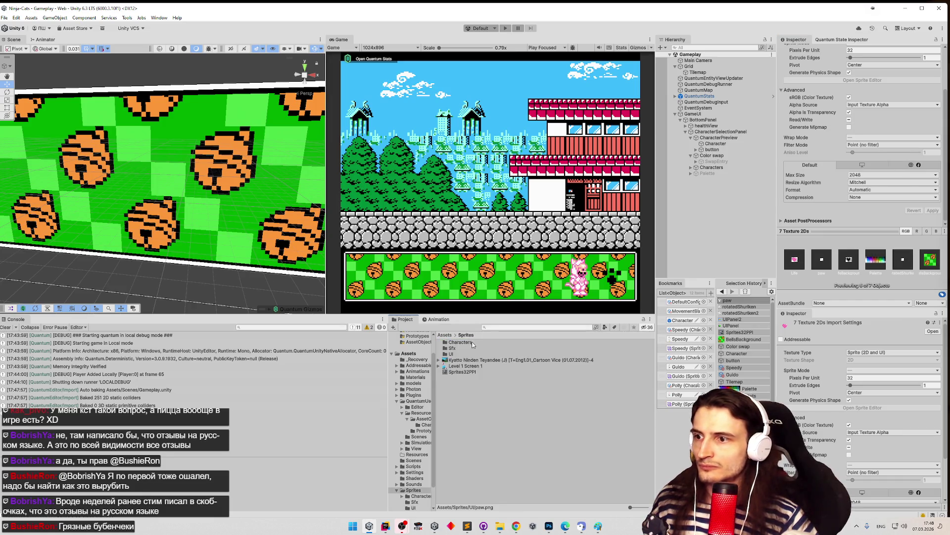
{"action": "double_click", "coordinate": [453, 348]}
{"action": "left_click", "coordinate": [460, 342]}
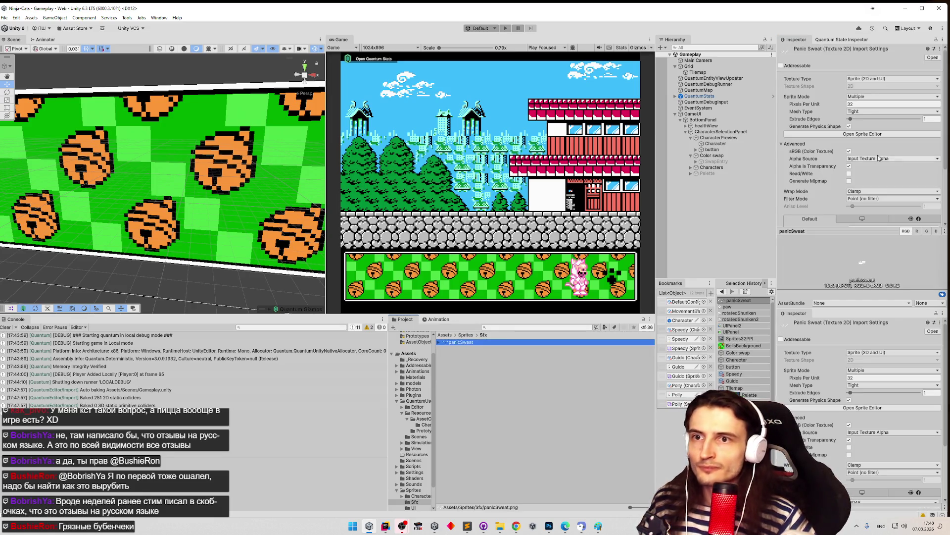
{"action": "scroll", "coordinate": [886, 148], "scroll_direction": "down", "scroll_amount": 3}
{"action": "left_click", "coordinate": [891, 172]}
{"action": "left_click", "coordinate": [871, 181]}
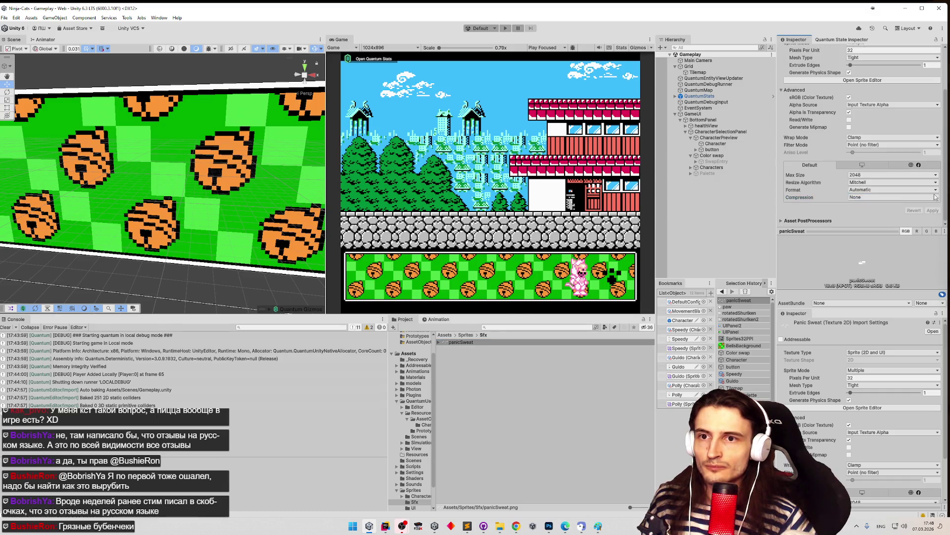
Step: Set compression to None on the Guido, Polly and Speedy sheets, apply, and return to Sprites
{"action": "left_click", "coordinate": [466, 335]}
{"action": "double_click", "coordinate": [458, 342]}
{"action": "left_click", "coordinate": [461, 348]}
{"action": "left_click", "coordinate": [456, 359], "text": "shift"}
{"action": "scroll", "coordinate": [839, 177], "scroll_direction": "down", "scroll_amount": 3}
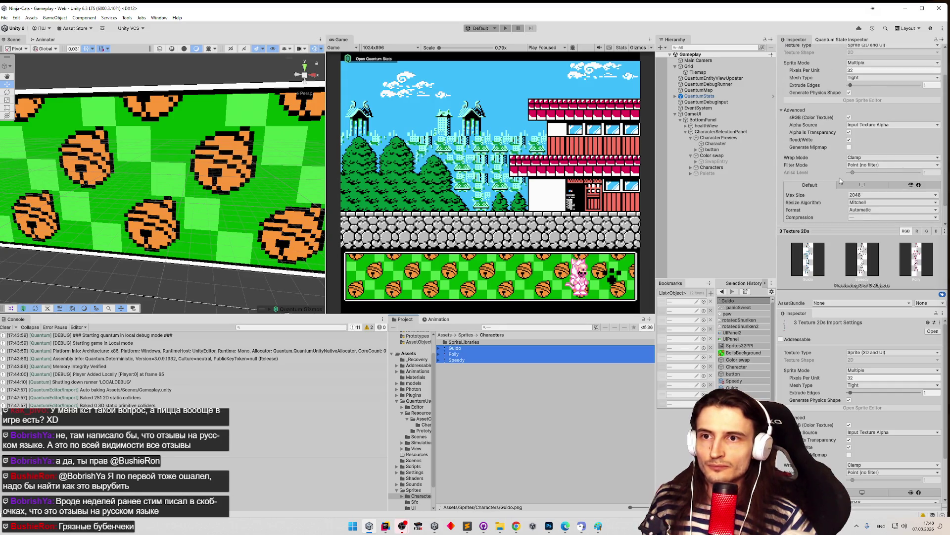
{"action": "left_click", "coordinate": [872, 219]}
{"action": "left_click", "coordinate": [891, 224]}
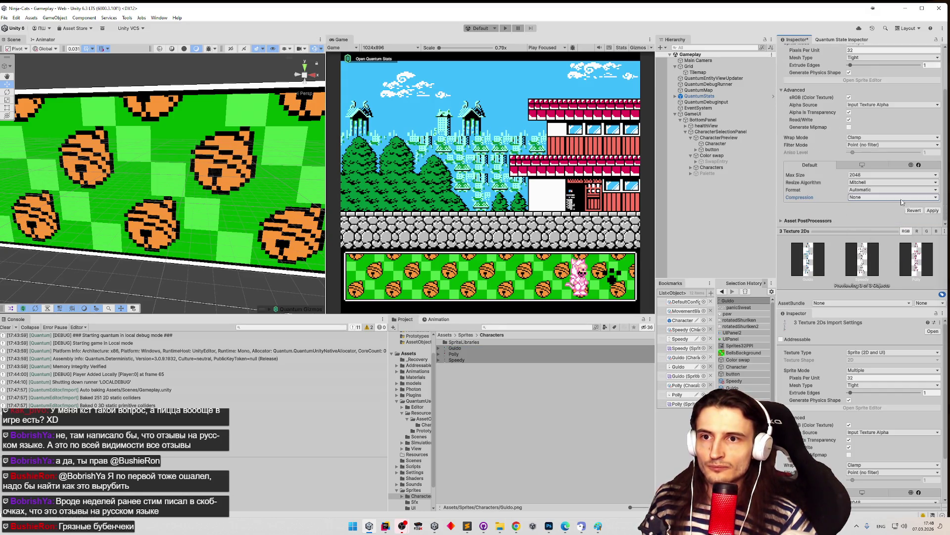
{"action": "left_click", "coordinate": [933, 210]}
{"action": "left_click", "coordinate": [465, 342]}
{"action": "left_click", "coordinate": [470, 342]}
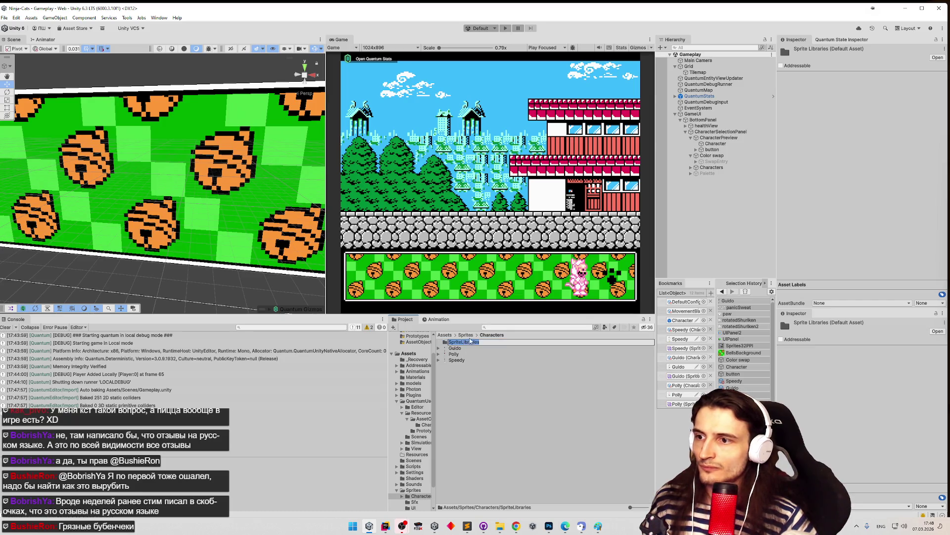
{"action": "left_click", "coordinate": [467, 335]}
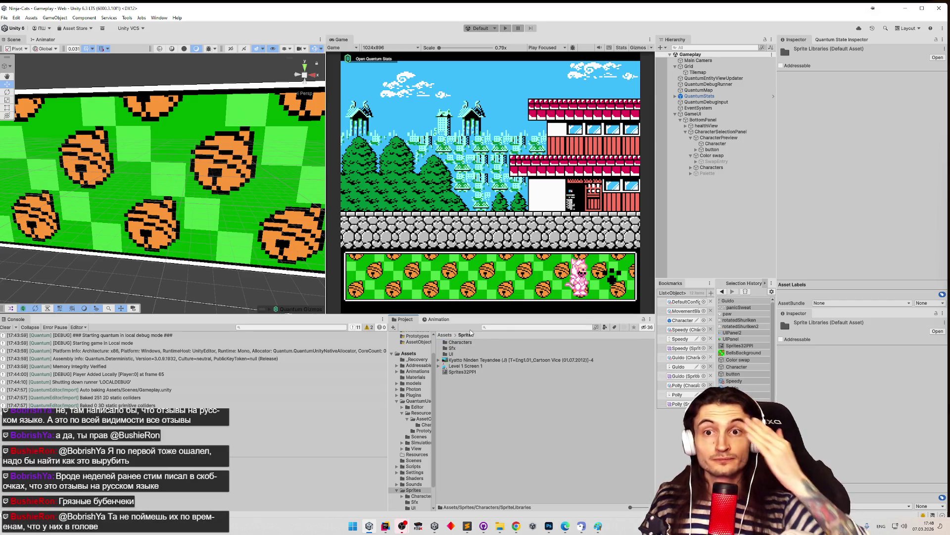
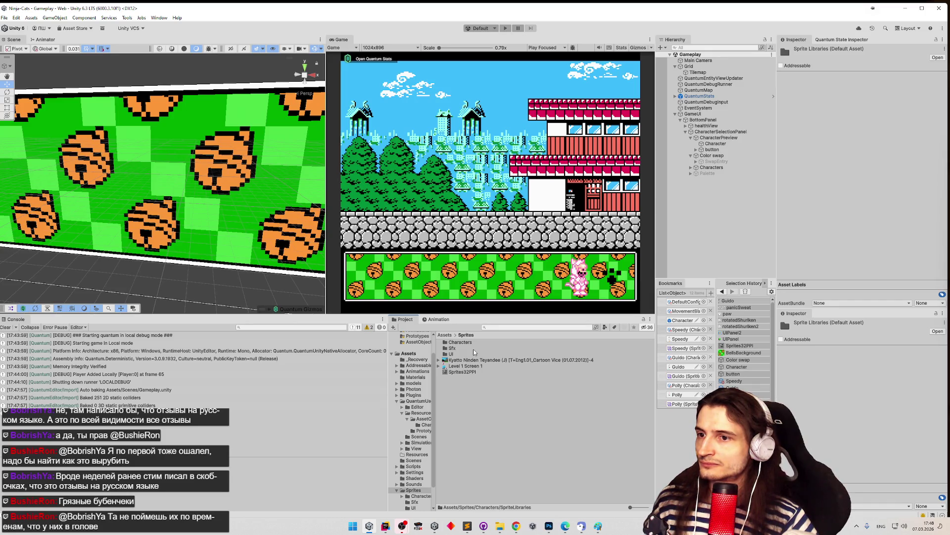
Step: Orbit the Scene view and frame the bottom character-selection panel straight on
{"action": "mouse_move", "coordinate": [238, 191]}
{"action": "left_mouse_down"}
{"action": "mouse_move", "coordinate": [345, 169]}
{"action": "mouse_move", "coordinate": [262, 175]}
{"action": "mouse_move", "coordinate": [290, 202]}
{"action": "mouse_move", "coordinate": [262, 157]}
{"action": "mouse_move", "coordinate": [211, 162]}
{"action": "left_mouse_up"}
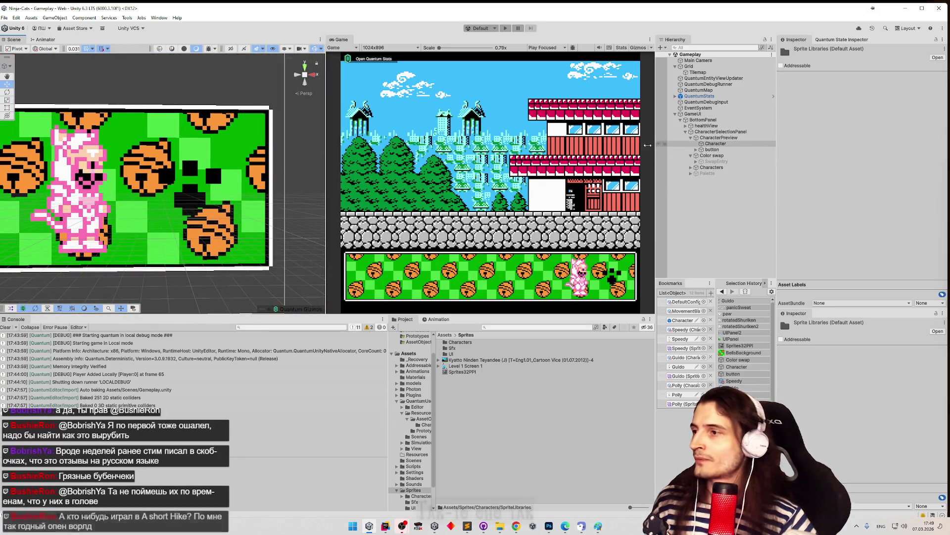
{"action": "mouse_move", "coordinate": [185, 163]}
{"action": "left_mouse_down"}
{"action": "mouse_move", "coordinate": [155, 165]}
{"action": "mouse_move", "coordinate": [256, 173]}
{"action": "mouse_move", "coordinate": [142, 189]}
{"action": "left_mouse_up"}
{"action": "key", "text": "z"}
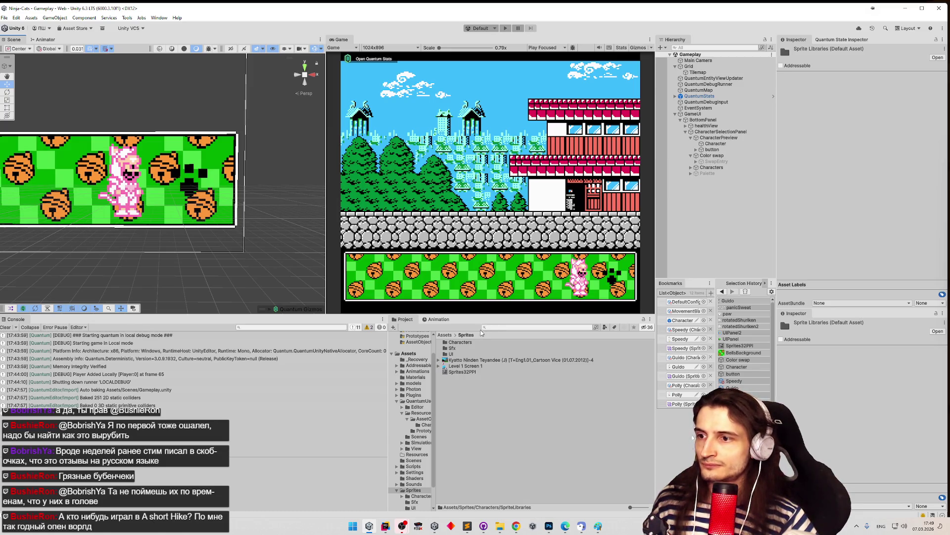
Step: Enable CharacterPreview's Image with UIPanel2 as its source sprite, then open UIPanel2 in the Sprite Editor
{"action": "left_click", "coordinate": [713, 138]}
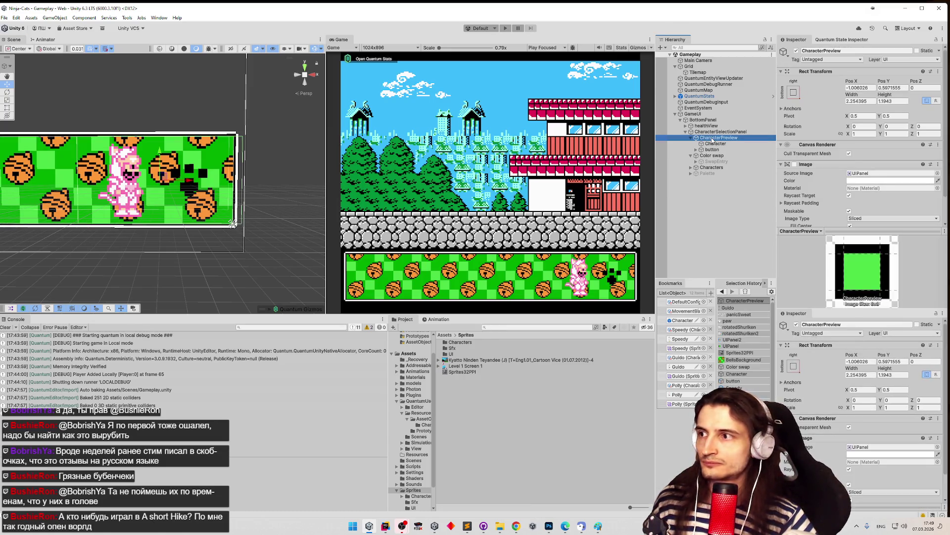
{"action": "left_click", "coordinate": [795, 164]}
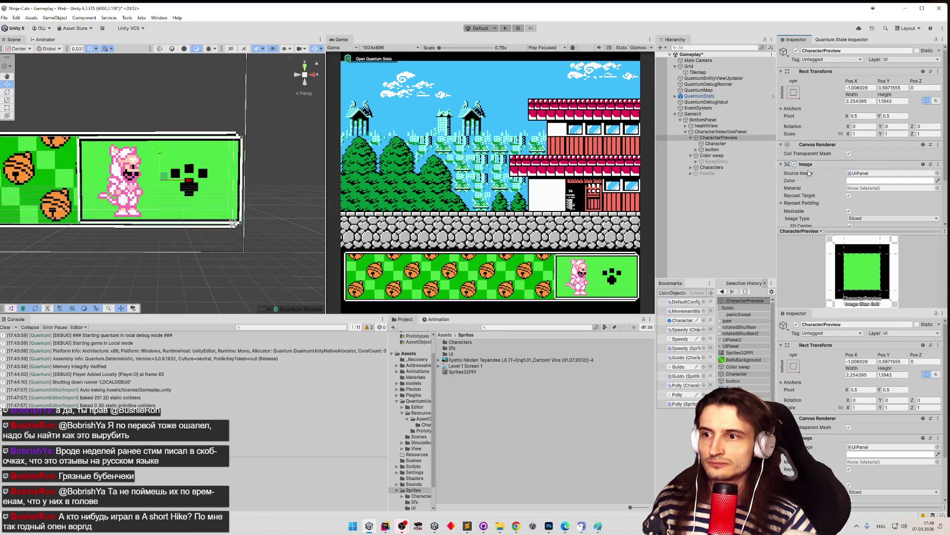
{"action": "left_click", "coordinate": [861, 174]}
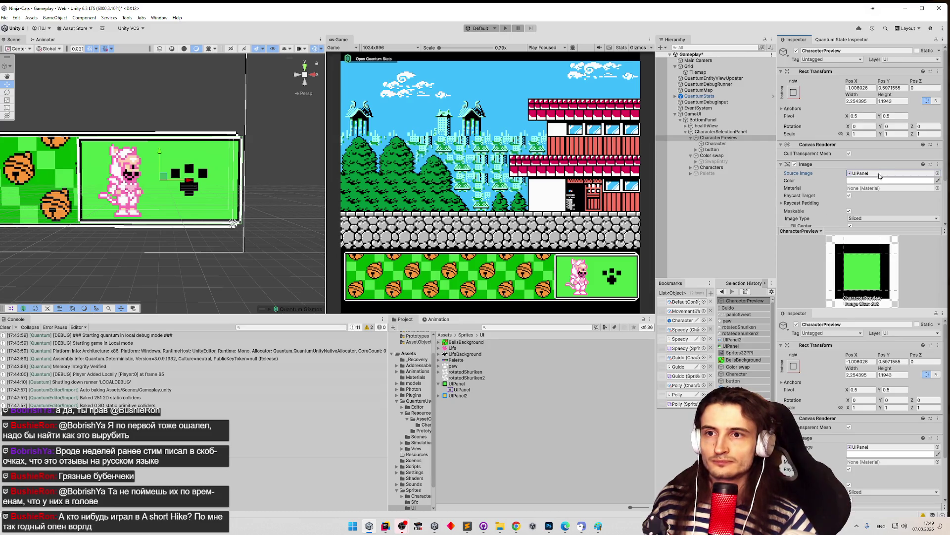
{"action": "mouse_move", "coordinate": [461, 395]}
{"action": "left_mouse_down"}
{"action": "mouse_move", "coordinate": [554, 360]}
{"action": "mouse_move", "coordinate": [859, 181]}
{"action": "mouse_move", "coordinate": [871, 129]}
{"action": "left_mouse_up"}
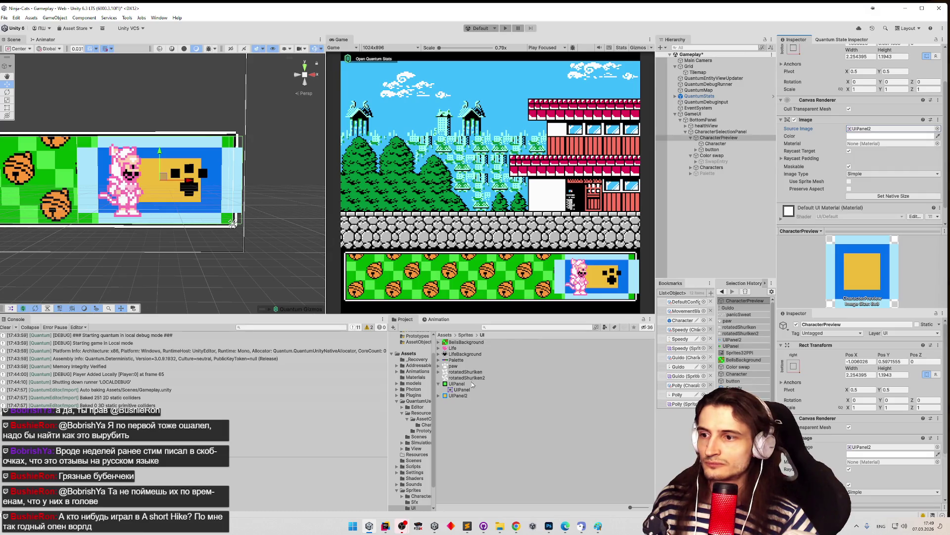
{"action": "double_click", "coordinate": [861, 128]}
{"action": "left_click", "coordinate": [864, 97]}
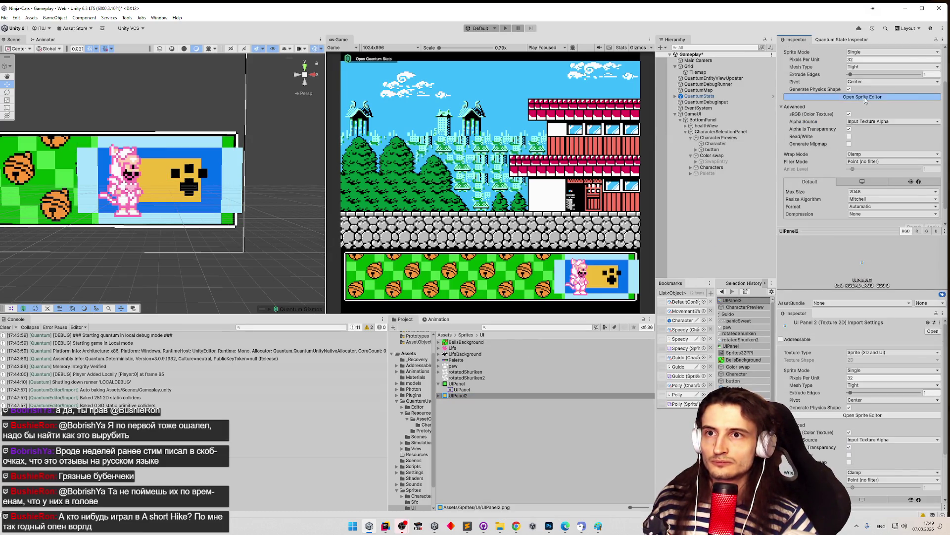
Step: Give UIPanel2 2-pixel left, right, top and bottom sprite borders and apply them
{"action": "left_click_drag", "start_coordinate": [538, 271], "coordinate": [503, 272]}
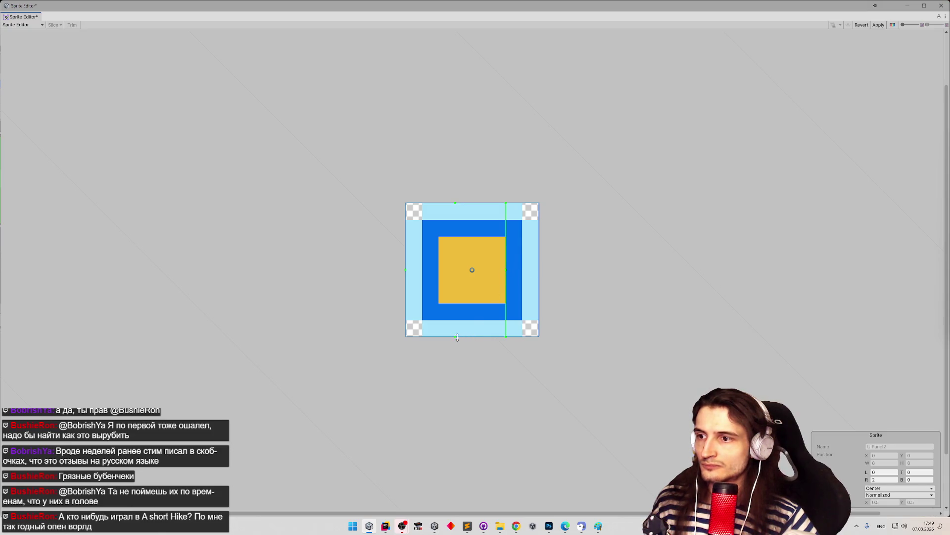
{"action": "left_click_drag", "start_coordinate": [453, 337], "coordinate": [454, 299]}
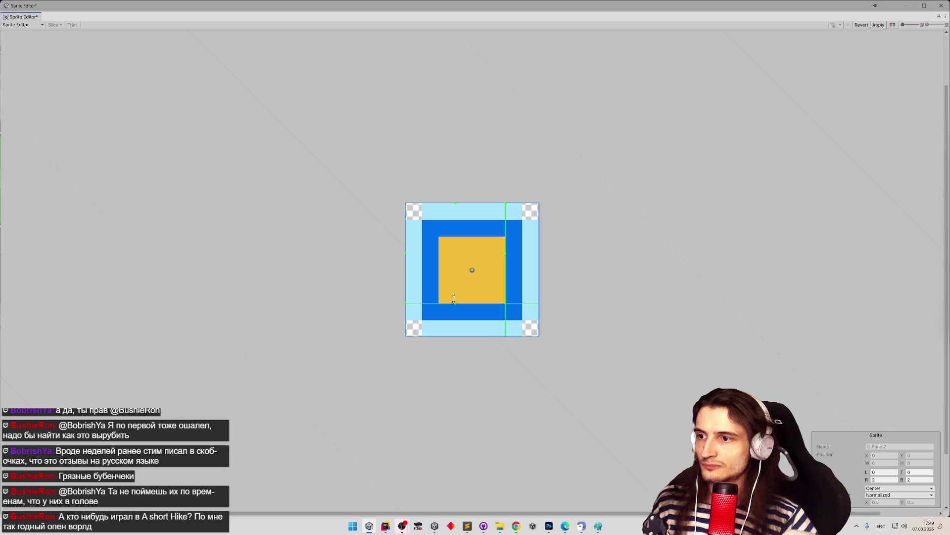
{"action": "left_click_drag", "start_coordinate": [405, 253], "coordinate": [438, 253]}
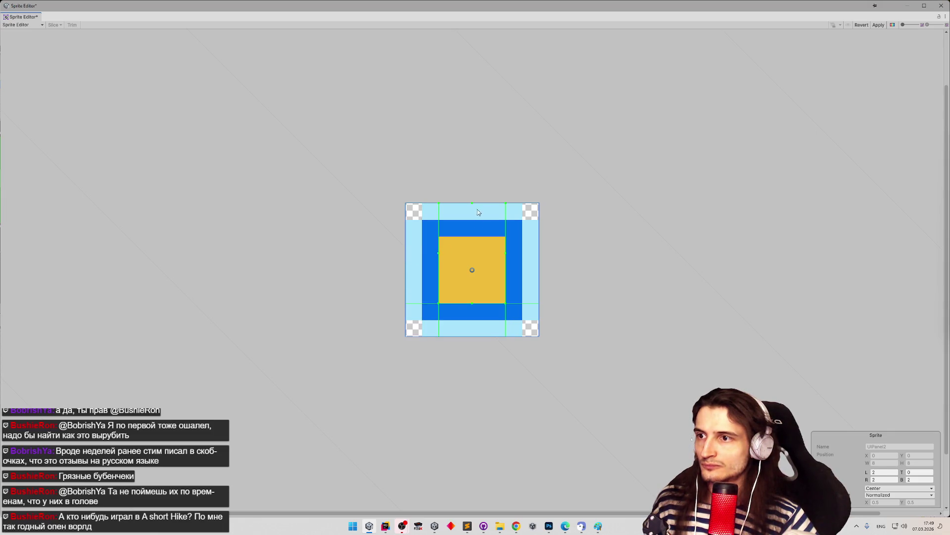
{"action": "left_click_drag", "start_coordinate": [472, 204], "coordinate": [472, 236]}
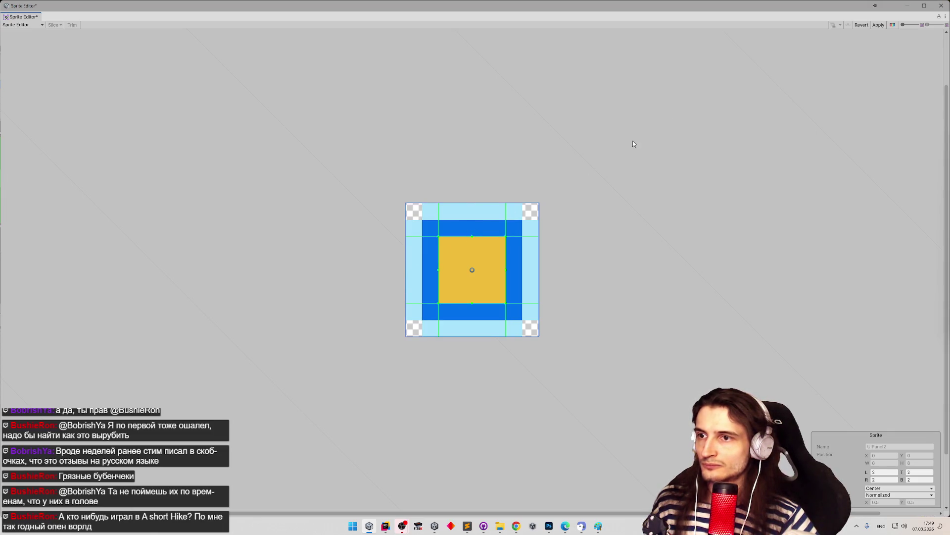
{"action": "left_click", "coordinate": [879, 24]}
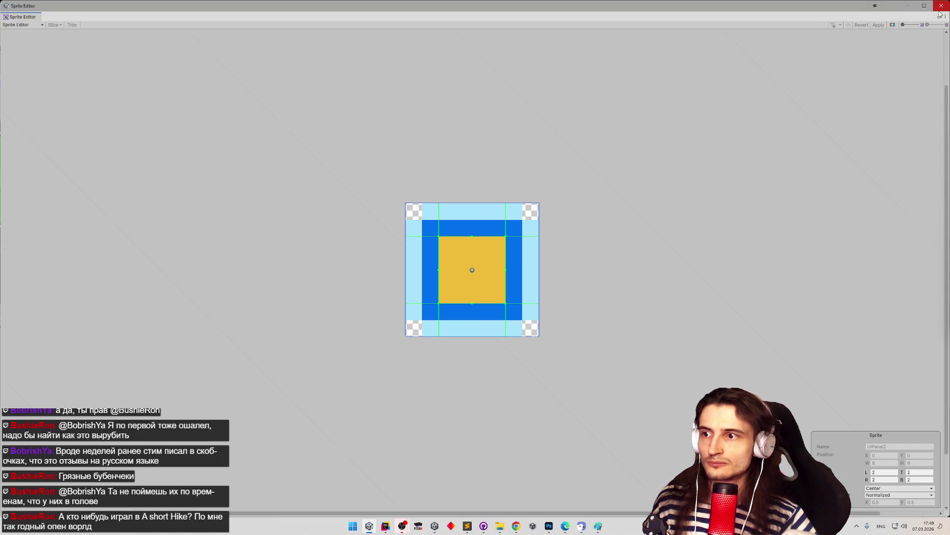
{"action": "left_click", "coordinate": [941, 5]}
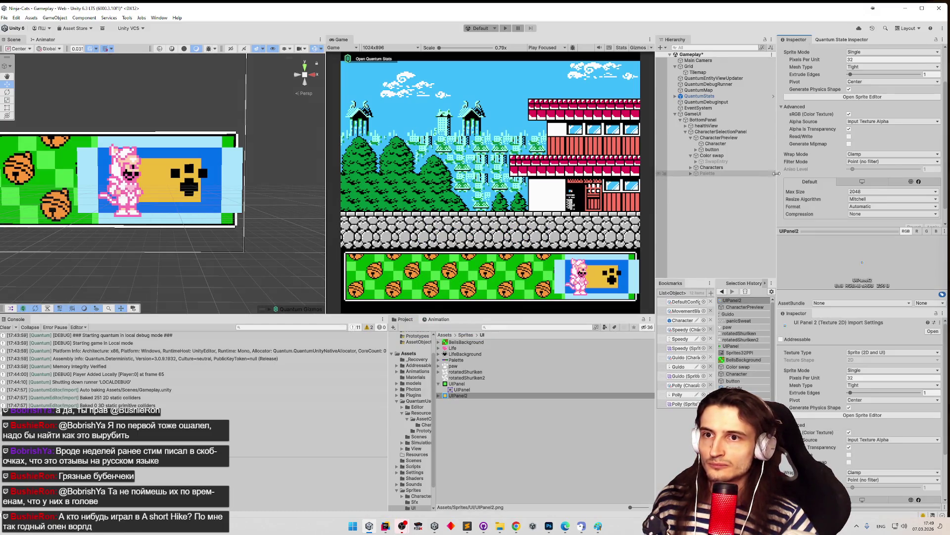
Step: Set the UIPanel2 texture's Wrap Mode to Repeat
{"action": "left_click", "coordinate": [468, 396]}
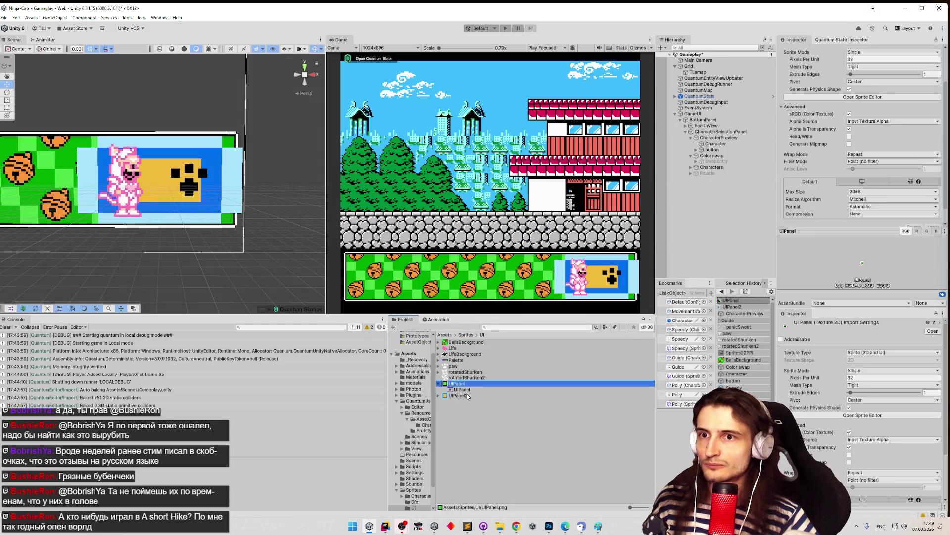
{"action": "left_click", "coordinate": [469, 384]}
{"action": "left_click", "coordinate": [468, 396]}
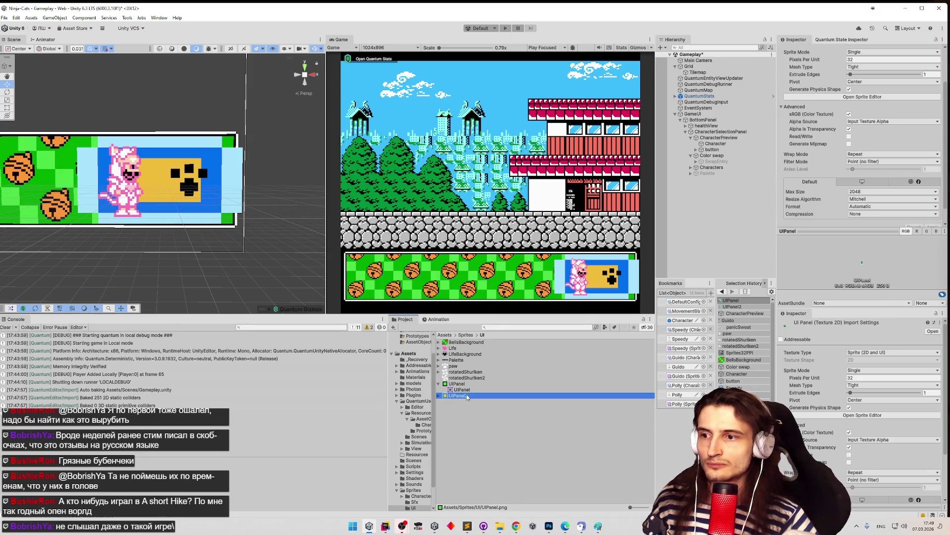
{"action": "left_click", "coordinate": [871, 154]}
{"action": "left_click", "coordinate": [864, 162]}
{"action": "scroll", "coordinate": [891, 188], "scroll_direction": "down", "scroll_amount": 1}
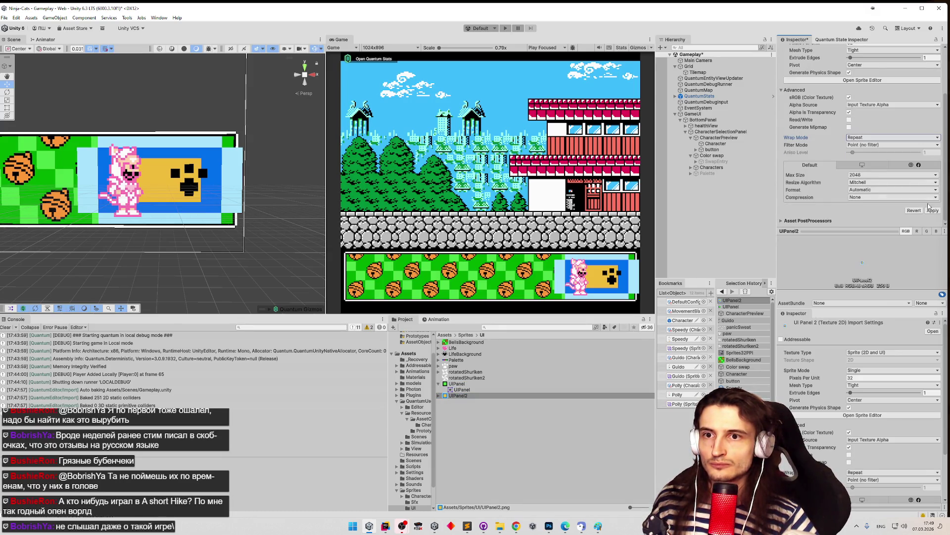
Step: Make CharacterPreview's Image Type Tiled and narrow it from the right with the Rect tool
{"action": "left_click", "coordinate": [741, 138]}
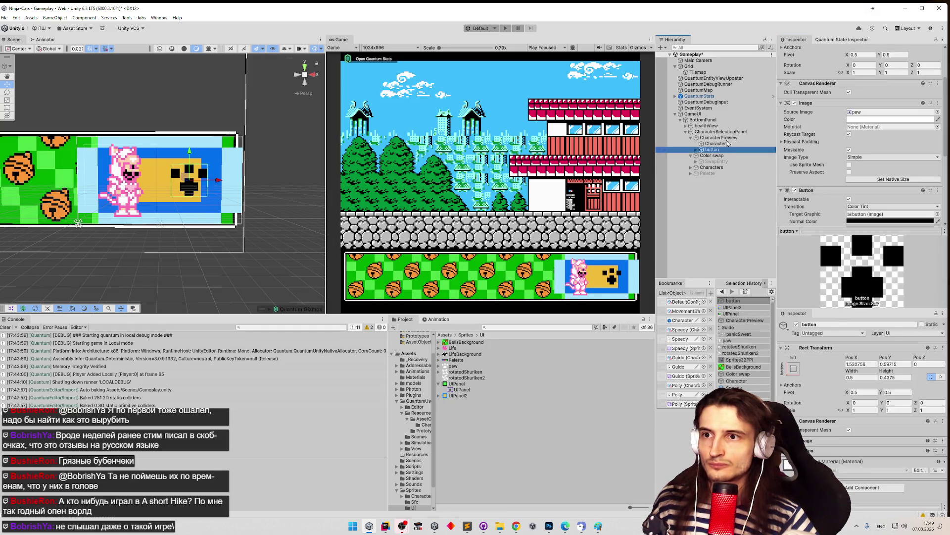
{"action": "left_click", "coordinate": [876, 157]}
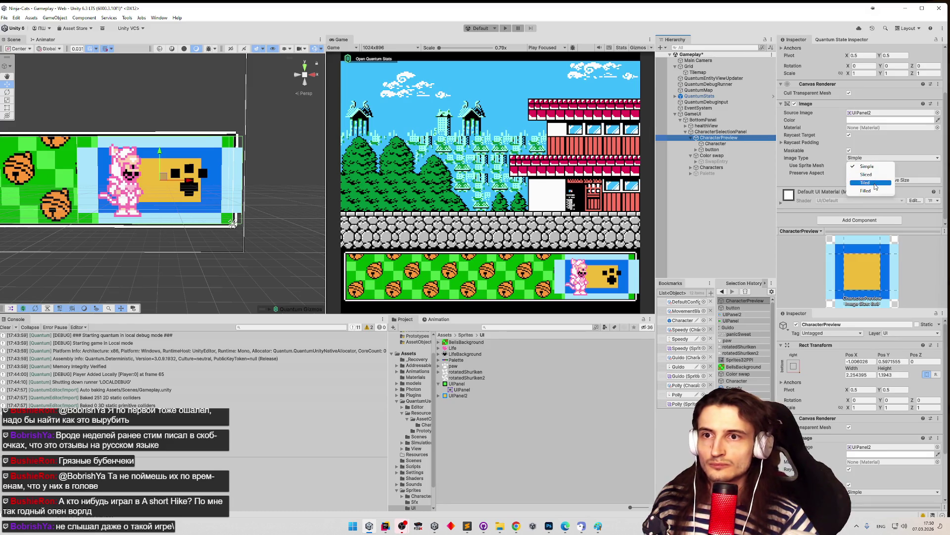
{"action": "left_click", "coordinate": [874, 183]}
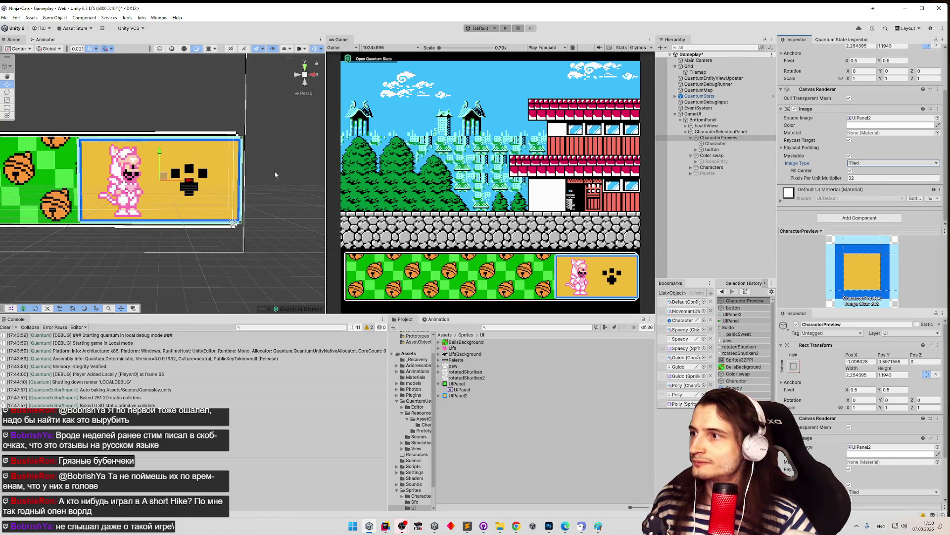
{"action": "key", "text": "t"}
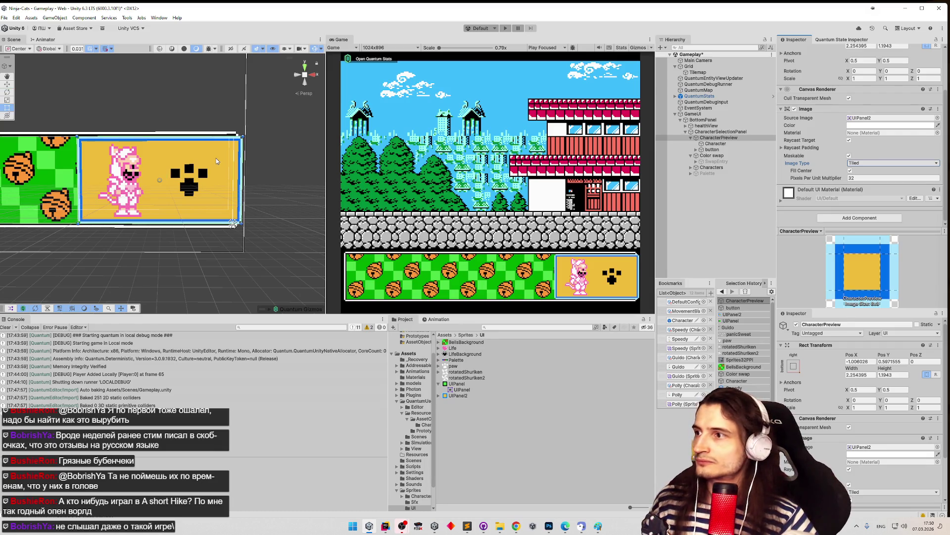
{"action": "left_click_drag", "start_coordinate": [241, 169], "coordinate": [218, 168]}
Step: Trim CharacterPreview's top, bottom and left edges to fit, then save the Gameplay scene
{"action": "left_click_drag", "start_coordinate": [143, 138], "coordinate": [143, 139]}
{"action": "left_click_drag", "start_coordinate": [166, 224], "coordinate": [167, 223]}
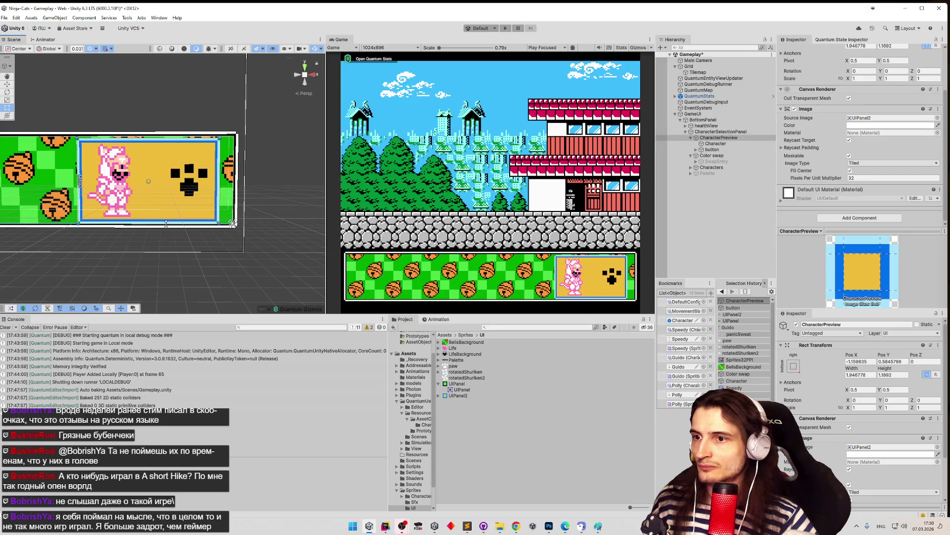
{"action": "left_click_drag", "start_coordinate": [165, 223], "coordinate": [122, 228]}
{"action": "key", "text": "z"}
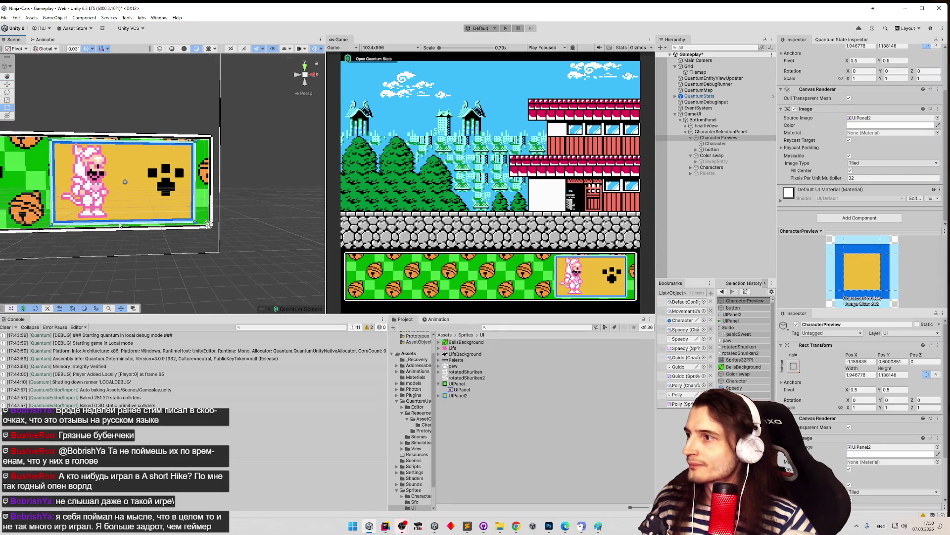
{"action": "left_click_drag", "start_coordinate": [51, 179], "coordinate": [50, 179]}
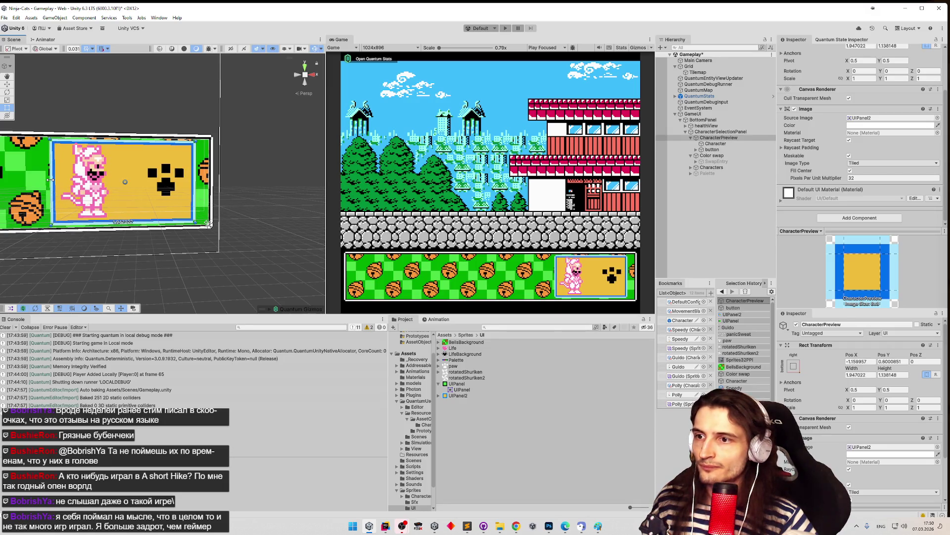
{"action": "key", "text": "ctrl+s"}
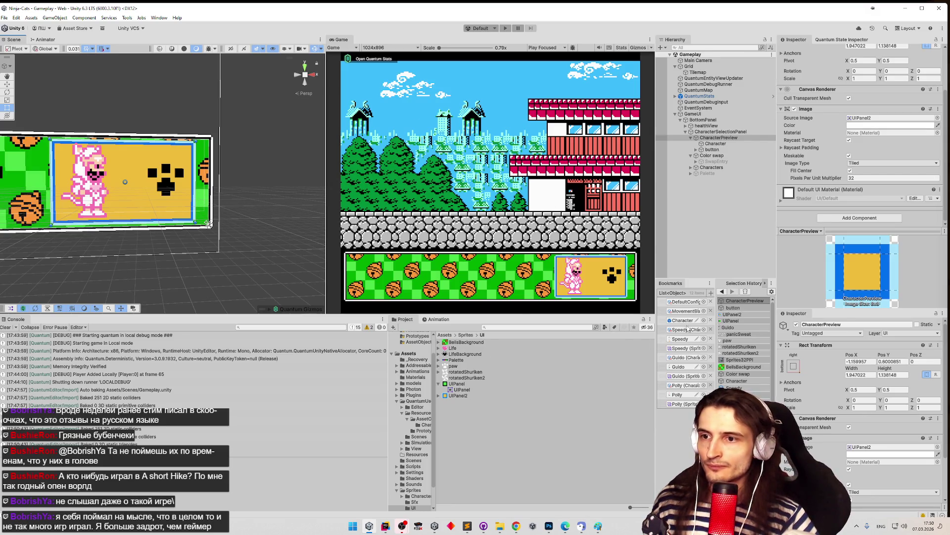
Step: Open the Guido character data and pick Guido_13 as its Preview sprite
{"action": "left_click", "coordinate": [680, 358]}
{"action": "left_click", "coordinate": [454, 342]}
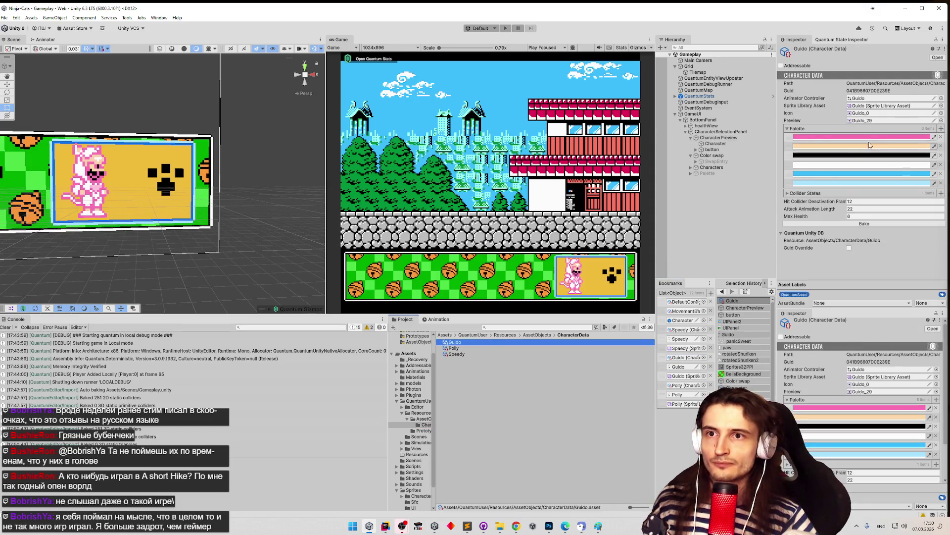
{"action": "left_click", "coordinate": [941, 121]}
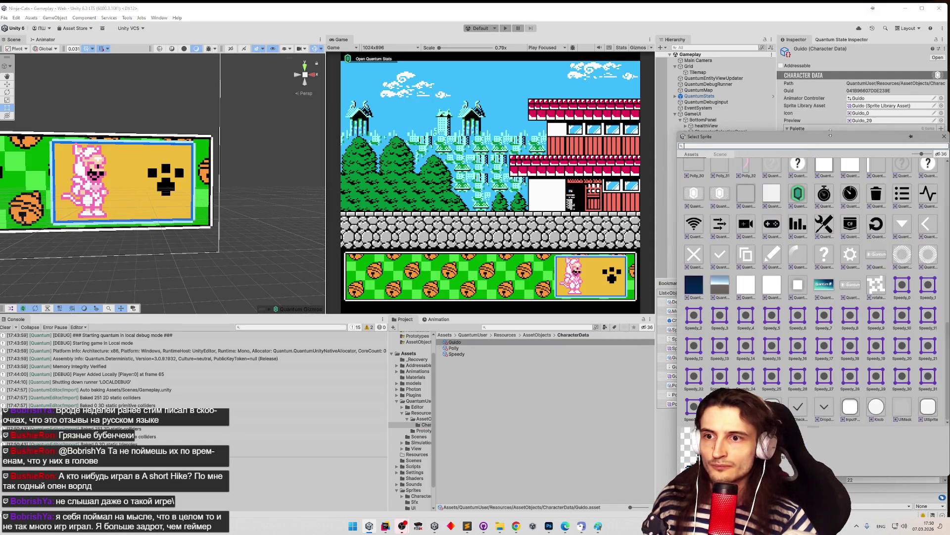
{"action": "mouse_move", "coordinate": [817, 319]}
{"action": "left_mouse_down"}
{"action": "mouse_move", "coordinate": [819, 198]}
{"action": "mouse_move", "coordinate": [837, 157]}
{"action": "left_mouse_up"}
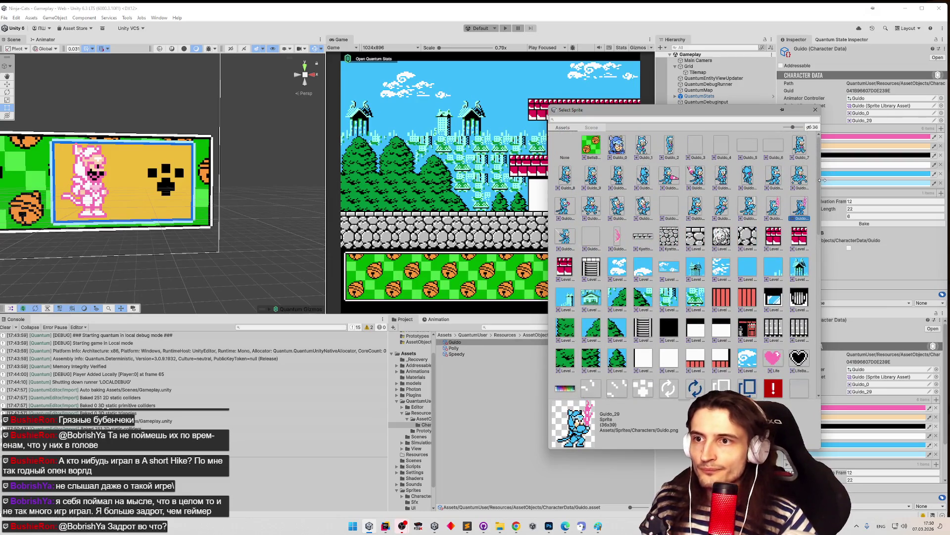
{"action": "left_click", "coordinate": [698, 176]}
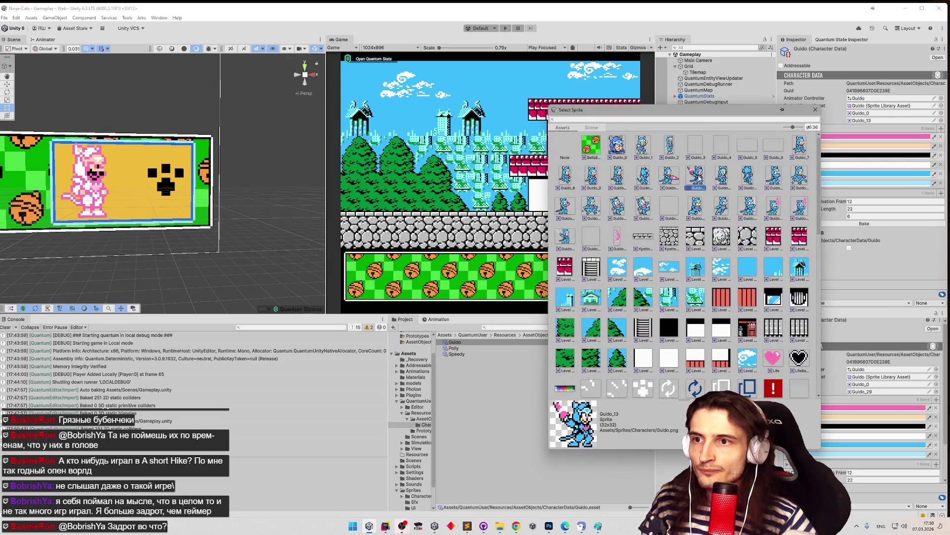
{"action": "double_click", "coordinate": [693, 177]}
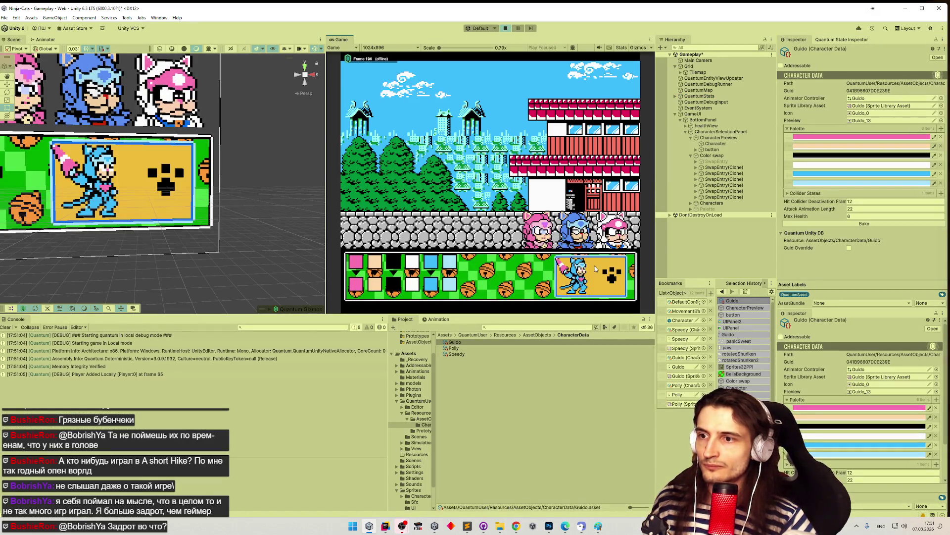
Step: Stop play, move the Character preview image right and slightly up, save and replay
{"action": "key", "text": "Right"}
{"action": "key", "text": "Right"}
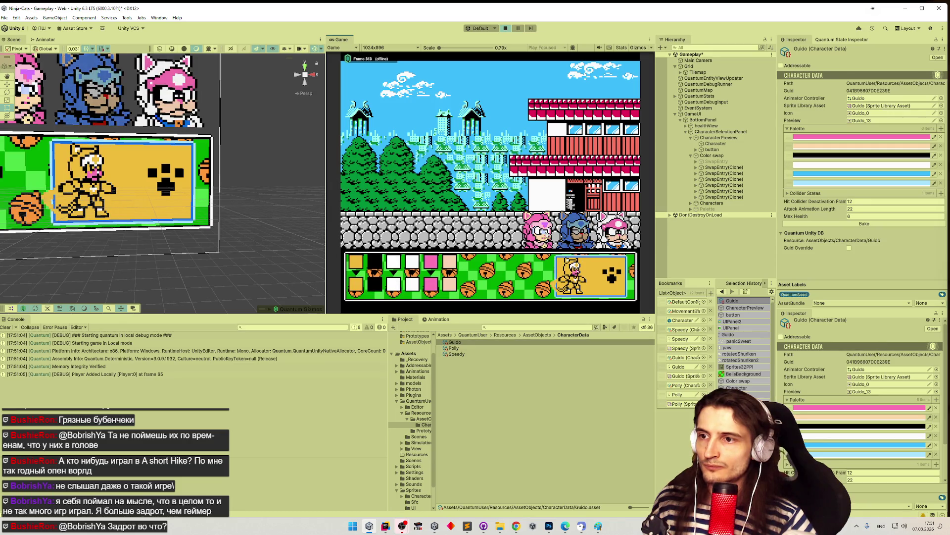
{"action": "key", "text": "Left"}
{"action": "key", "text": "Left"}
{"action": "key", "text": "Left"}
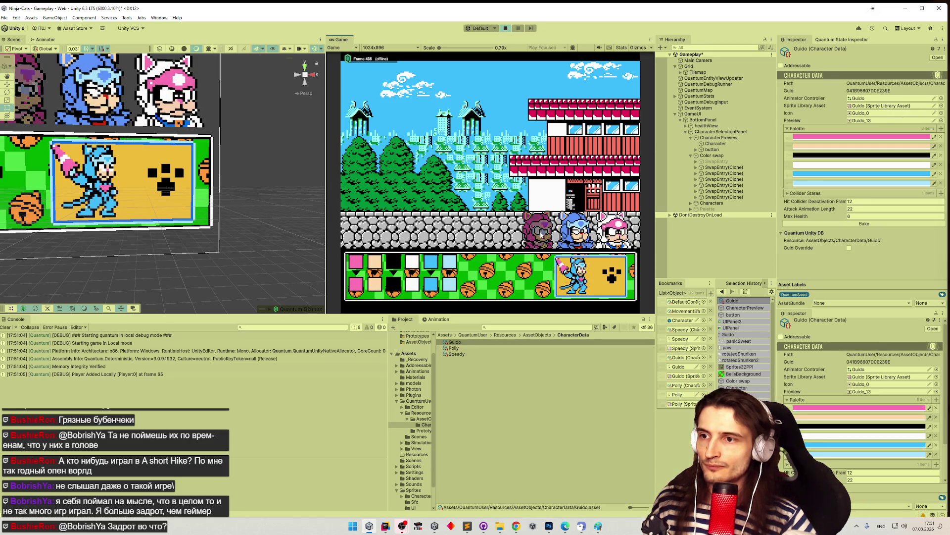
{"action": "key", "text": "ctrl+p"}
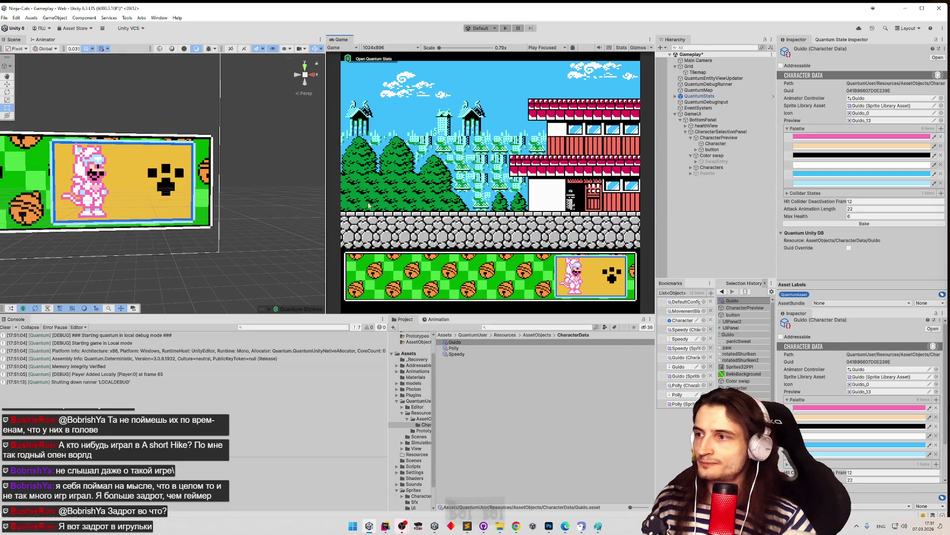
{"action": "left_click", "coordinate": [715, 143]}
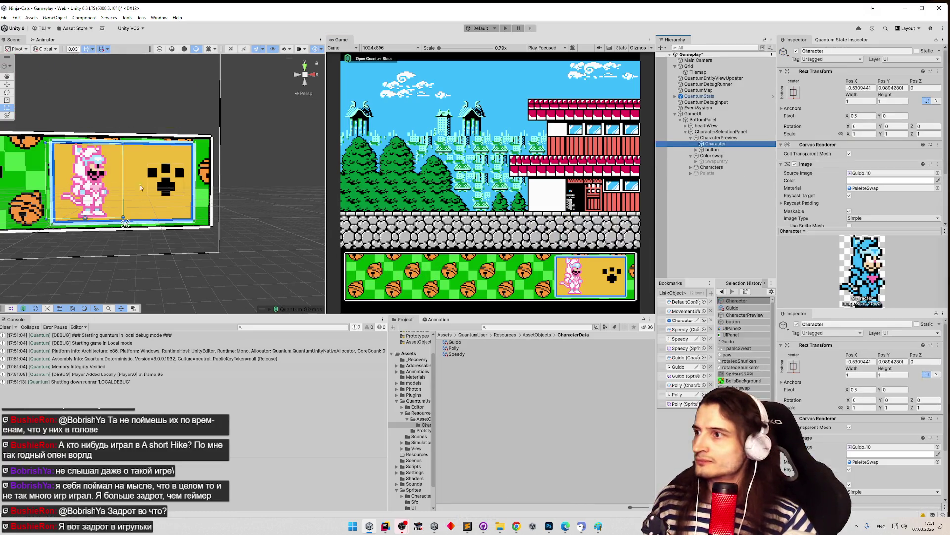
{"action": "mouse_move", "coordinate": [100, 200]}
{"action": "left_mouse_down"}
{"action": "mouse_move", "coordinate": [111, 203]}
{"action": "mouse_move", "coordinate": [105, 166]}
{"action": "left_mouse_up"}
{"action": "left_click", "coordinate": [464, 175]}
{"action": "key", "text": "ctrl+s"}
{"action": "key", "text": "ctrl+p"}
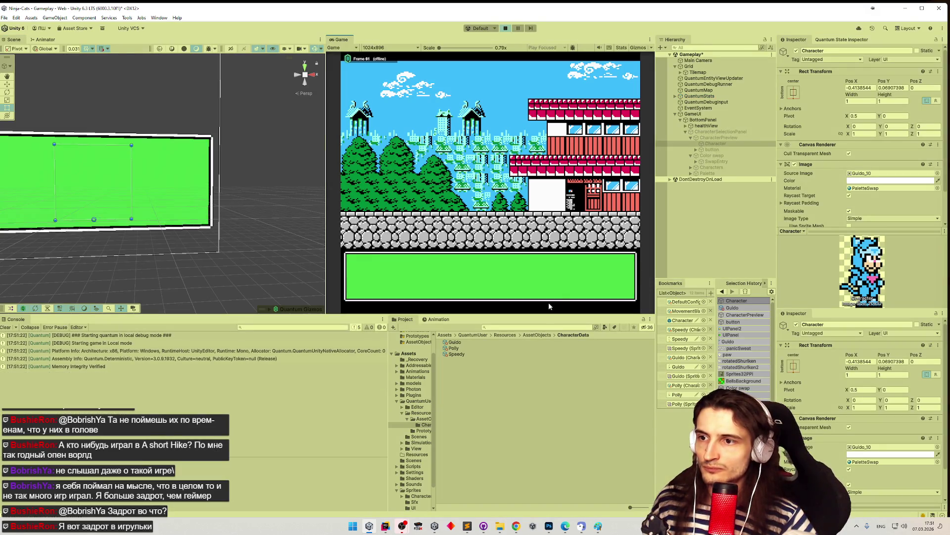
Step: Select Speedy and recolour its palette swatches dark green, peach, gold and very dark green
{"action": "left_click", "coordinate": [537, 229]}
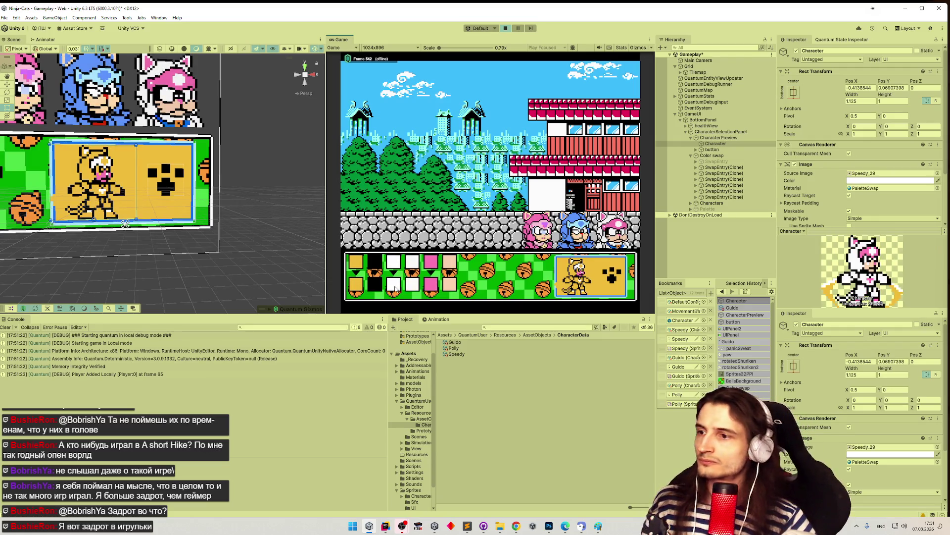
{"action": "left_click", "coordinate": [361, 287]}
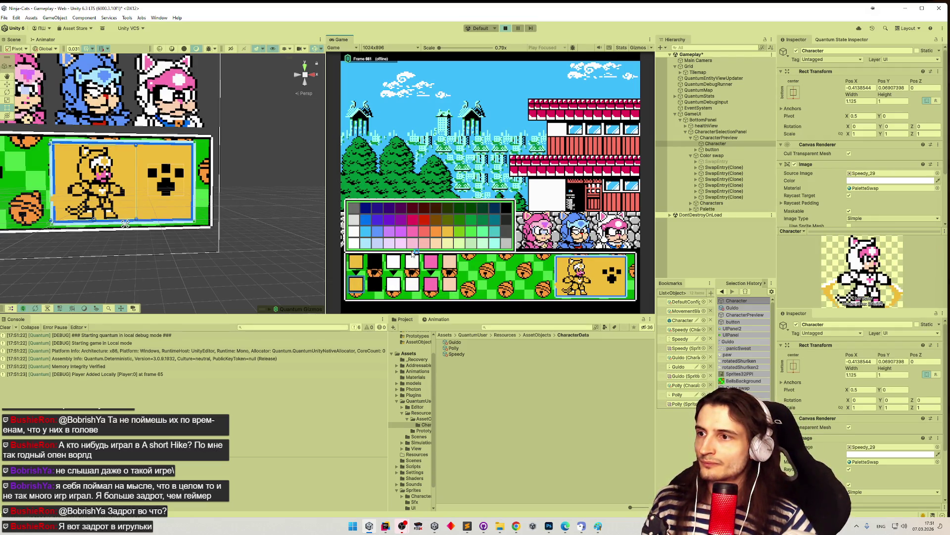
{"action": "left_click", "coordinate": [475, 221]}
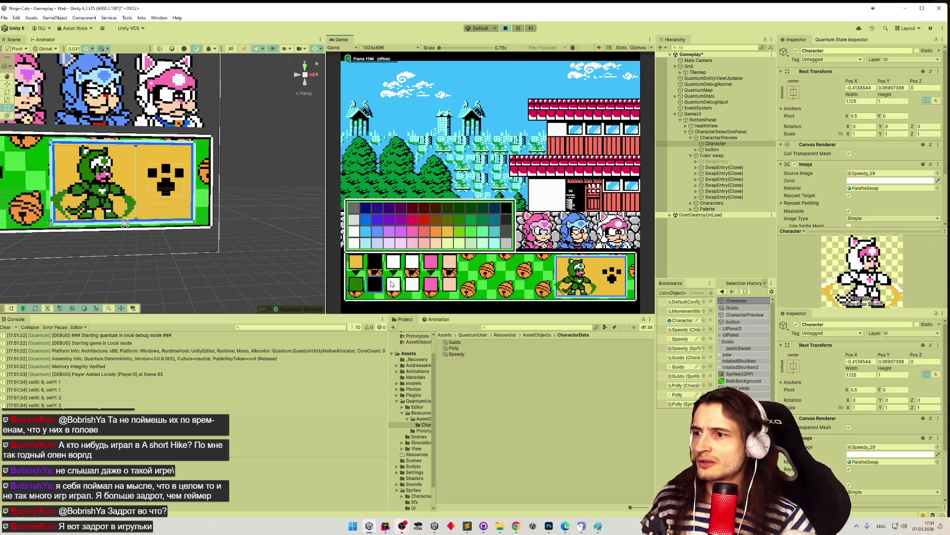
{"action": "left_click", "coordinate": [411, 237]}
{"action": "left_click", "coordinate": [436, 239]}
{"action": "left_click", "coordinate": [416, 274]}
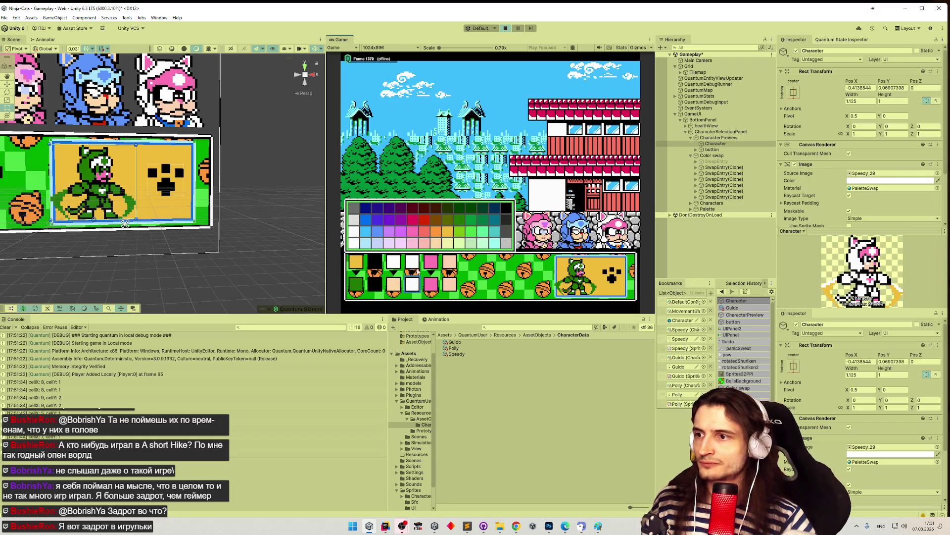
{"action": "left_click", "coordinate": [418, 232]}
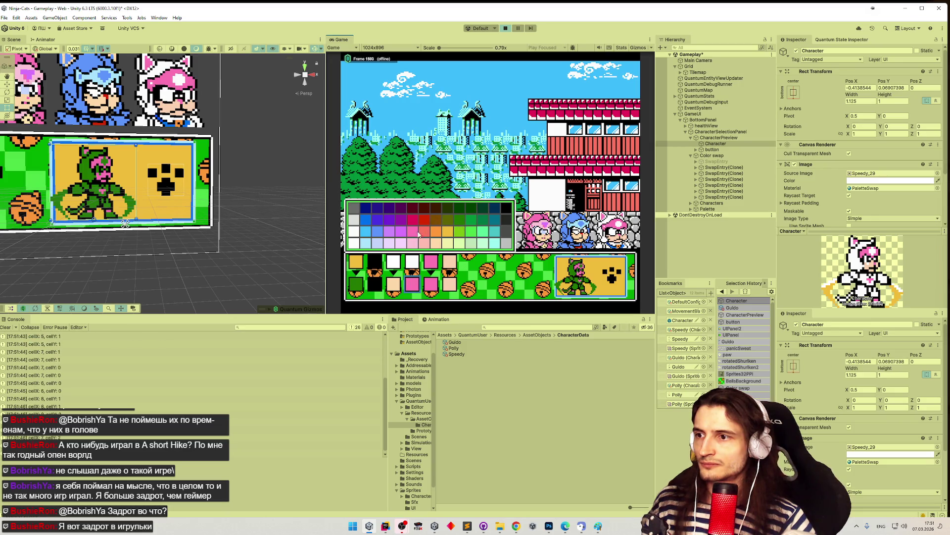
{"action": "left_click", "coordinate": [449, 229]}
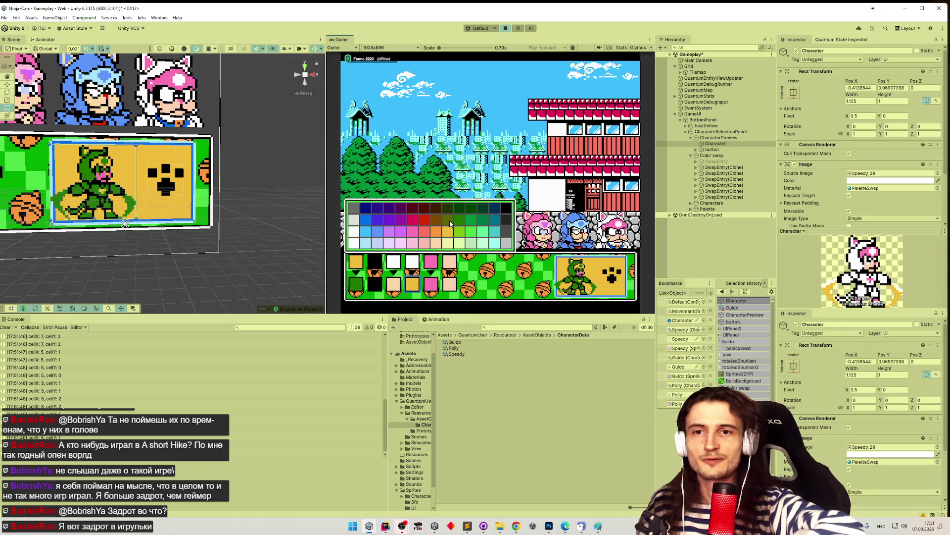
{"action": "left_click", "coordinate": [480, 224]}
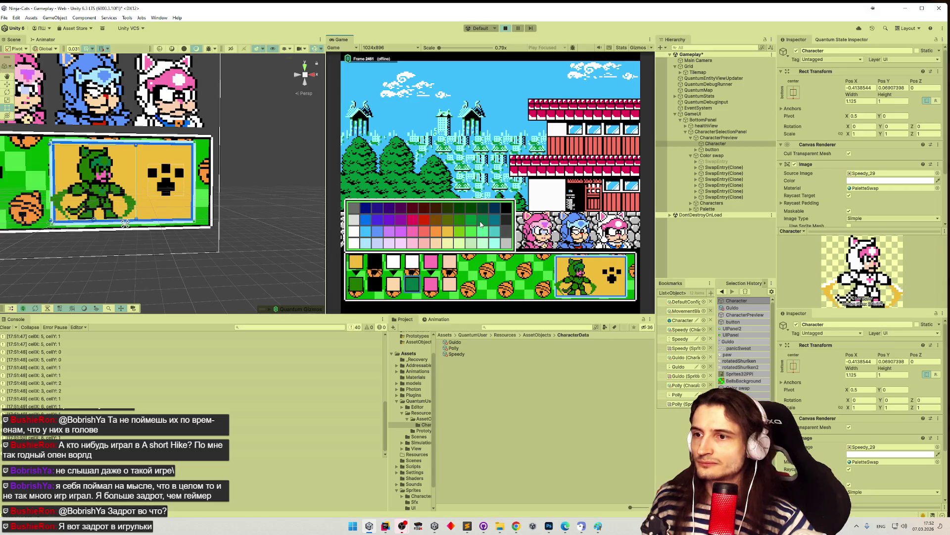
{"action": "left_click", "coordinate": [483, 213]}
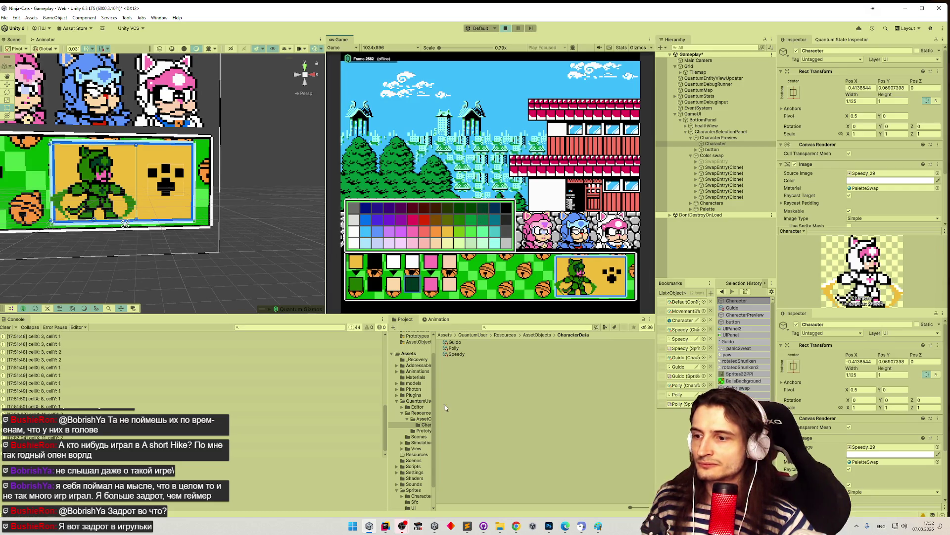
Step: Stop play mode, reselect the Speedy character data and switch to Photoshop
{"action": "left_click", "coordinate": [458, 354]}
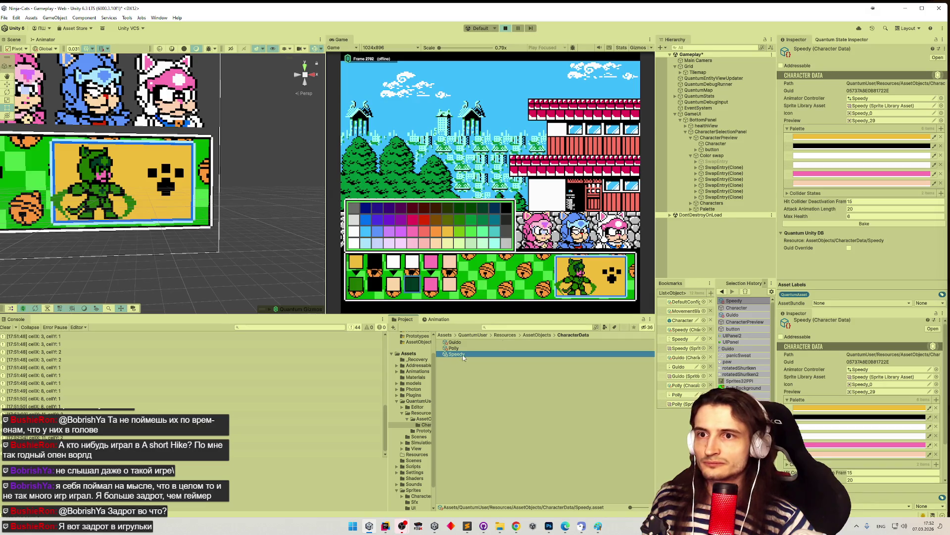
{"action": "left_click", "coordinate": [495, 208]}
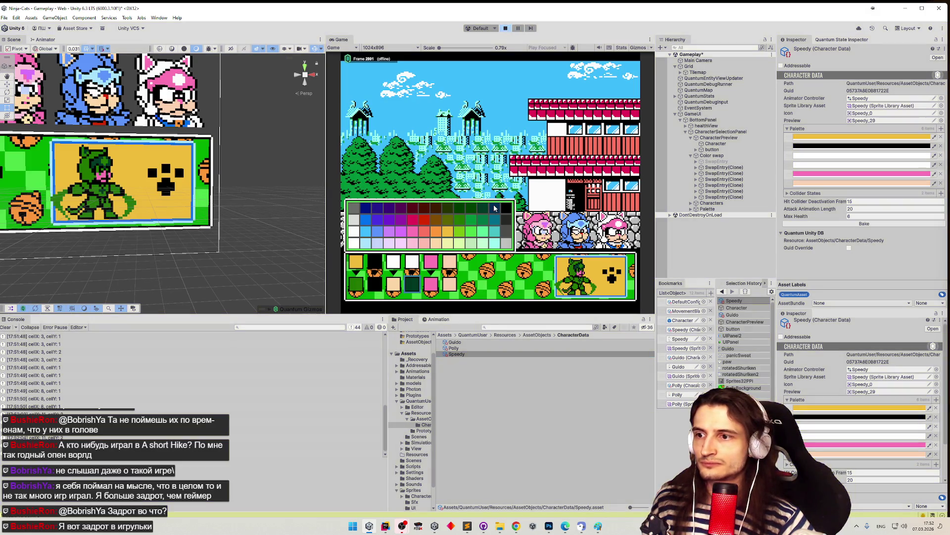
{"action": "key", "text": "ctrl+p"}
{"action": "left_click", "coordinate": [445, 354]}
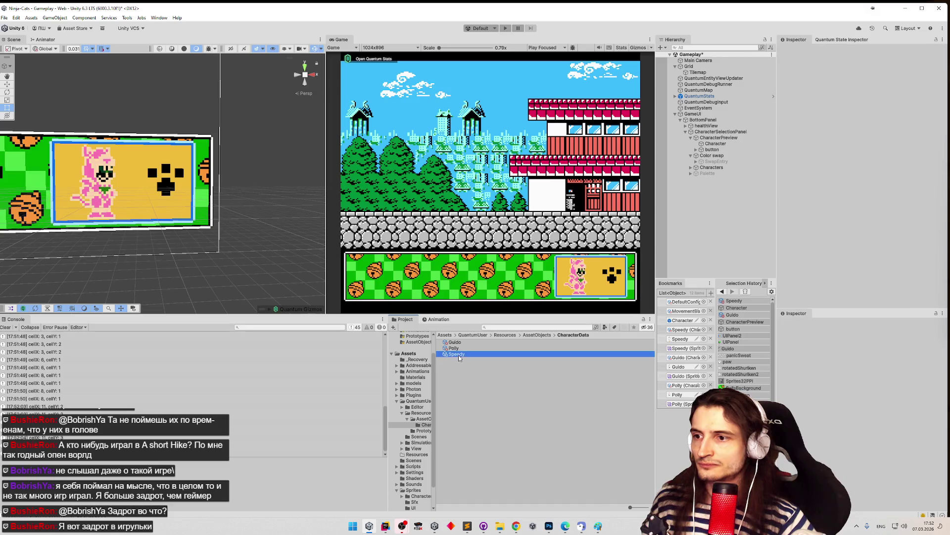
{"action": "left_click", "coordinate": [549, 526]}
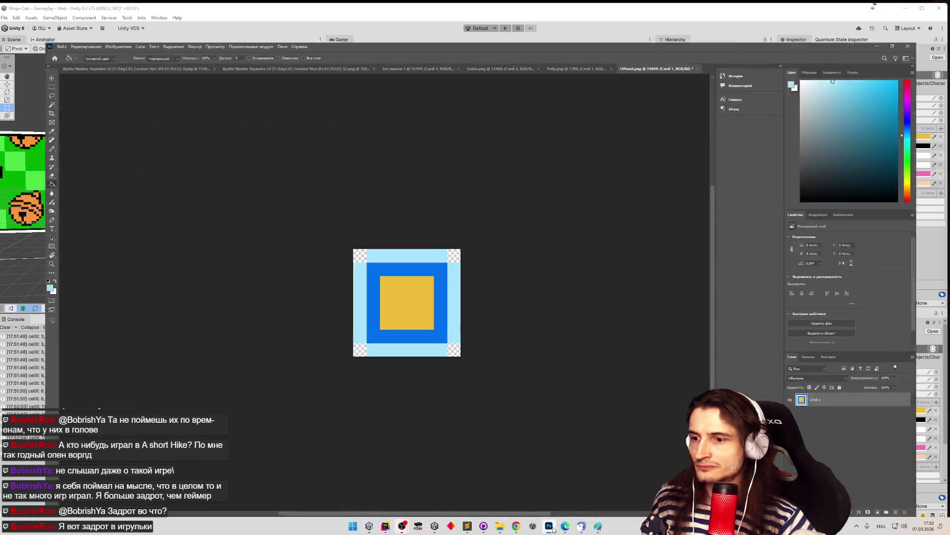
Step: Undo the accidental fill on Speedy.png, enlarge its view, and toggle Слой 2 to compare
{"action": "left_click", "coordinate": [168, 85]}
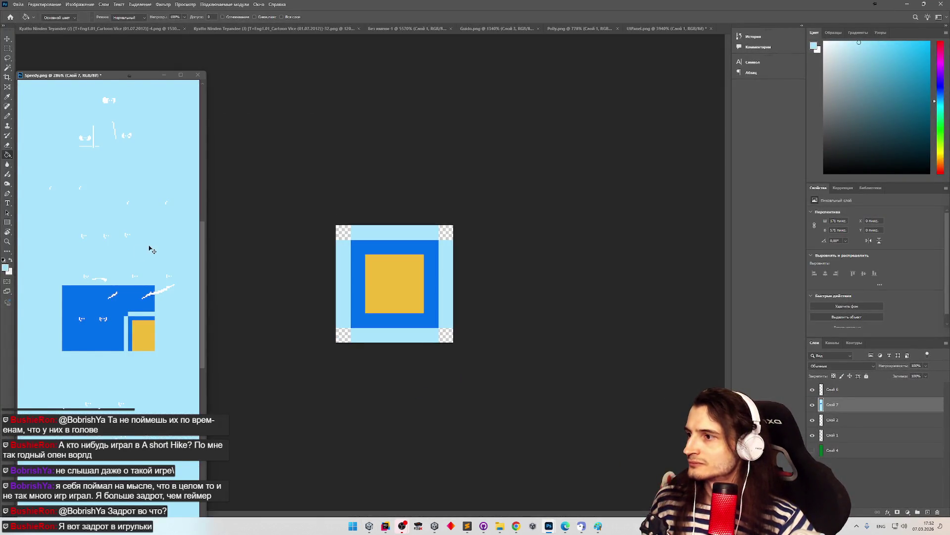
{"action": "key", "text": "ctrl+z"}
{"action": "key", "text": "ctrl+z"}
{"action": "left_click_drag", "start_coordinate": [208, 246], "coordinate": [551, 246]}
{"action": "scroll", "coordinate": [316, 231], "scroll_direction": "up", "scroll_amount": 1}
{"action": "scroll", "coordinate": [322, 232], "scroll_direction": "up", "scroll_amount": 1}
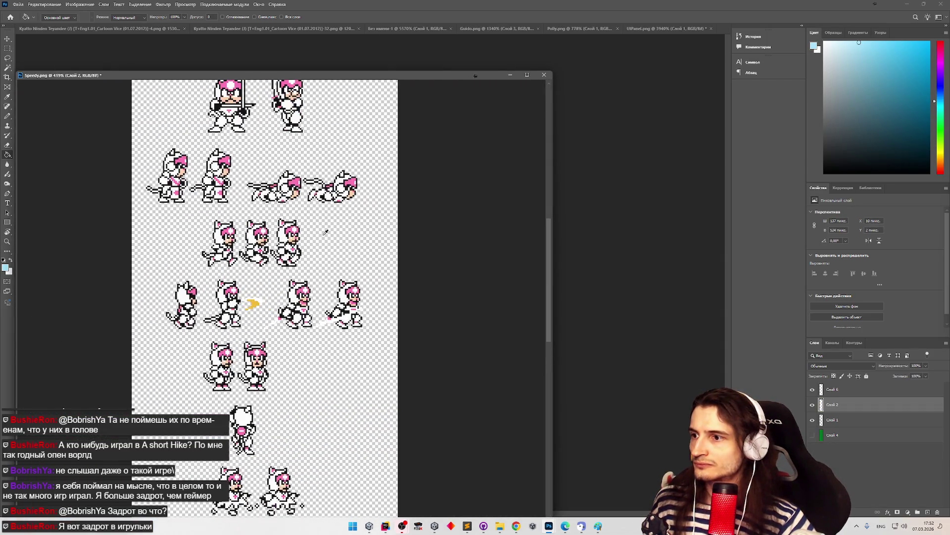
{"action": "scroll", "coordinate": [332, 278], "scroll_direction": "up", "scroll_amount": 4}
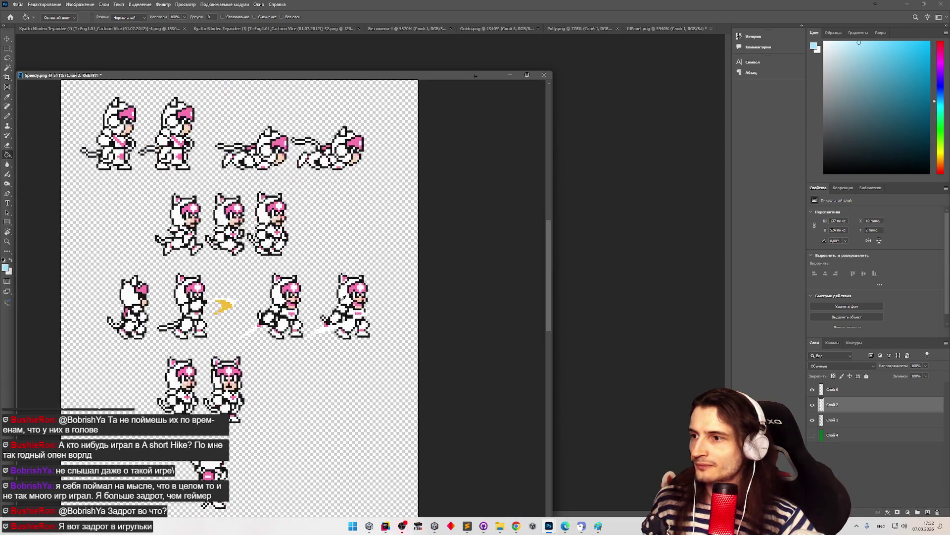
{"action": "scroll", "coordinate": [342, 297], "scroll_direction": "up", "scroll_amount": 1}
{"action": "left_click", "coordinate": [813, 404]}
{"action": "left_click", "coordinate": [812, 404]}
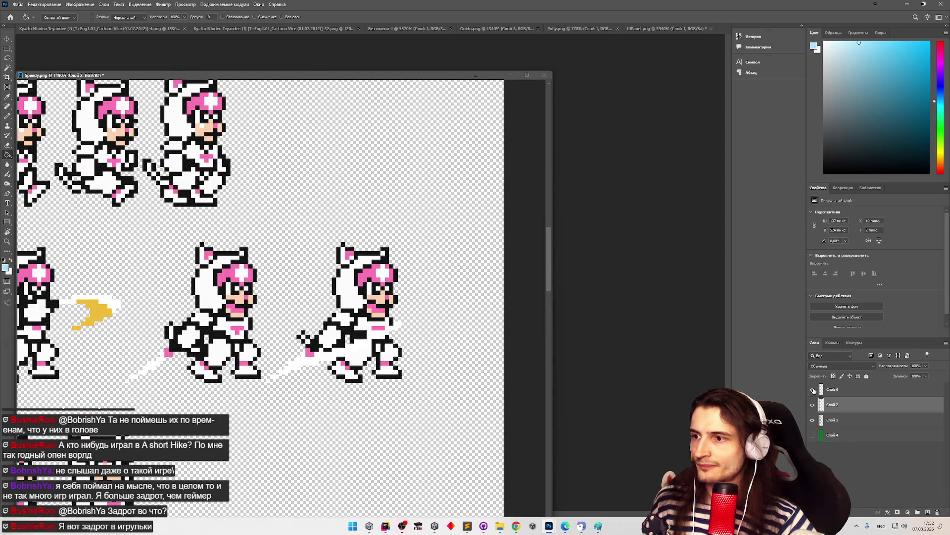
{"action": "left_click", "coordinate": [812, 404]}
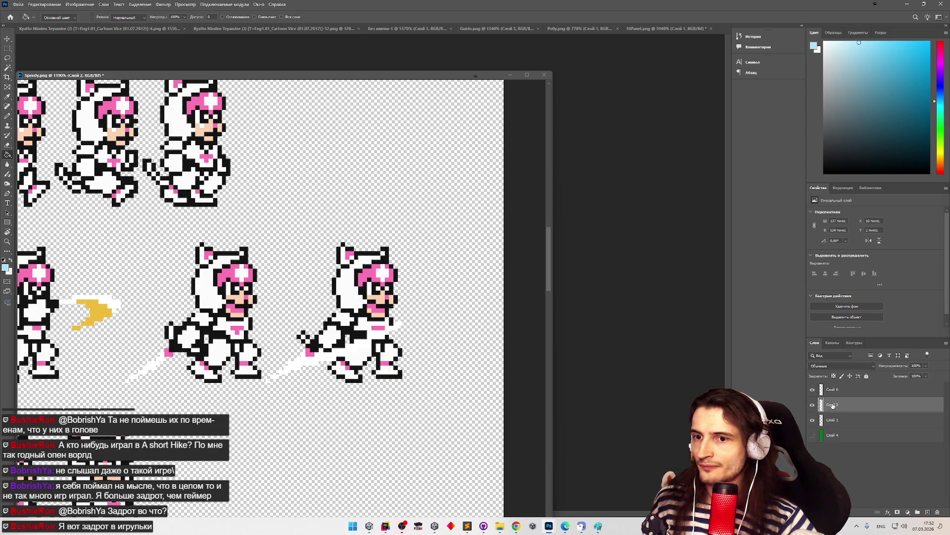
Step: Set the foreground colour to white and select the Paint Bucket tool
{"action": "left_click", "coordinate": [345, 289], "text": "alt"}
{"action": "left_click", "coordinate": [5, 267]}
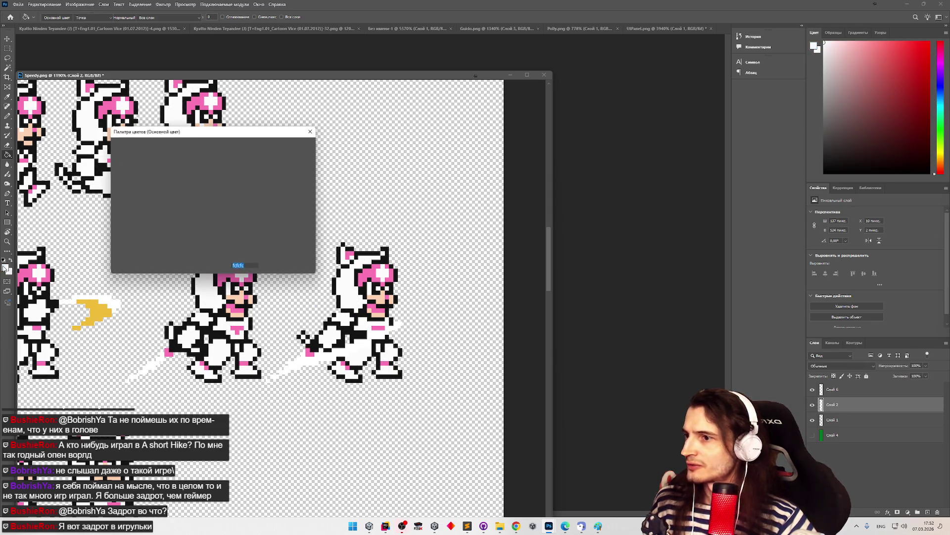
{"action": "left_click", "coordinate": [299, 159]}
{"action": "key", "text": "g"}
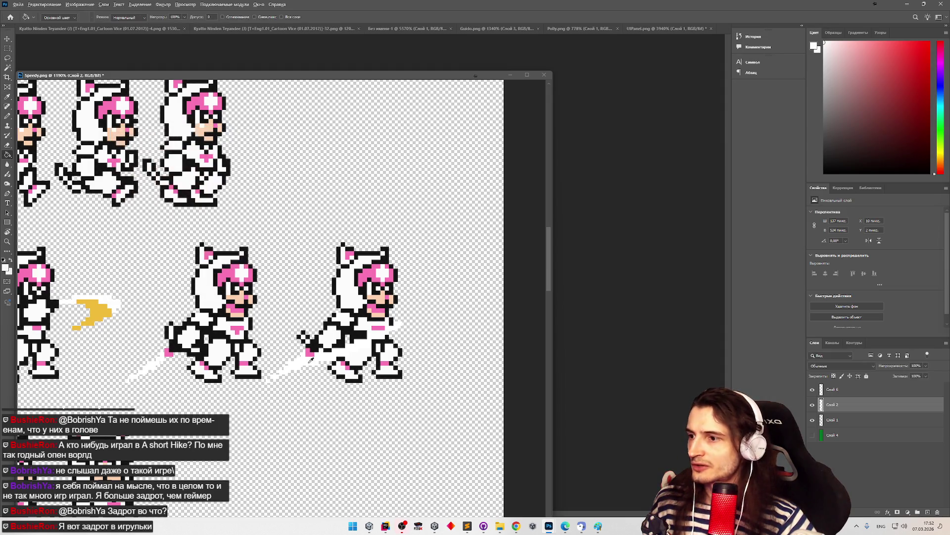
{"action": "left_click", "coordinate": [5, 268]}
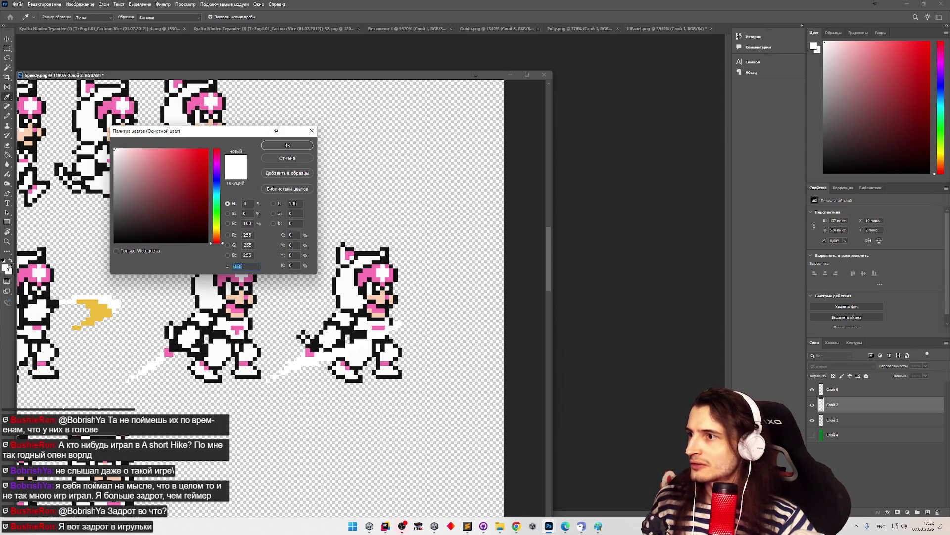
{"action": "left_click", "coordinate": [270, 158]}
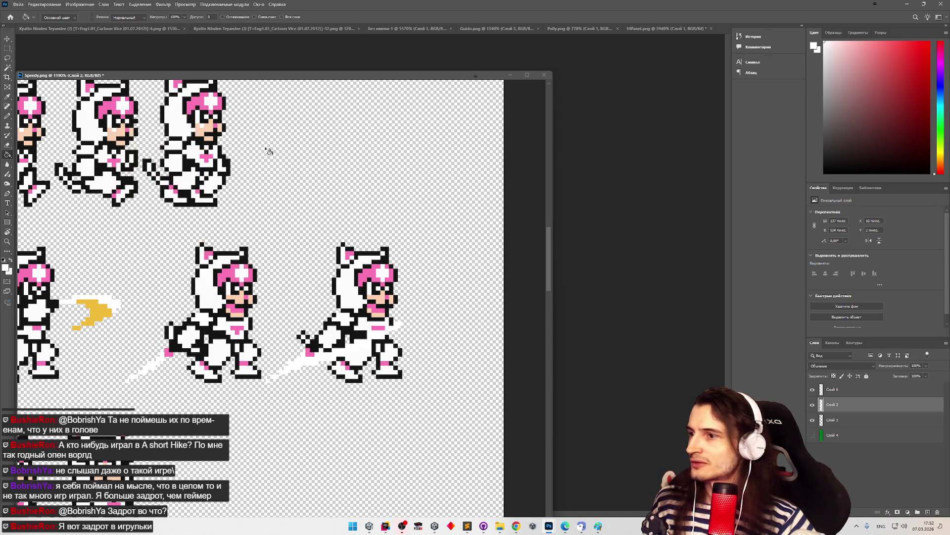
{"action": "scroll", "coordinate": [454, 266], "scroll_direction": "down", "scroll_amount": 1}
Step: Save the sprite sheet over Speedy.png in Assets/Sprites/Characters, confirming the replace
{"action": "left_click", "coordinate": [18, 4]}
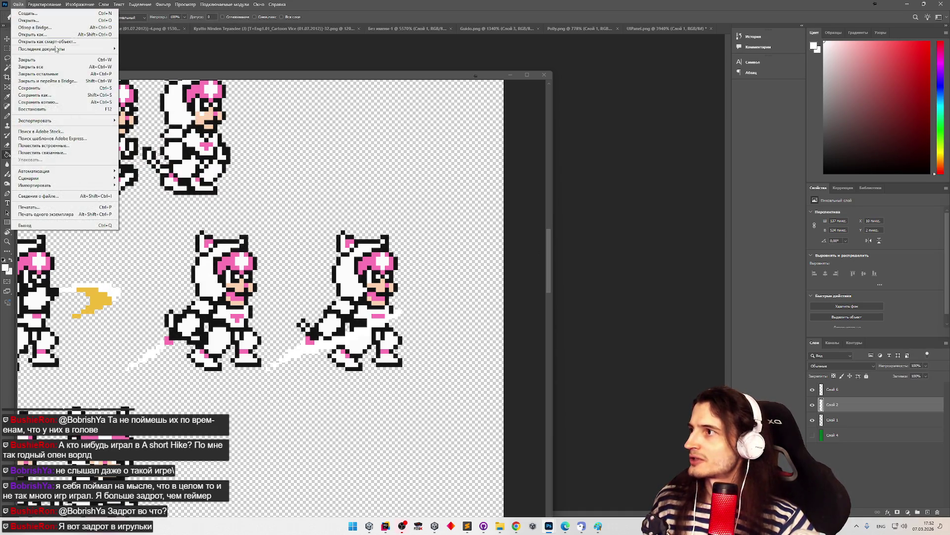
{"action": "mouse_move", "coordinate": [74, 120]}
{"action": "left_click", "coordinate": [143, 121]}
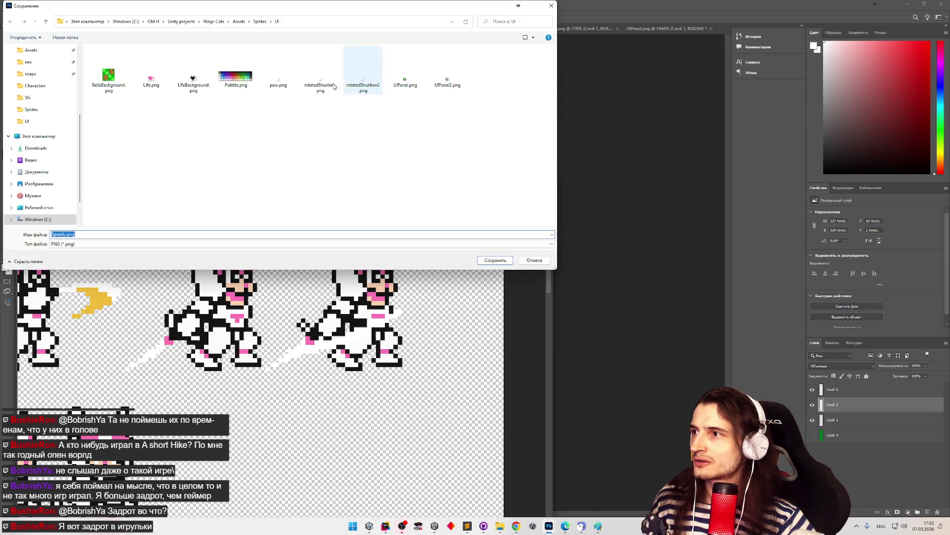
{"action": "left_click", "coordinate": [257, 22]}
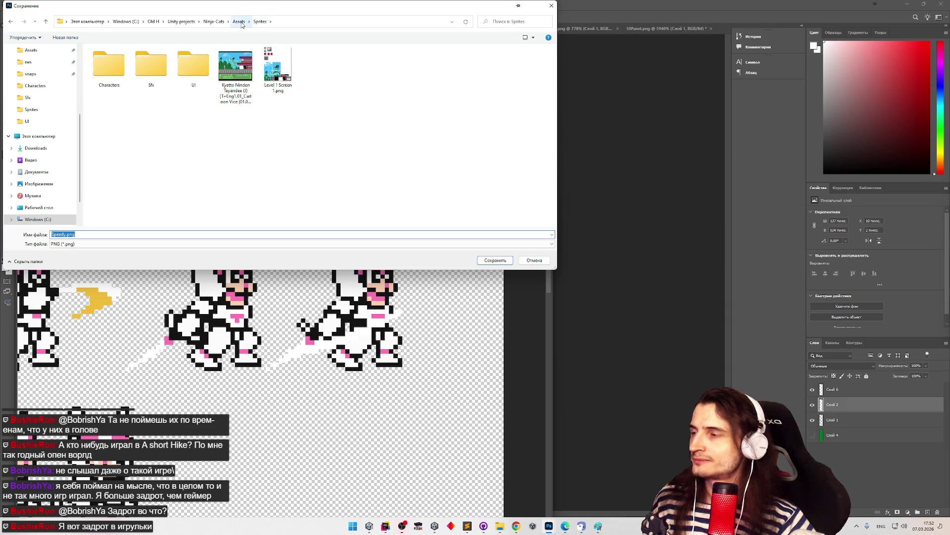
{"action": "left_click", "coordinate": [240, 22]}
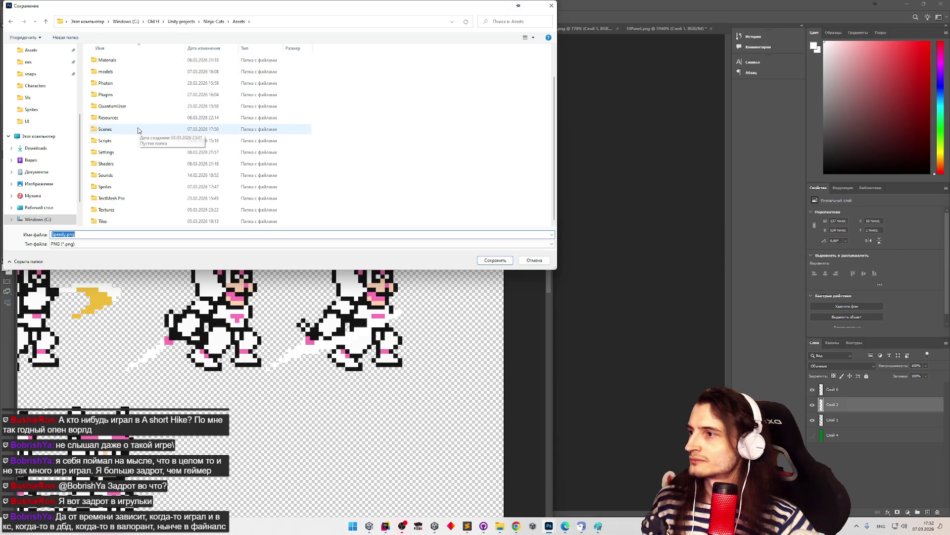
{"action": "double_click", "coordinate": [115, 188]}
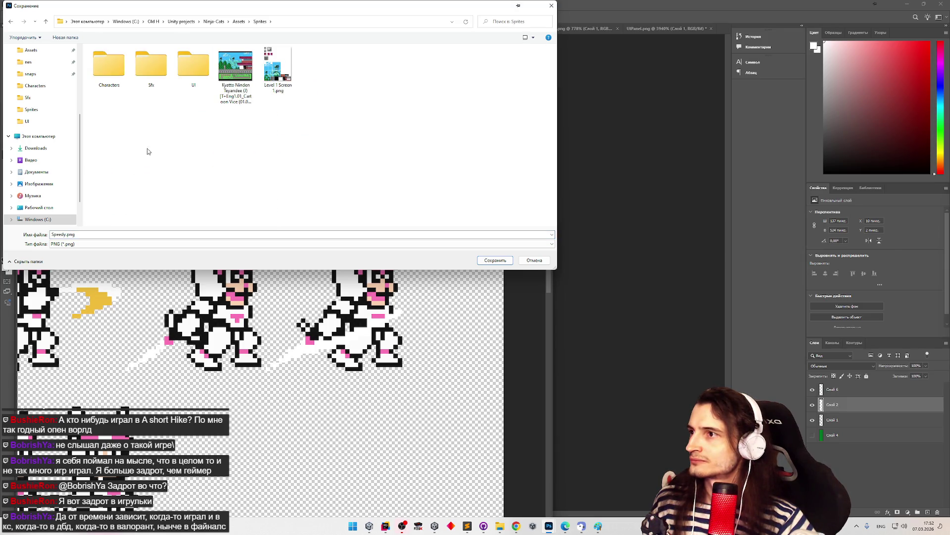
{"action": "double_click", "coordinate": [109, 66]}
{"action": "left_click", "coordinate": [228, 71]}
{"action": "left_click", "coordinate": [495, 260]}
{"action": "left_click", "coordinate": [492, 263]}
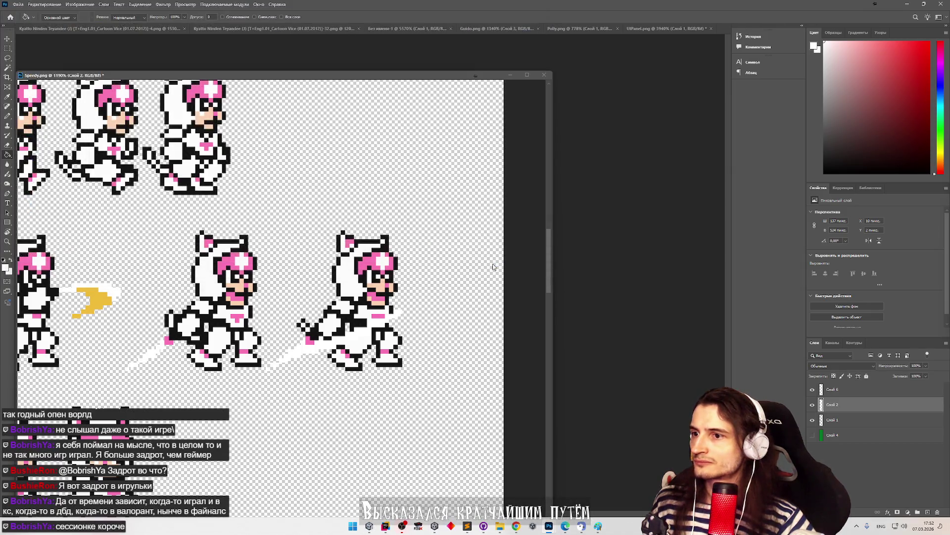
Step: Back in Unity, locate the Speedy sprite sheet texture and reimport it
{"action": "left_click", "coordinate": [369, 526]}
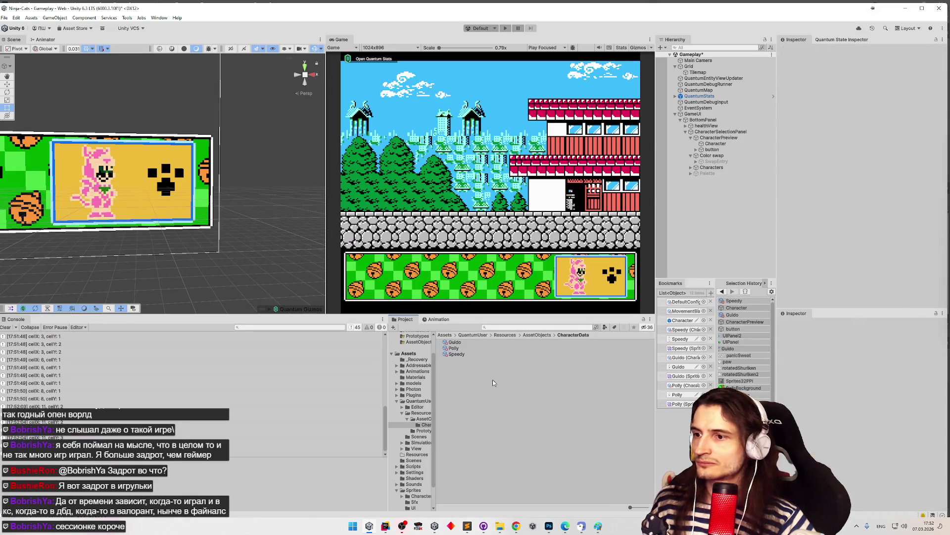
{"action": "left_click", "coordinate": [502, 354]}
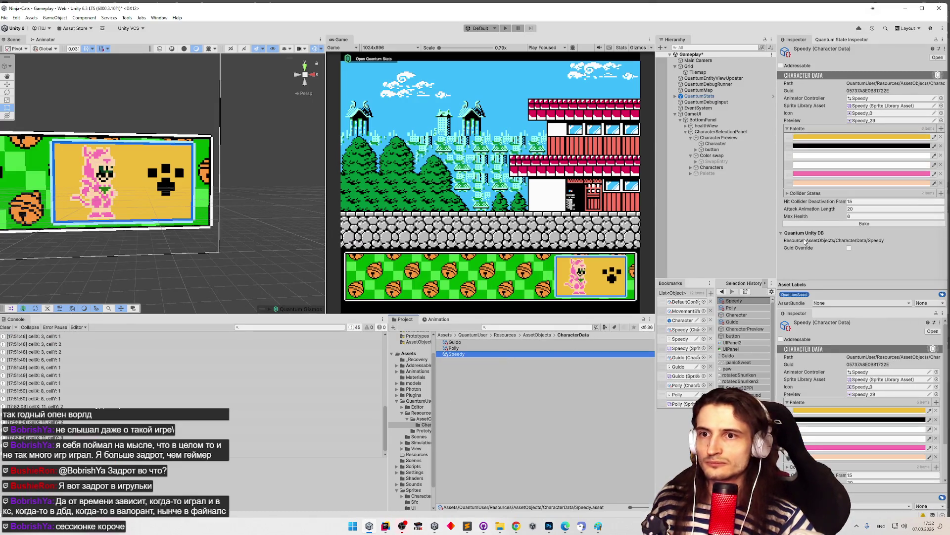
{"action": "left_click", "coordinate": [864, 113]}
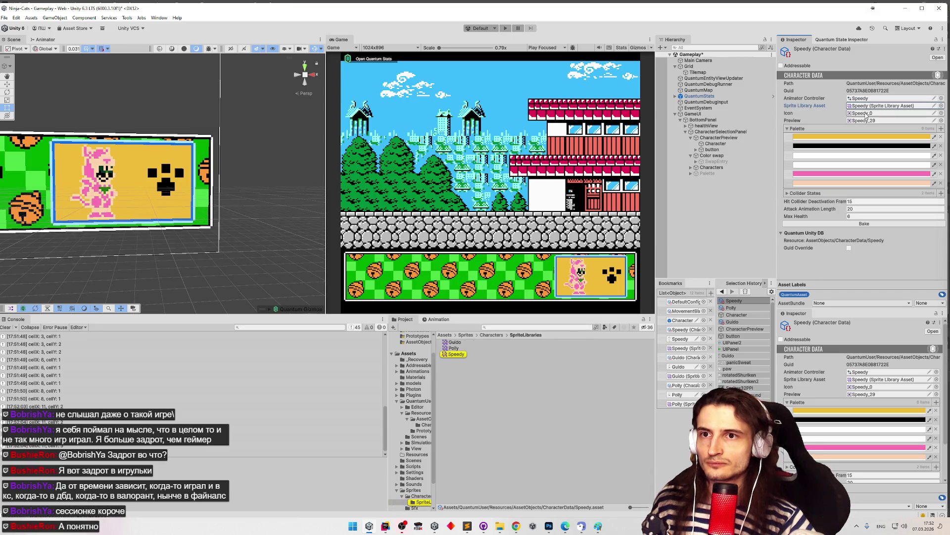
{"action": "left_click", "coordinate": [488, 366]}
{"action": "left_click", "coordinate": [487, 360]}
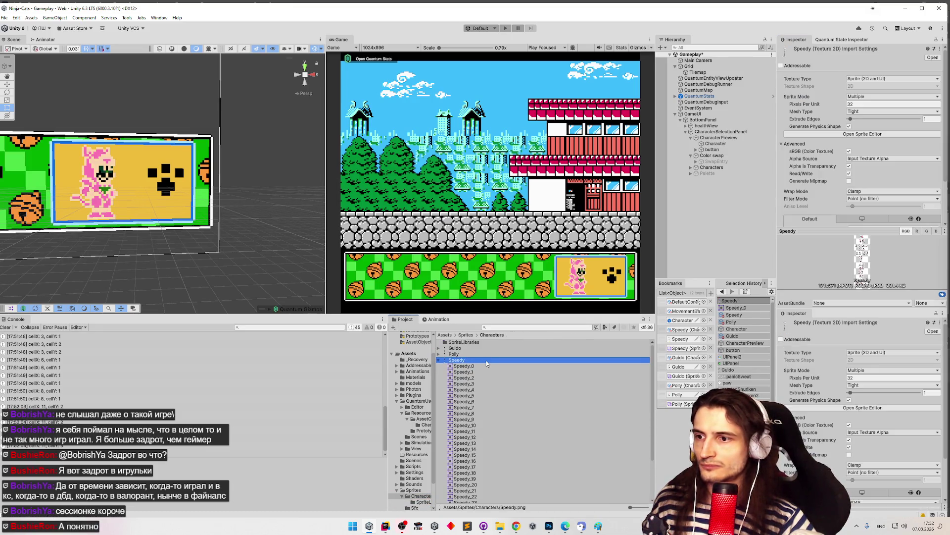
{"action": "right_click", "coordinate": [487, 362]}
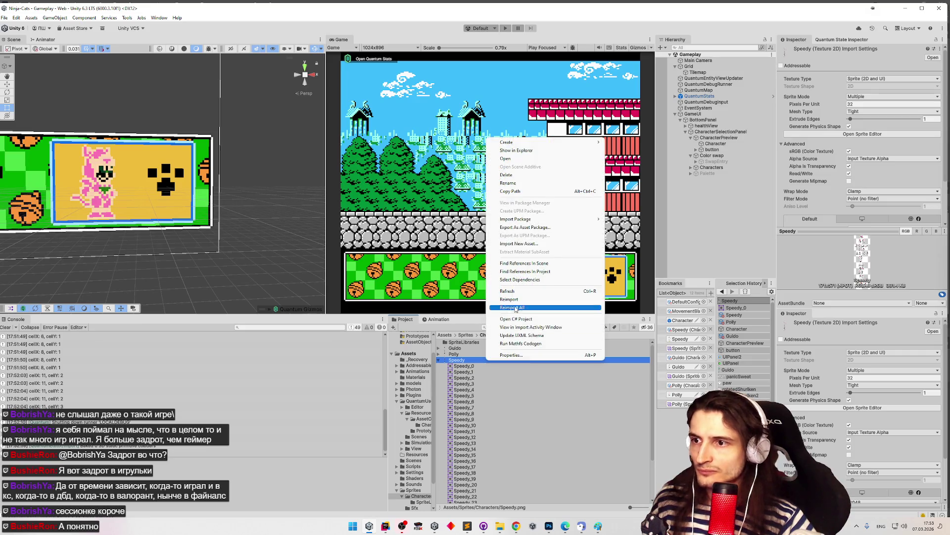
{"action": "left_click", "coordinate": [513, 298]}
{"action": "right_click", "coordinate": [473, 363]}
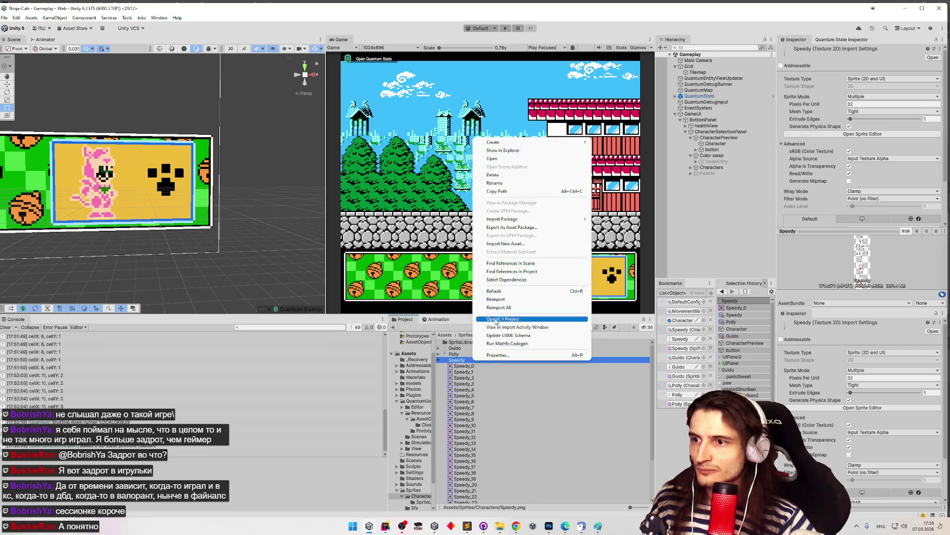
{"action": "left_click", "coordinate": [513, 298]}
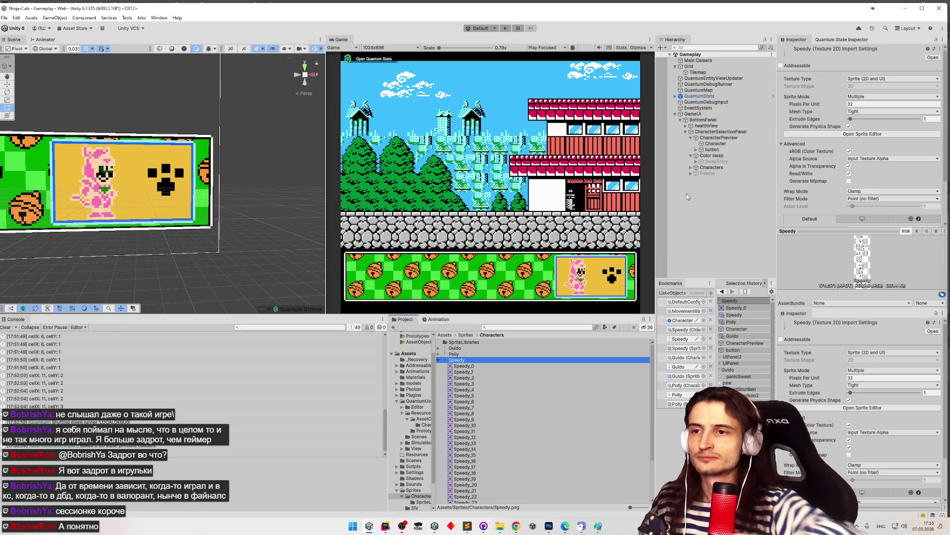
Step: Select the Speedy character data from bookmarks and bake it again
{"action": "left_click", "coordinate": [501, 354]}
{"action": "left_click", "coordinate": [502, 359]}
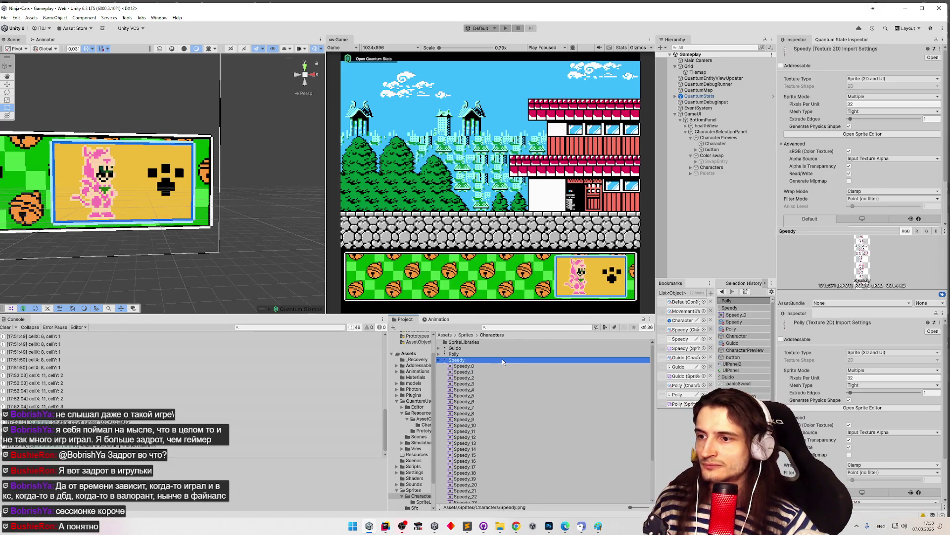
{"action": "left_click", "coordinate": [684, 327]}
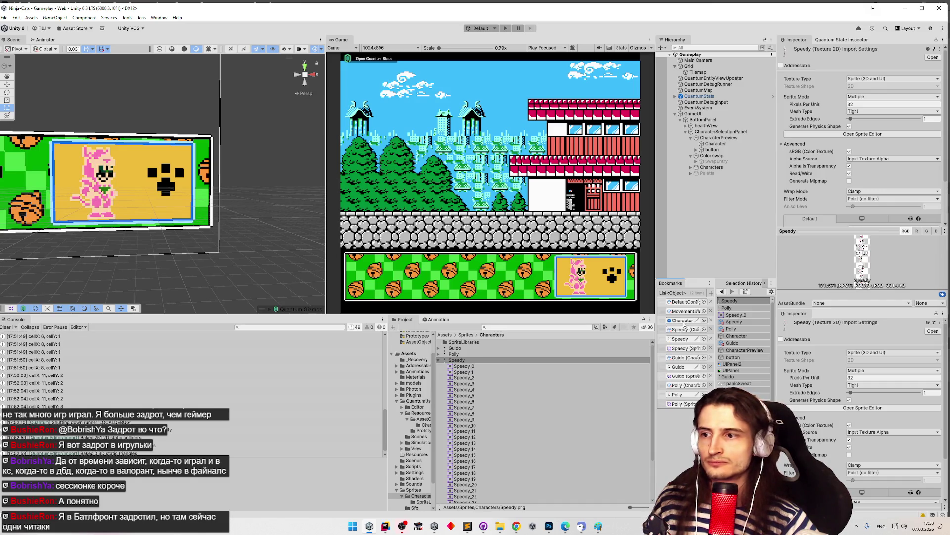
{"action": "left_click", "coordinate": [684, 325]}
{"action": "left_click", "coordinate": [501, 354]}
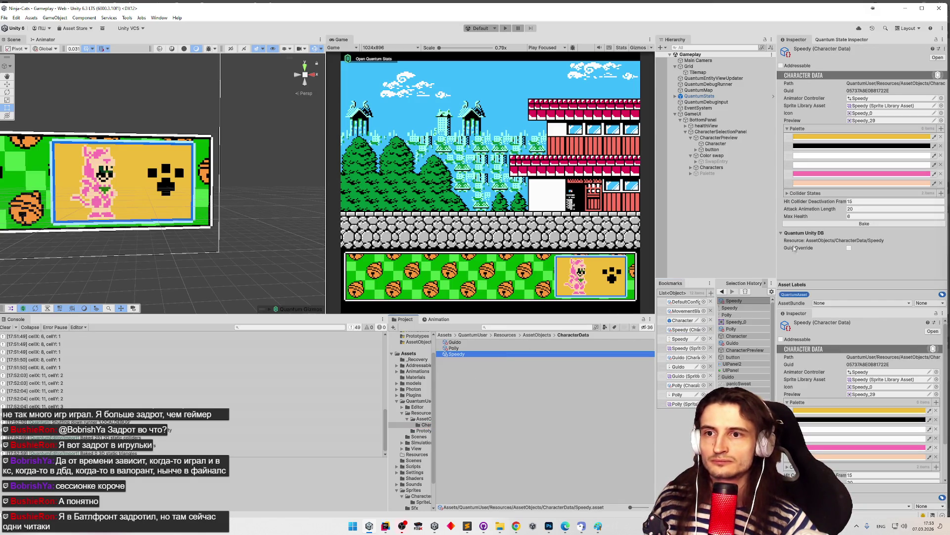
{"action": "left_click", "coordinate": [832, 224]}
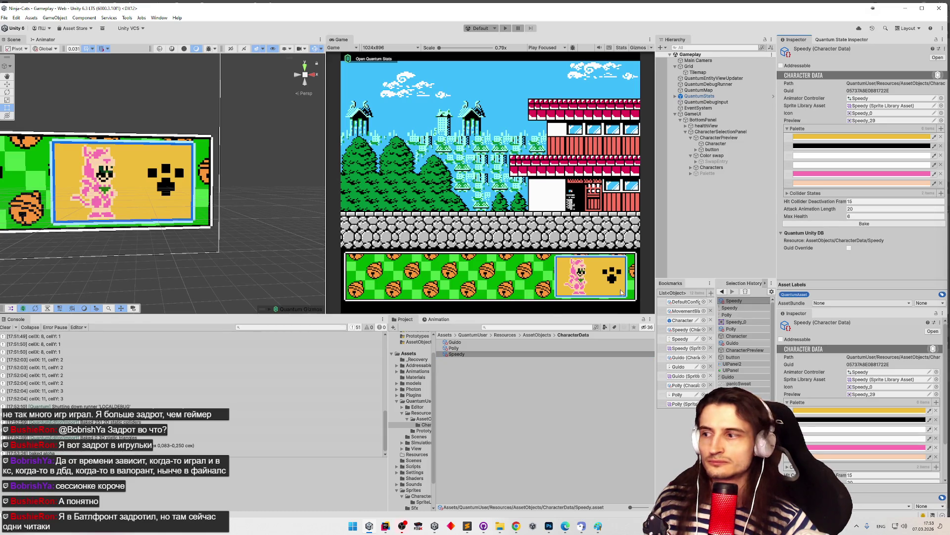
{"action": "left_click", "coordinate": [9, 328]}
{"action": "key", "text": "ctrl+p"}
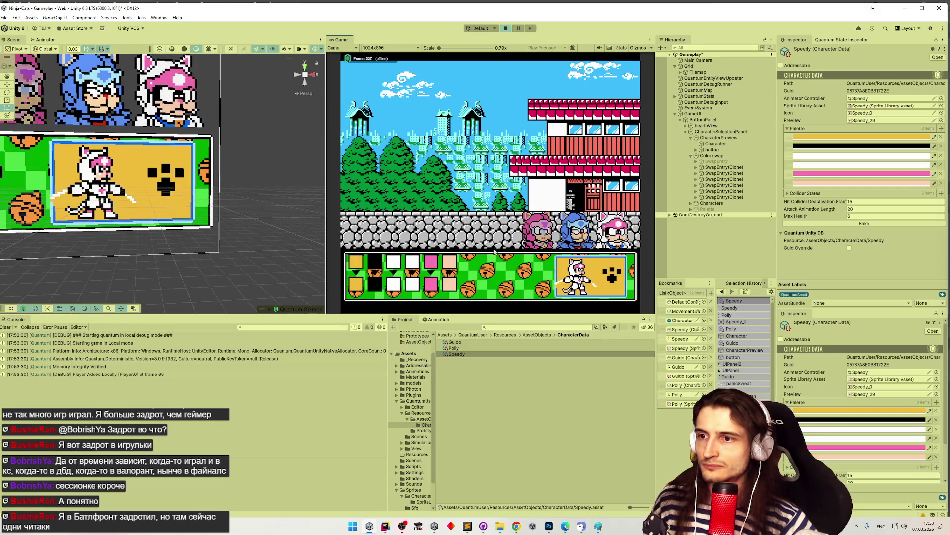
{"action": "left_click", "coordinate": [358, 283]}
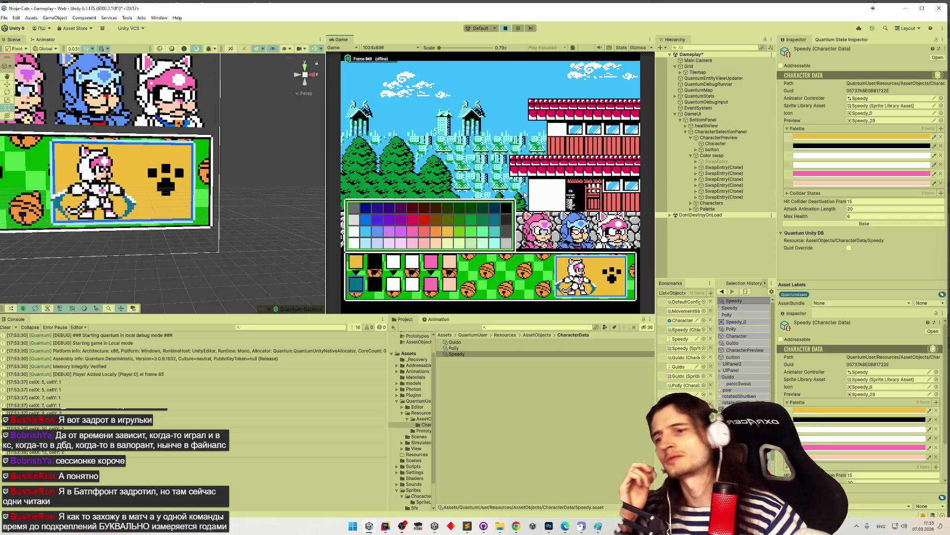
{"action": "left_click", "coordinate": [614, 278]}
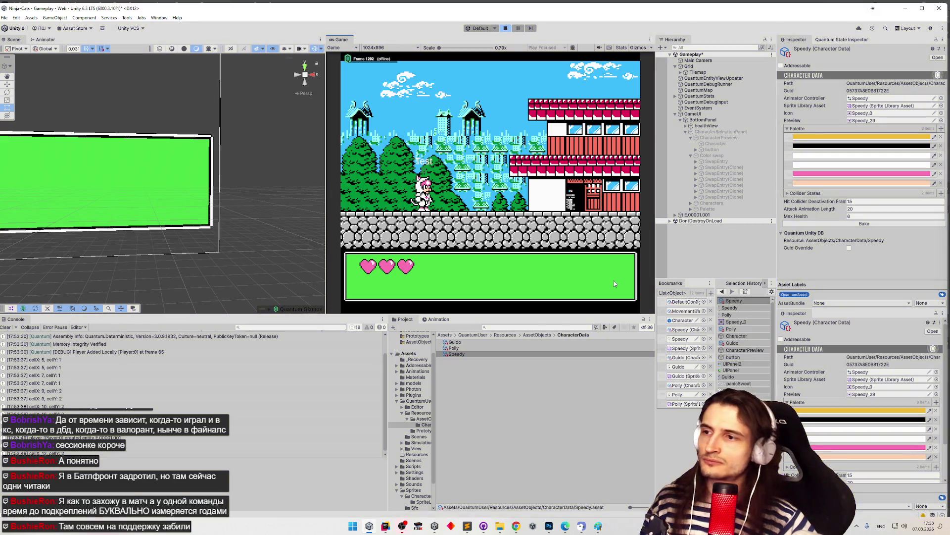
{"action": "left_click", "coordinate": [614, 284]}
{"action": "left_click", "coordinate": [614, 284]}
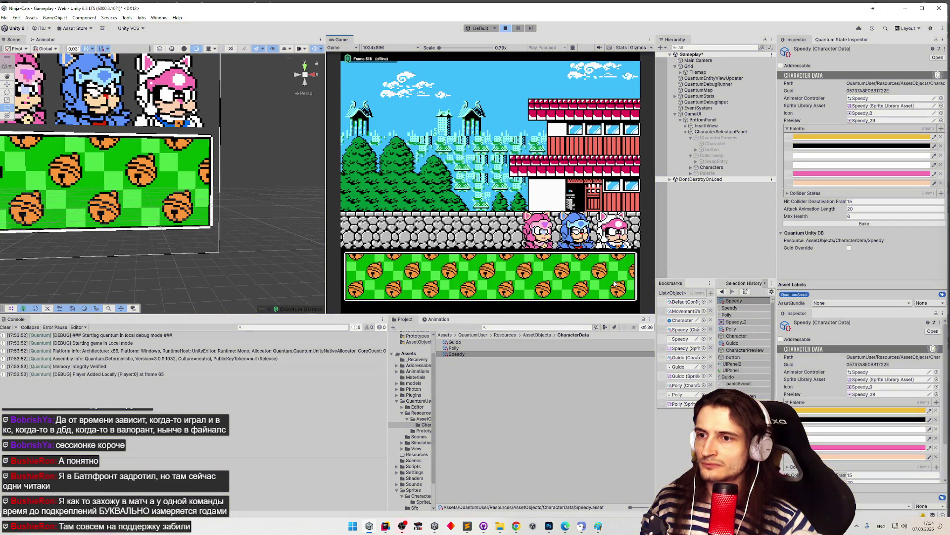
{"action": "key", "text": "ctrl+p"}
{"action": "key", "text": "ctrl+p"}
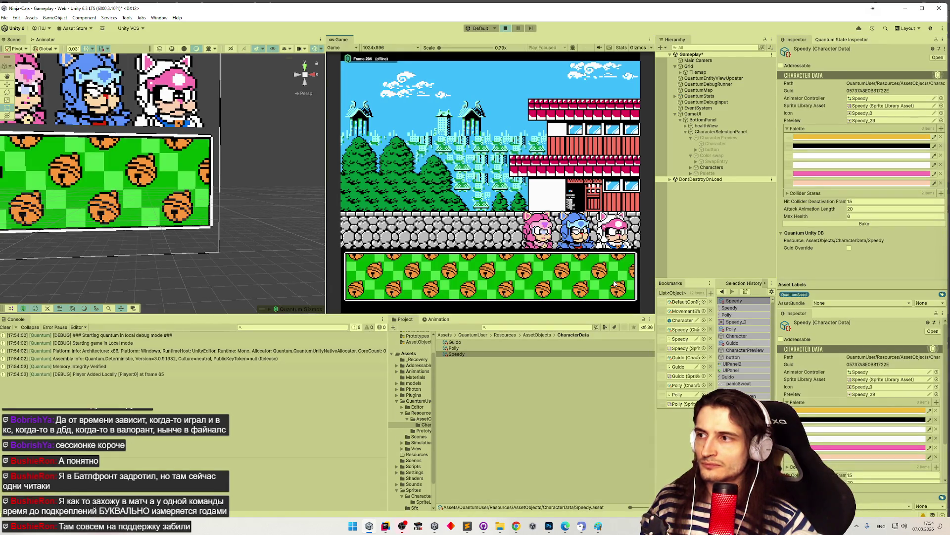
{"action": "mouse_move", "coordinate": [247, 220]}
{"action": "left_mouse_down"}
{"action": "mouse_move", "coordinate": [119, 214]}
{"action": "mouse_move", "coordinate": [238, 219]}
{"action": "left_mouse_up"}
{"action": "key", "text": "d"}
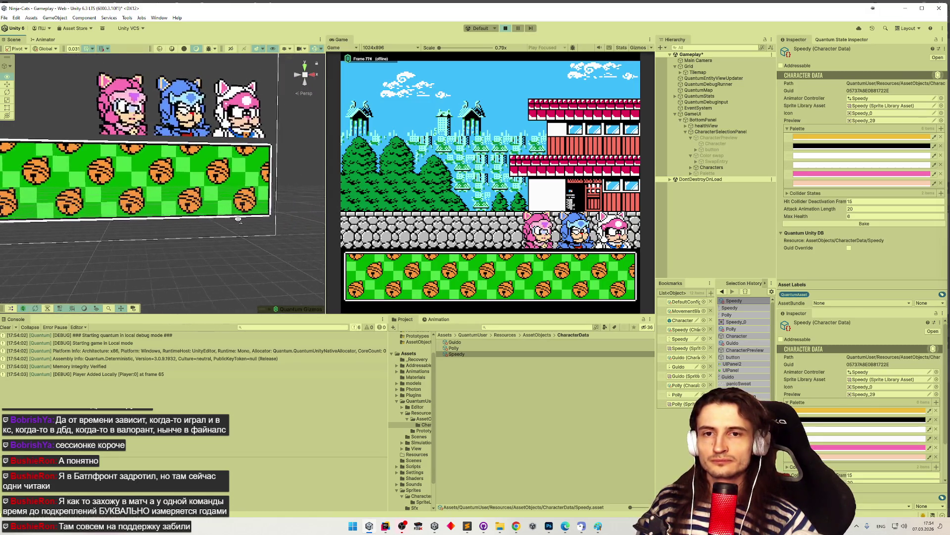
{"action": "key", "text": "a"}
{"action": "key", "text": "d"}
{"action": "key", "text": "a"}
{"action": "key", "text": "d"}
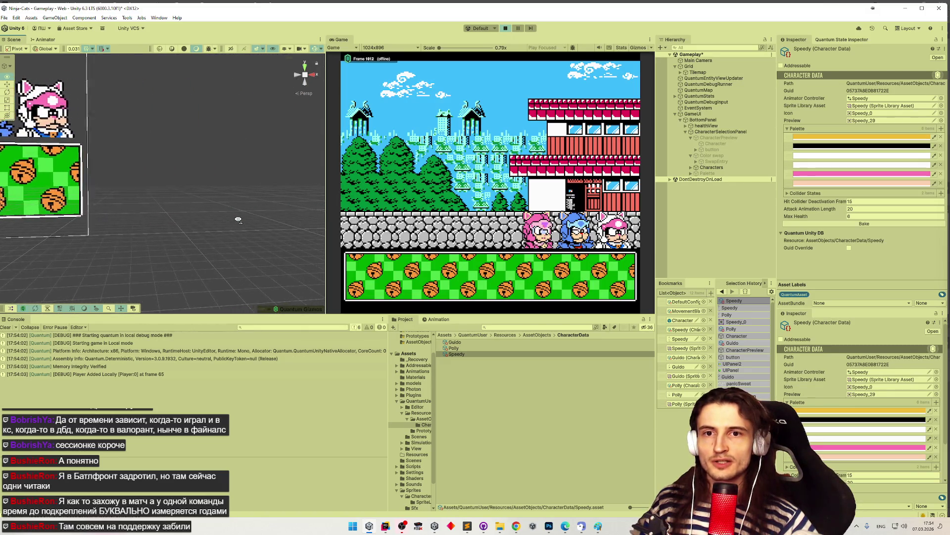
{"action": "key", "text": "a"}
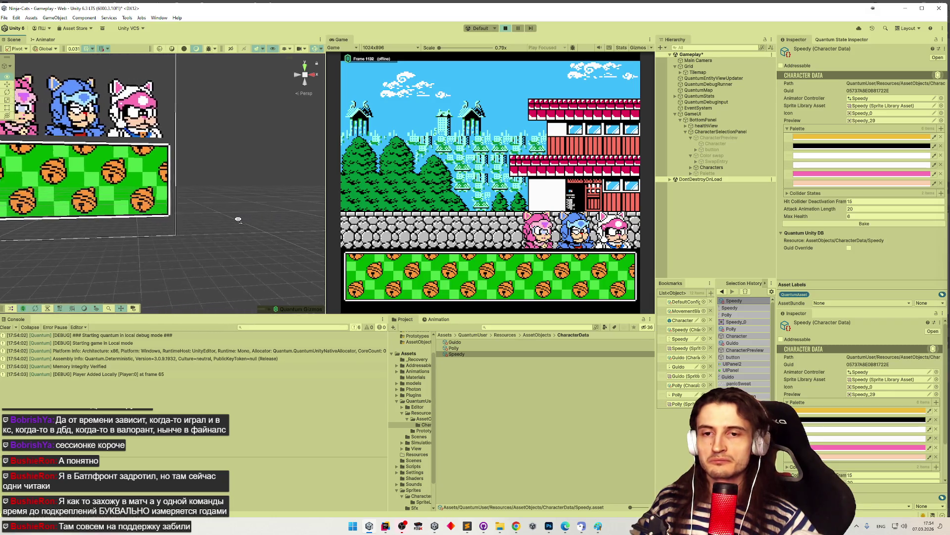
{"action": "key", "text": "w"}
{"action": "key", "text": "d"}
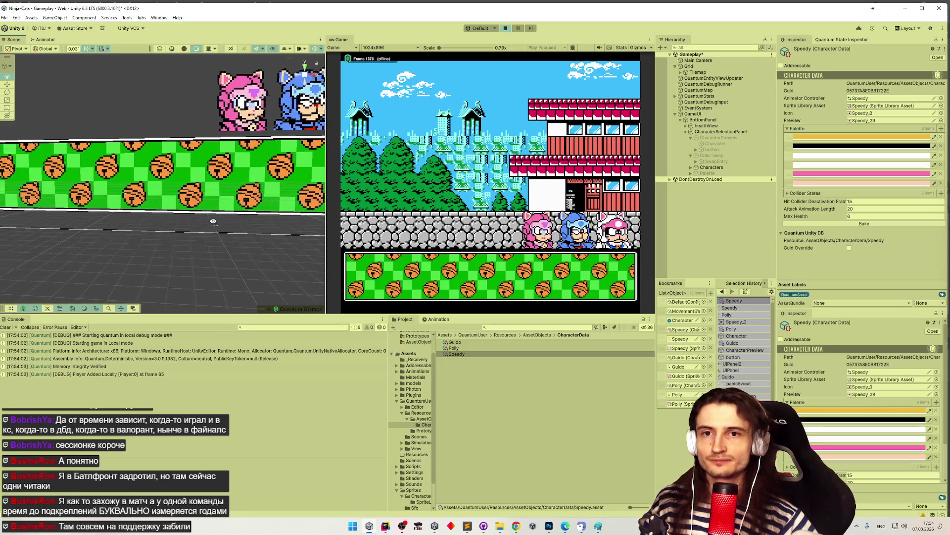
{"action": "key", "text": "w"}
{"action": "key", "text": "s"}
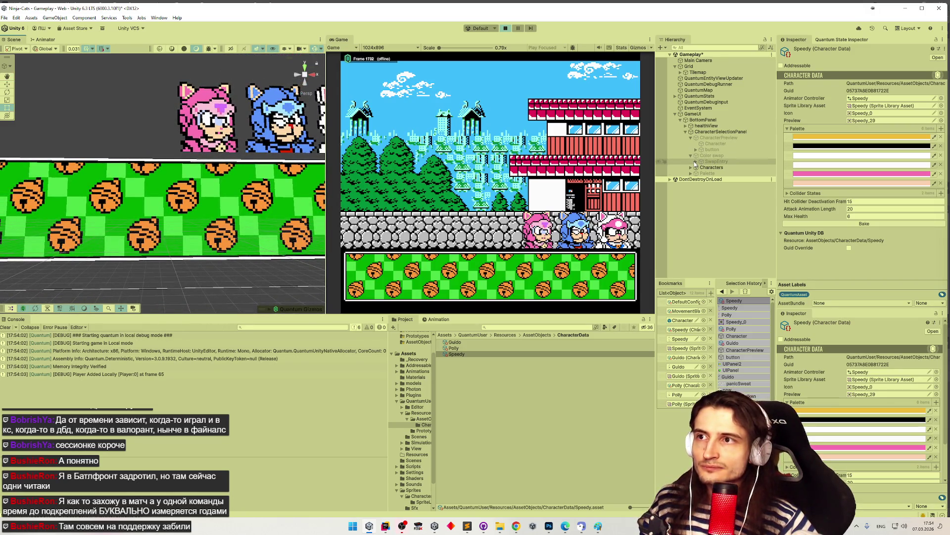
{"action": "key", "text": "ctrl+p"}
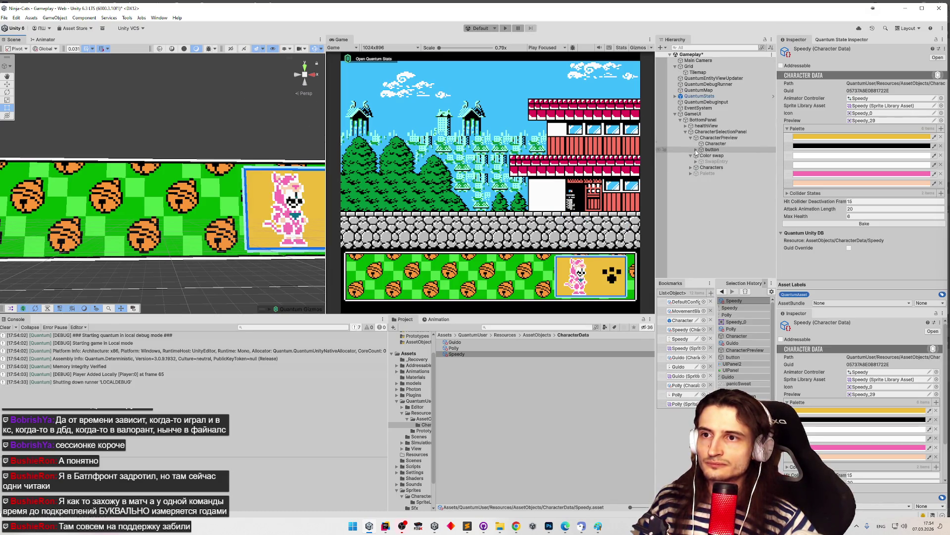
Step: Activate the CharacterSelectionButton under Characters so a character appears
{"action": "left_click", "coordinate": [691, 168]}
{"action": "left_click", "coordinate": [732, 173]}
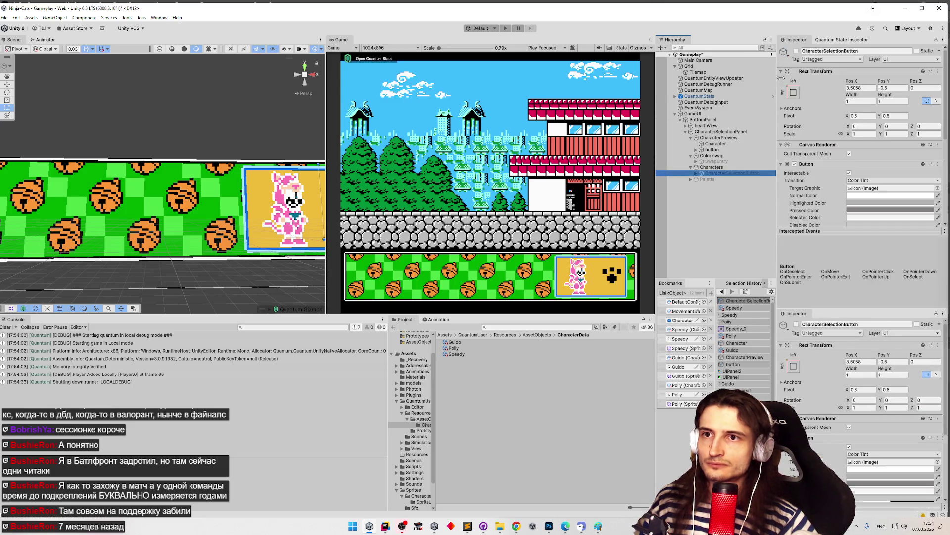
{"action": "left_click", "coordinate": [796, 50]}
{"action": "mouse_move", "coordinate": [252, 153]}
{"action": "left_mouse_down"}
{"action": "mouse_move", "coordinate": [278, 112]}
{"action": "mouse_move", "coordinate": [234, 229]}
{"action": "left_mouse_up"}
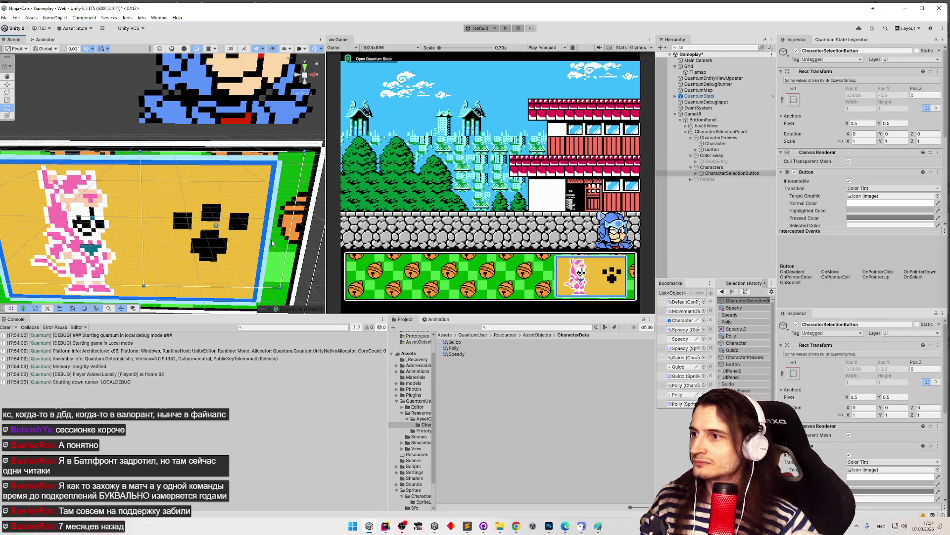
Step: Nudge the Characters grid slightly down to about X 5.64, Y -0.57
{"action": "left_click", "coordinate": [721, 167]}
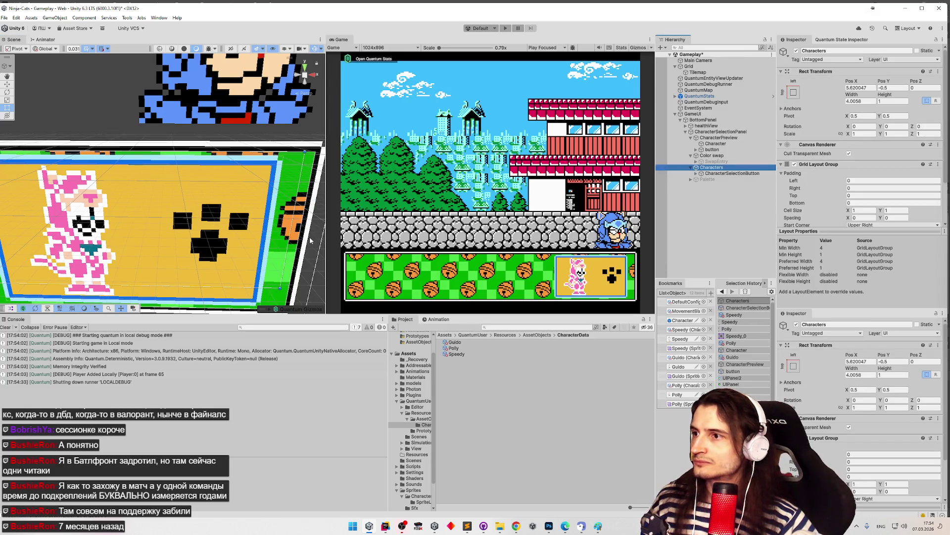
{"action": "scroll", "coordinate": [310, 240], "scroll_direction": "up", "scroll_amount": 3}
{"action": "left_click_drag", "start_coordinate": [271, 238], "coordinate": [273, 249]}
{"action": "right_click", "coordinate": [701, 207]}
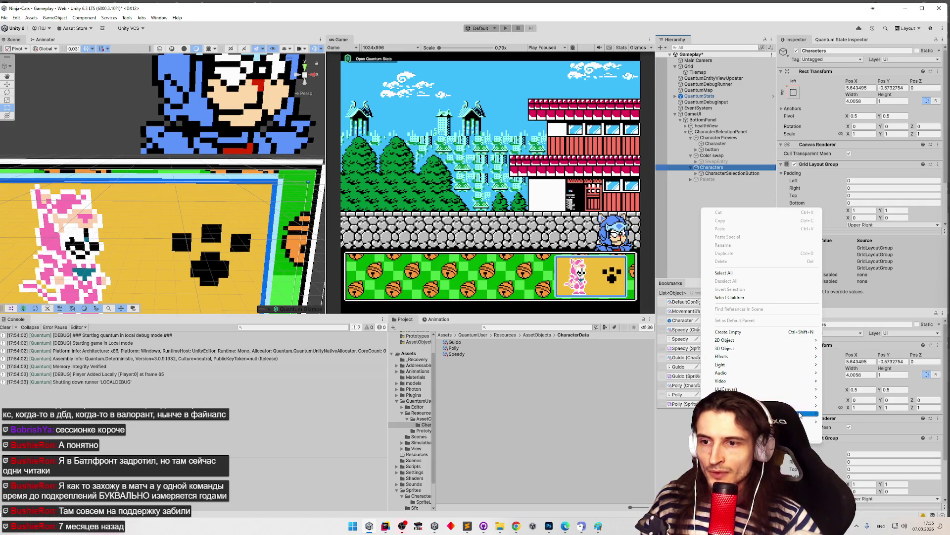
Step: Add a new Triangle sprite object to the scene
{"action": "mouse_move", "coordinate": [791, 345]}
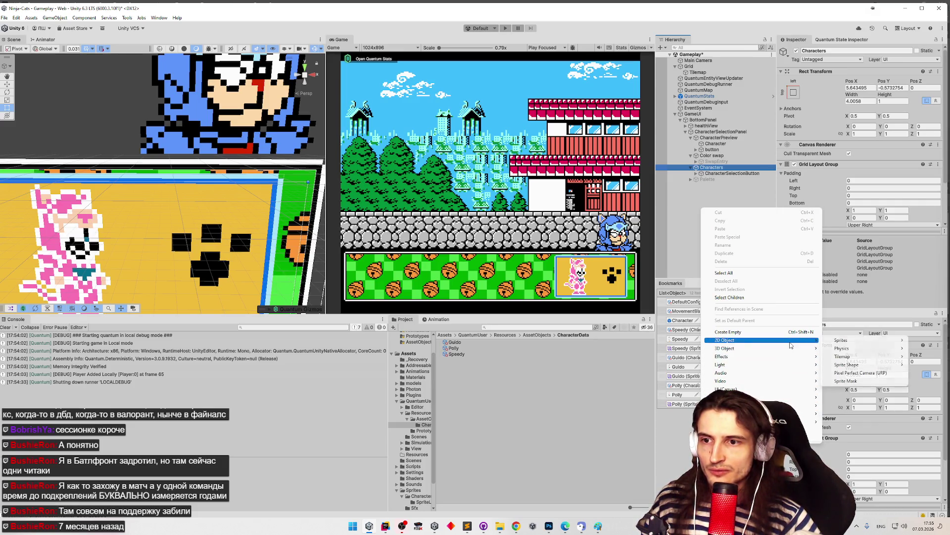
{"action": "mouse_move", "coordinate": [841, 340]}
{"action": "left_click", "coordinate": [785, 342]}
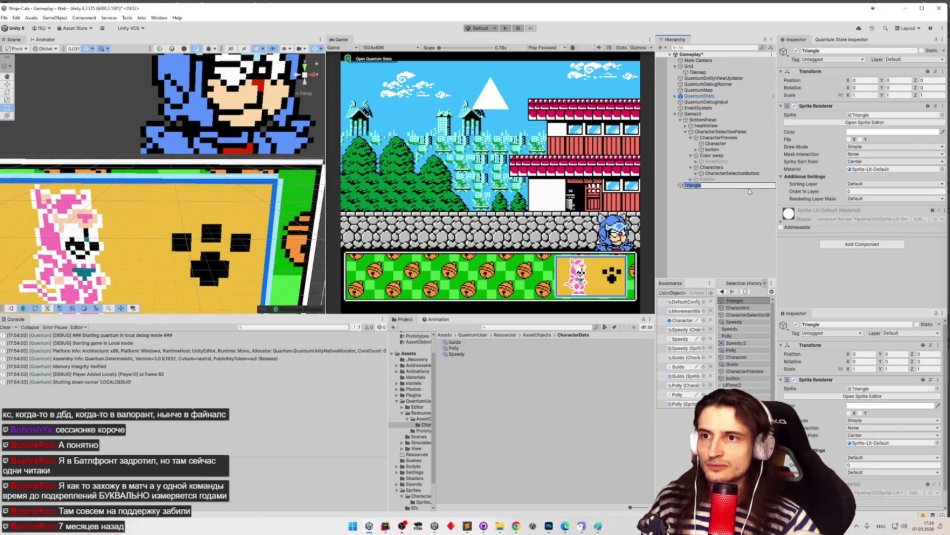
Step: Assign the project sprite Polly_0 to Triangle's Sprite field and frame it
{"action": "left_click", "coordinate": [942, 114]}
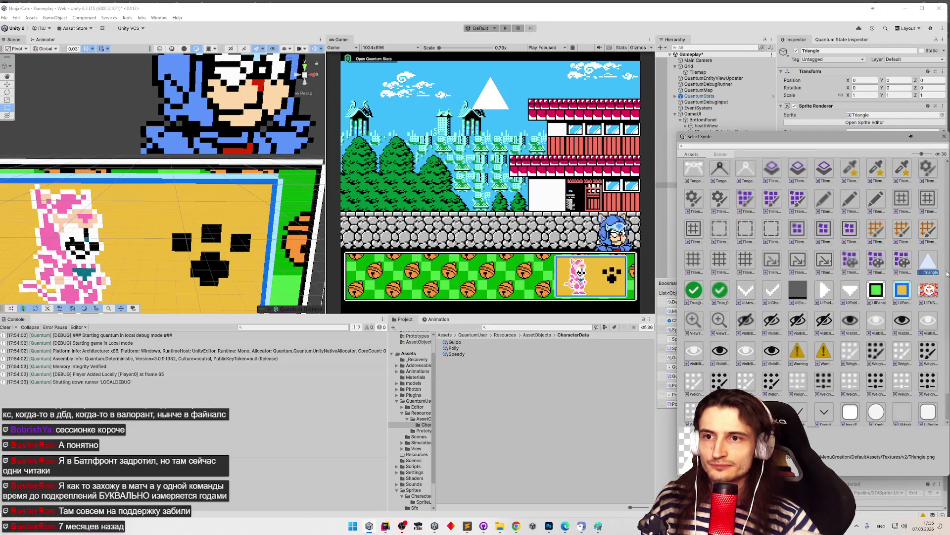
{"action": "scroll", "coordinate": [945, 297], "scroll_direction": "up", "scroll_amount": 2}
{"action": "scroll", "coordinate": [937, 239], "scroll_direction": "up", "scroll_amount": 5}
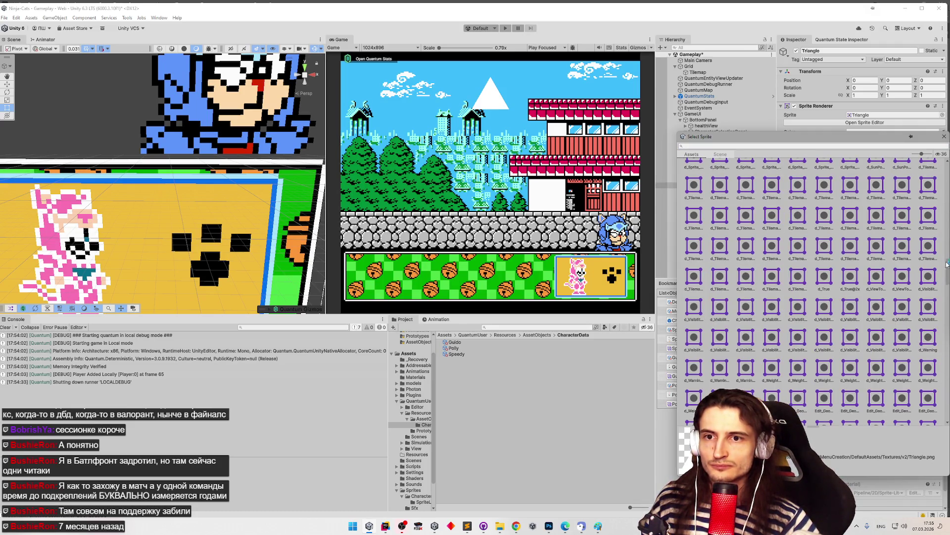
{"action": "scroll", "coordinate": [947, 253], "scroll_direction": "up", "scroll_amount": 10}
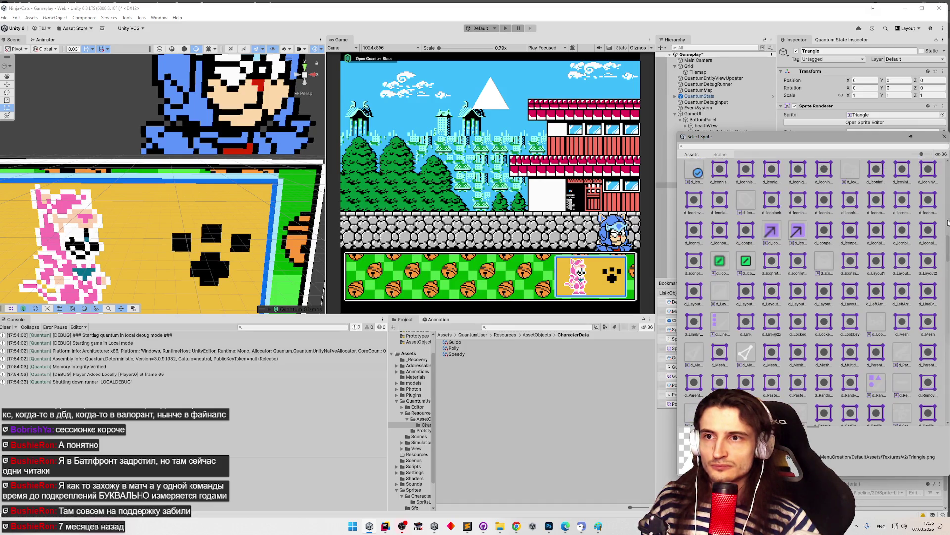
{"action": "left_click", "coordinate": [940, 155]}
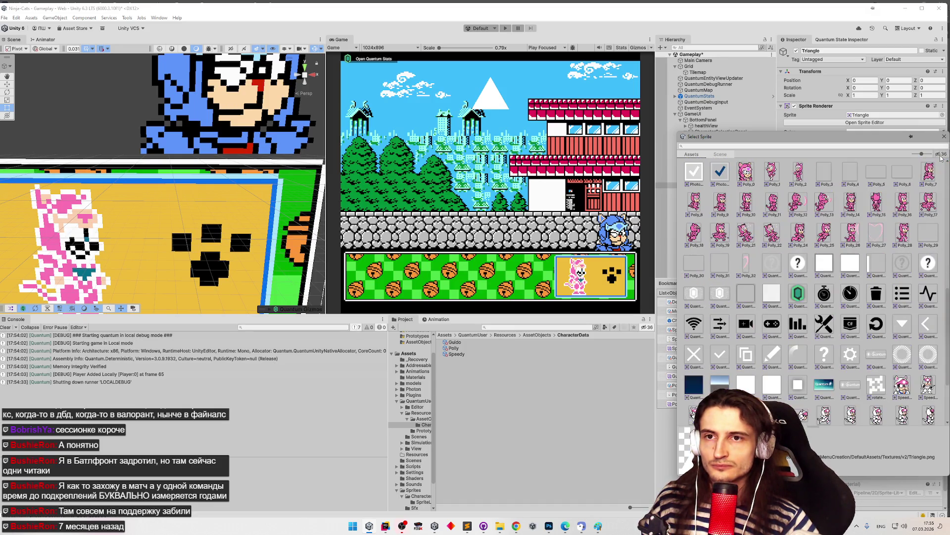
{"action": "double_click", "coordinate": [747, 172]}
{"action": "double_click", "coordinate": [720, 185]}
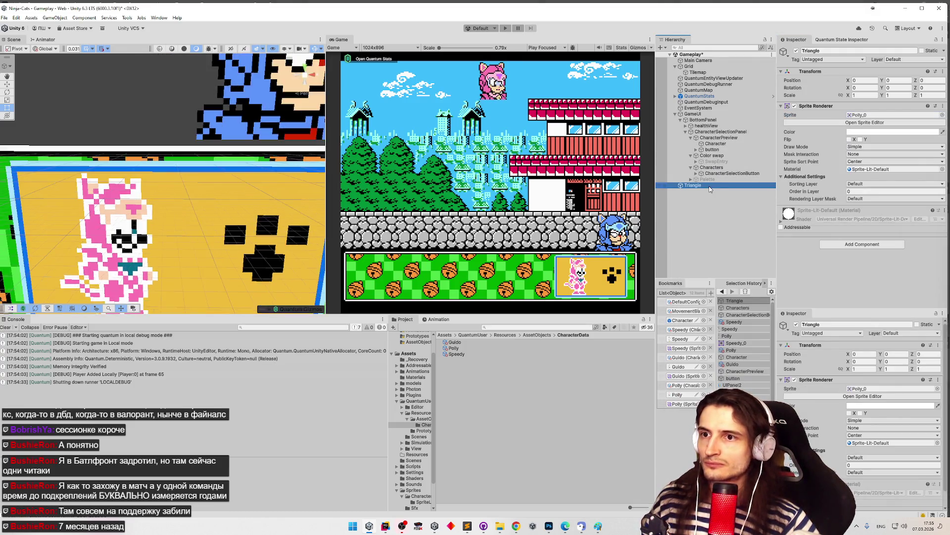
Step: Place Polly on the ground beside the blue ninja (X 2.25), then delete the Triangle object
{"action": "key", "text": "w"}
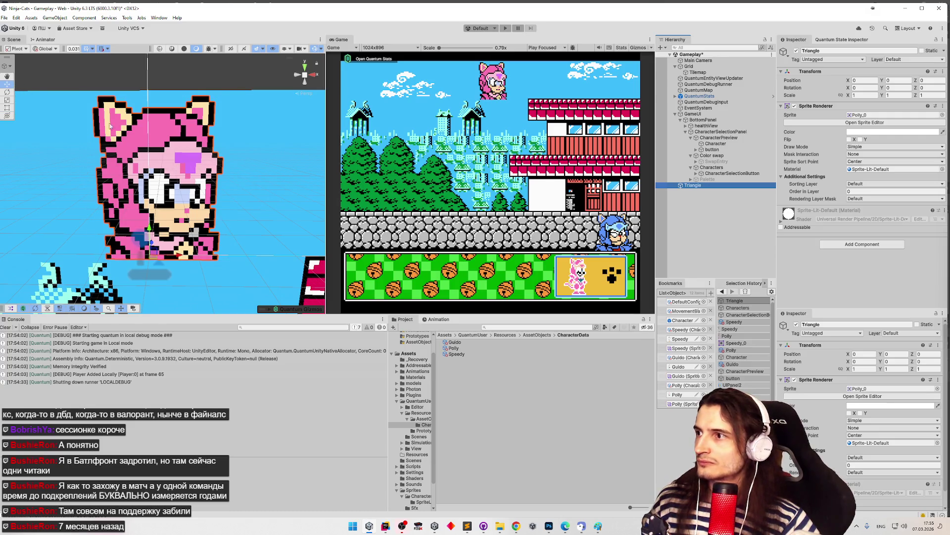
{"action": "mouse_move", "coordinate": [150, 211]}
{"action": "left_mouse_down"}
{"action": "mouse_move", "coordinate": [237, 512]}
{"action": "mouse_move", "coordinate": [238, 423]}
{"action": "left_mouse_up"}
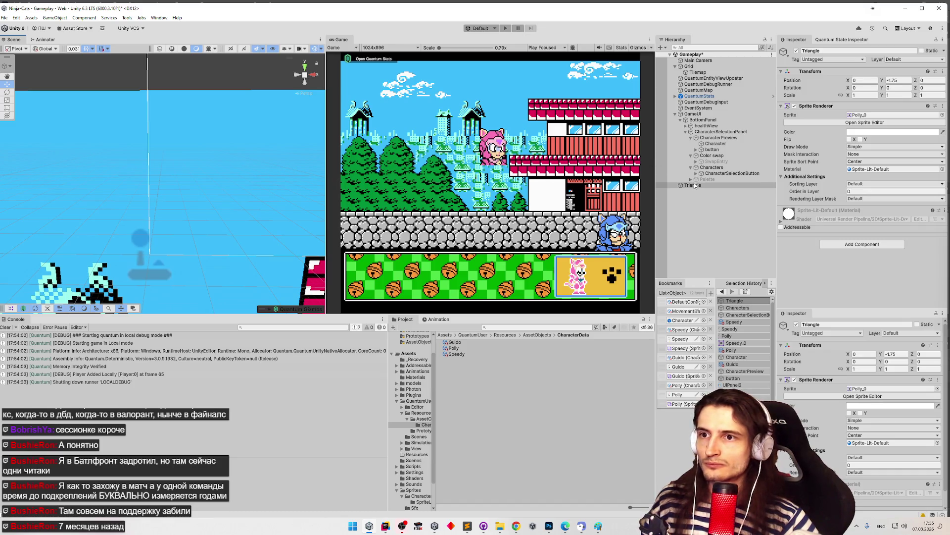
{"action": "double_click", "coordinate": [695, 184]}
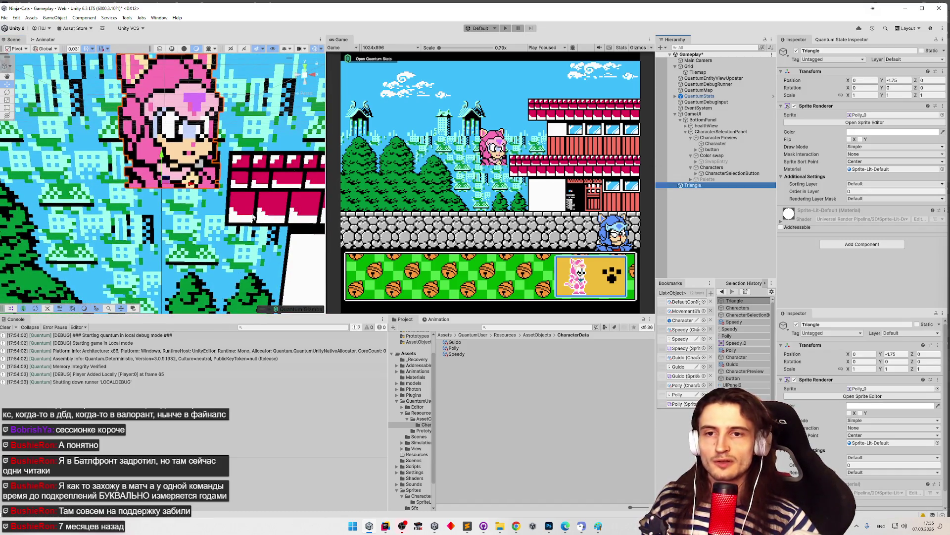
{"action": "mouse_move", "coordinate": [161, 158]}
{"action": "left_mouse_down"}
{"action": "mouse_move", "coordinate": [201, 405]}
{"action": "mouse_move", "coordinate": [202, 390]}
{"action": "left_mouse_up"}
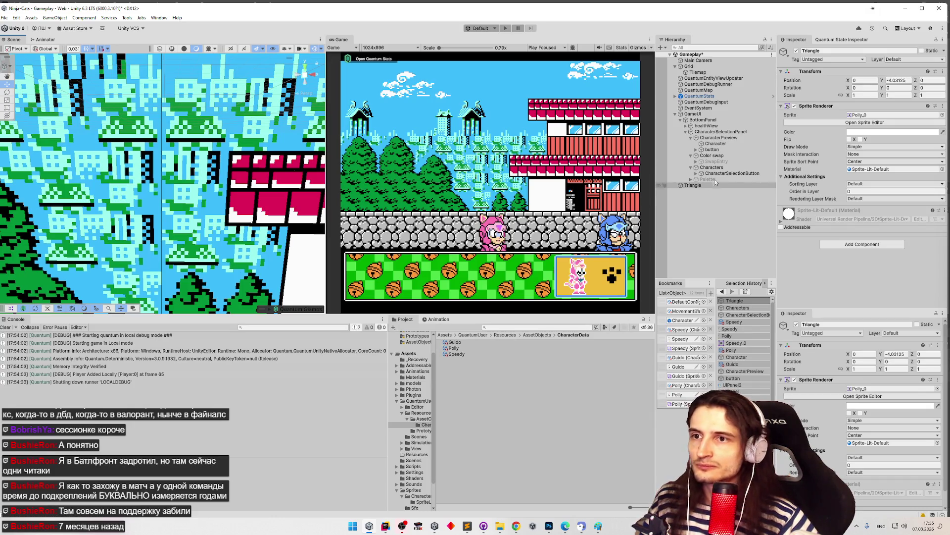
{"action": "type", "text": "8.16"}
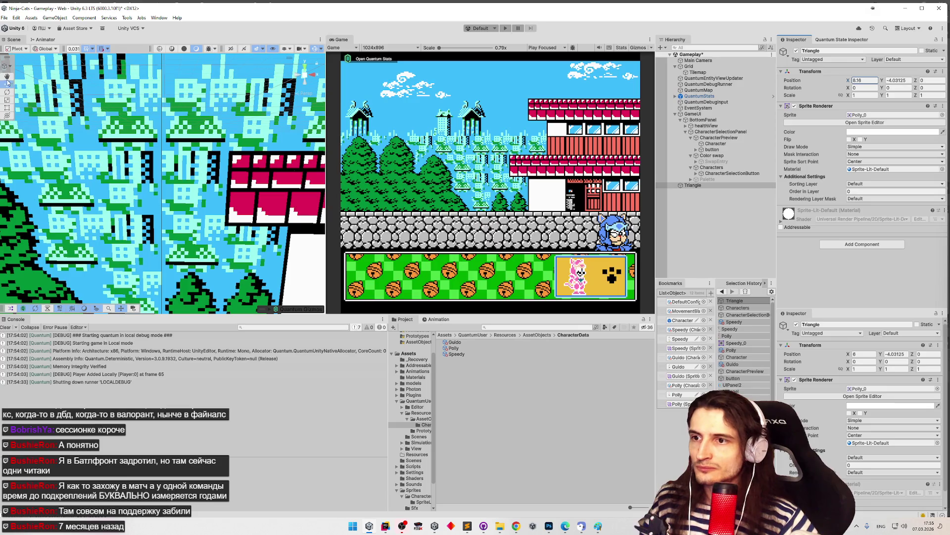
{"action": "left_click_drag", "start_coordinate": [912, 81], "coordinate": [880, 78]}
{"action": "type", "text": "2.25"}
{"action": "left_click", "coordinate": [718, 185]}
{"action": "double_click", "coordinate": [718, 186]}
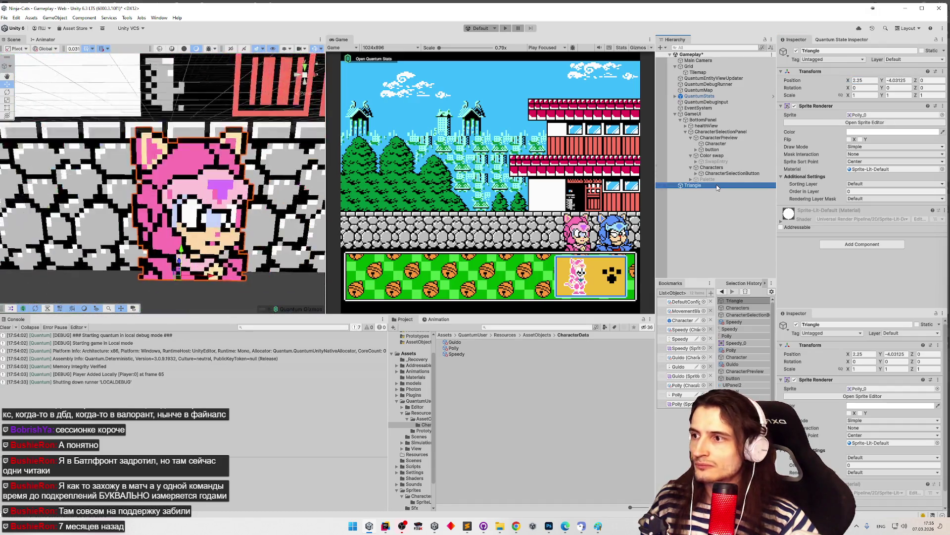
{"action": "left_click", "coordinate": [669, 185]}
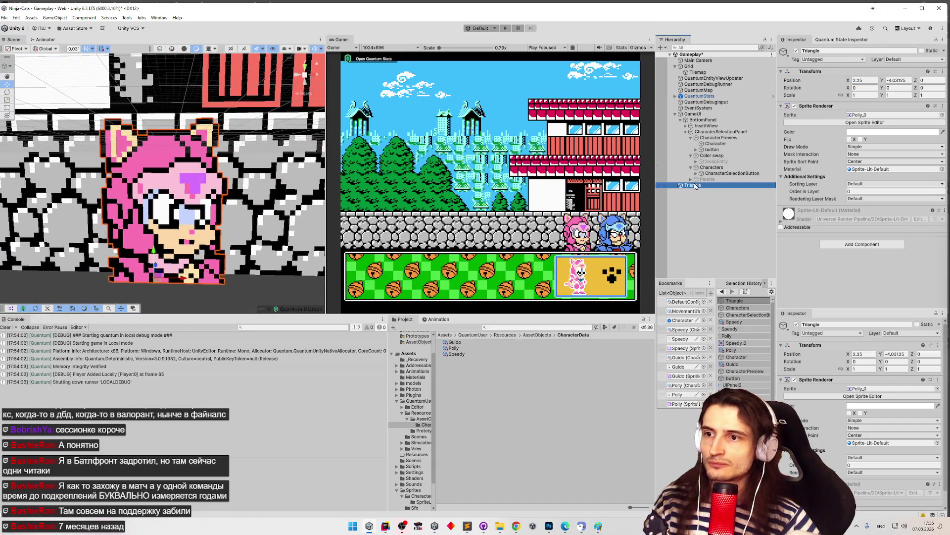
{"action": "key", "text": "Delete"}
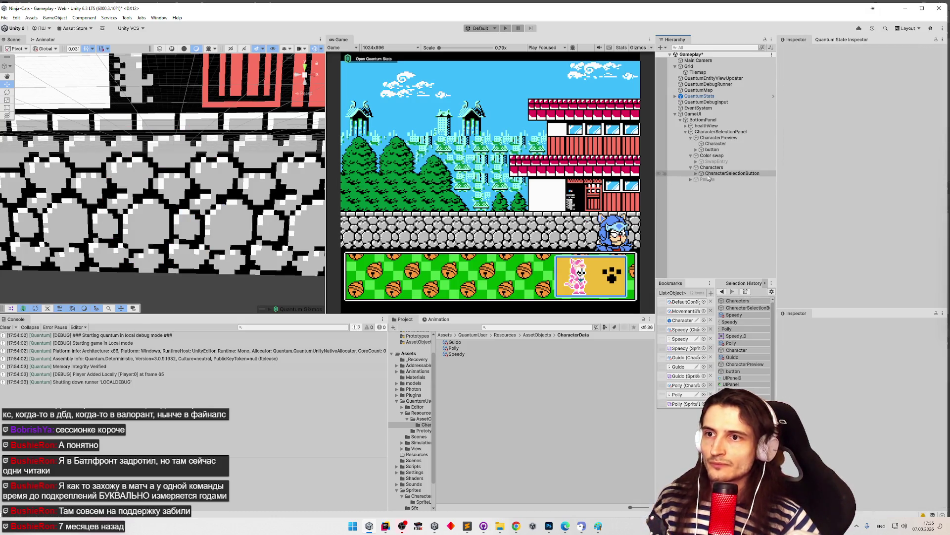
Step: Select and frame the CharacterSelectionButton in the Scene view
{"action": "left_click", "coordinate": [713, 173]}
{"action": "double_click", "coordinate": [714, 173]}
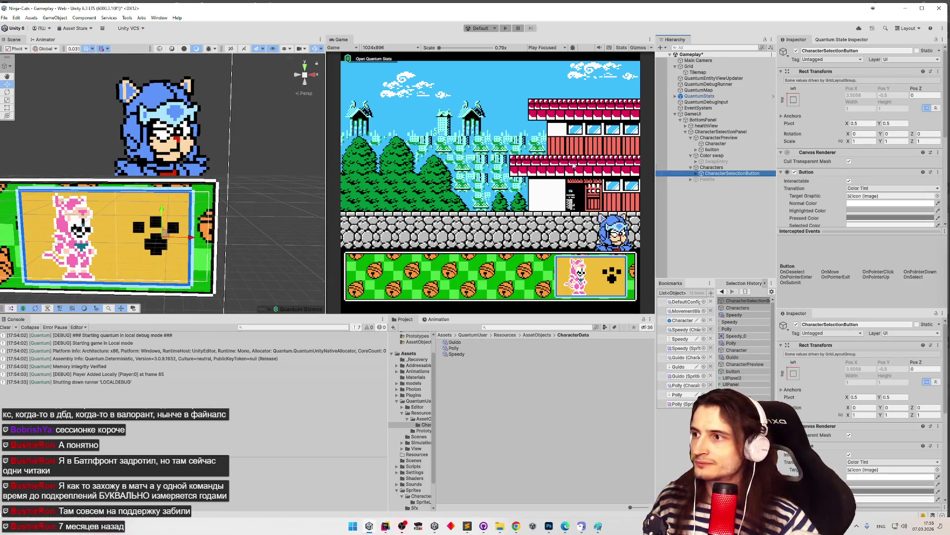
{"action": "left_click_drag", "start_coordinate": [238, 188], "coordinate": [264, 187]}
{"action": "scroll", "coordinate": [264, 187], "scroll_direction": "up", "scroll_amount": 10}
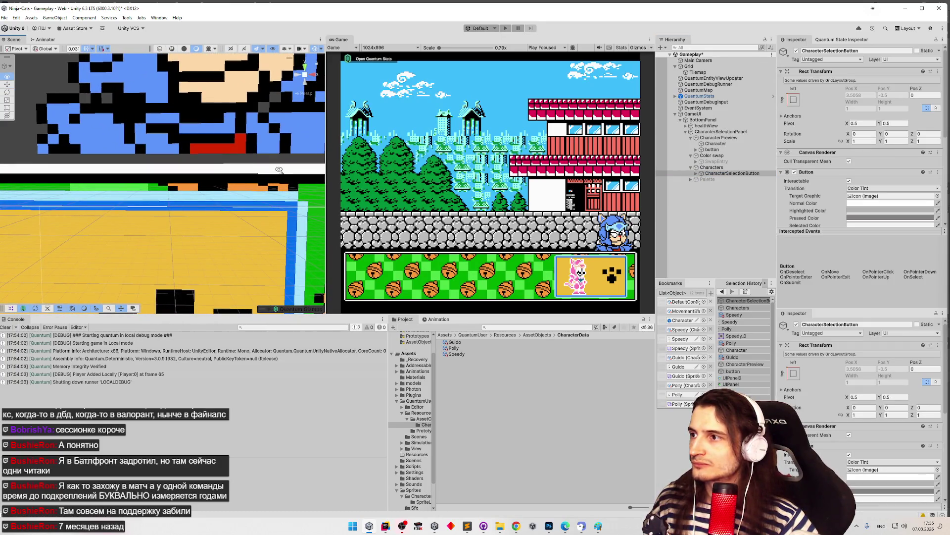
{"action": "scroll", "coordinate": [278, 170], "scroll_direction": "down", "scroll_amount": 5}
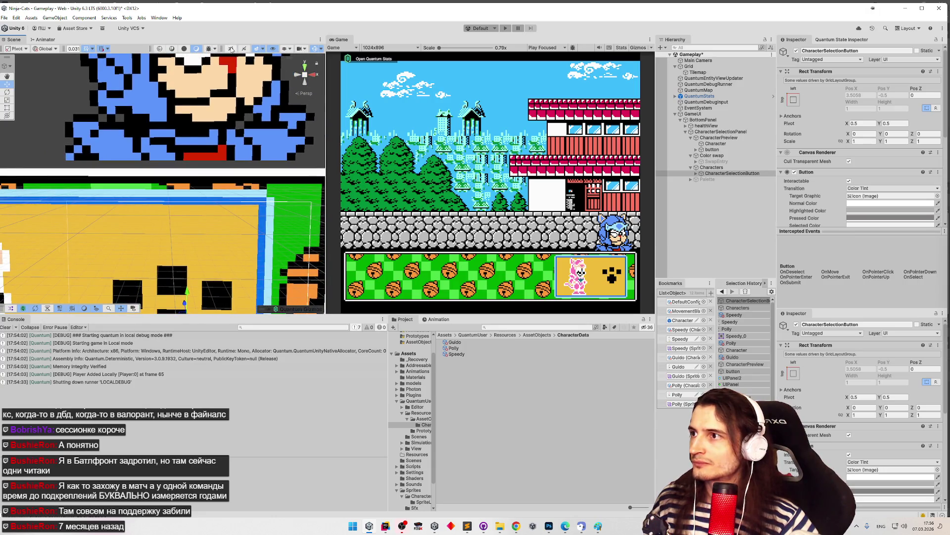
Step: Switch the Scene view to 2D, zoom onto the tile grid, and select BottomPanel
{"action": "left_click", "coordinate": [231, 48]}
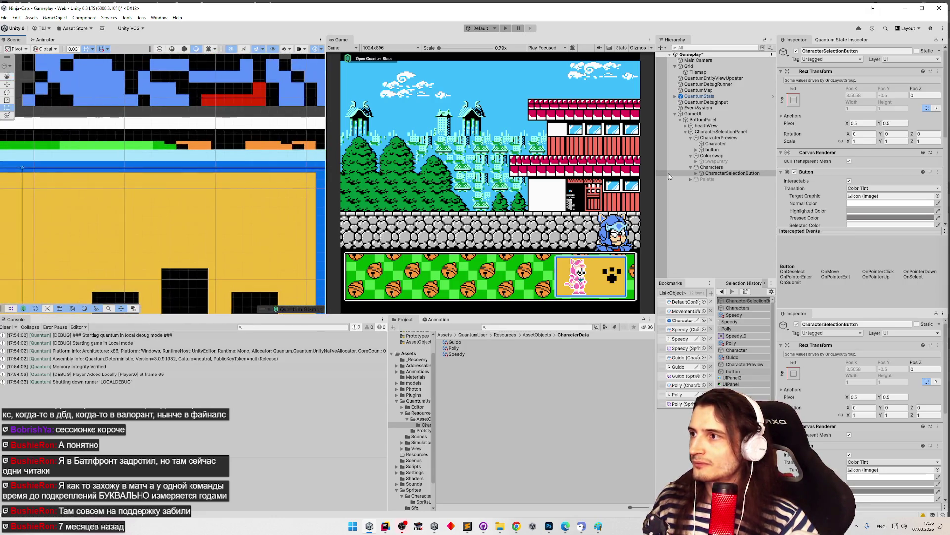
{"action": "scroll", "coordinate": [229, 130], "scroll_direction": "up", "scroll_amount": 3}
{"action": "scroll", "coordinate": [216, 170], "scroll_direction": "up", "scroll_amount": 4}
{"action": "mouse_move", "coordinate": [216, 171]}
{"action": "left_mouse_down"}
{"action": "mouse_move", "coordinate": [223, 168]}
{"action": "mouse_move", "coordinate": [182, 145]}
{"action": "left_mouse_up"}
{"action": "scroll", "coordinate": [201, 149], "scroll_direction": "up", "scroll_amount": 3}
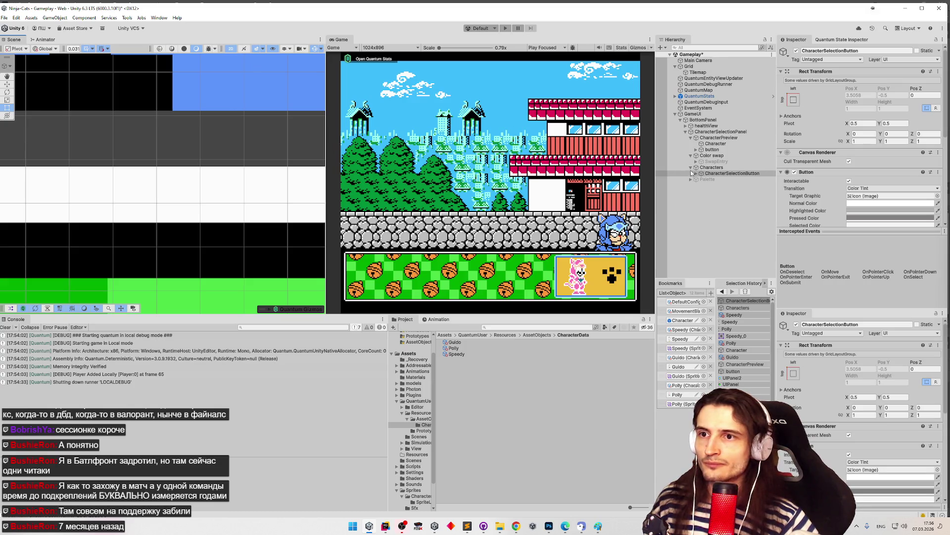
{"action": "left_click", "coordinate": [713, 162]}
{"action": "left_click", "coordinate": [706, 121]}
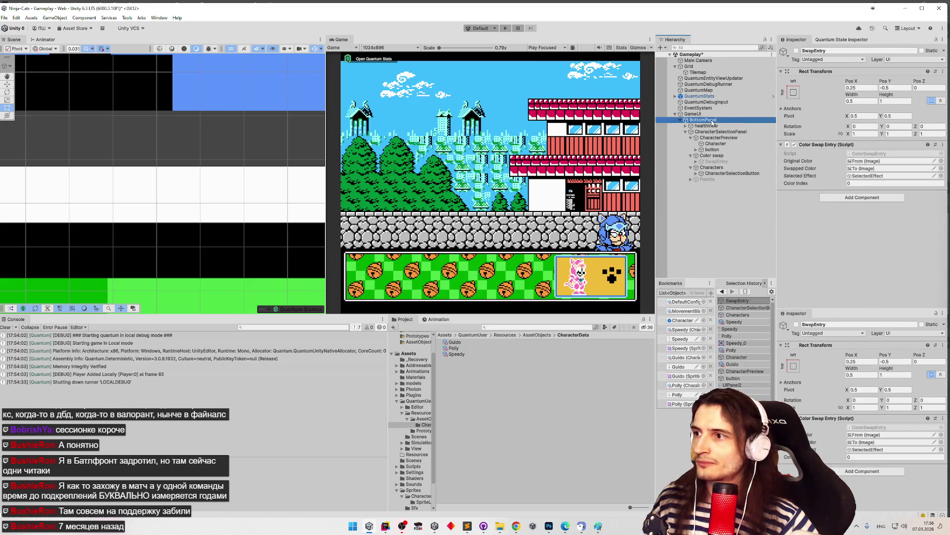
{"action": "scroll", "coordinate": [130, 181], "scroll_direction": "down", "scroll_amount": 5}
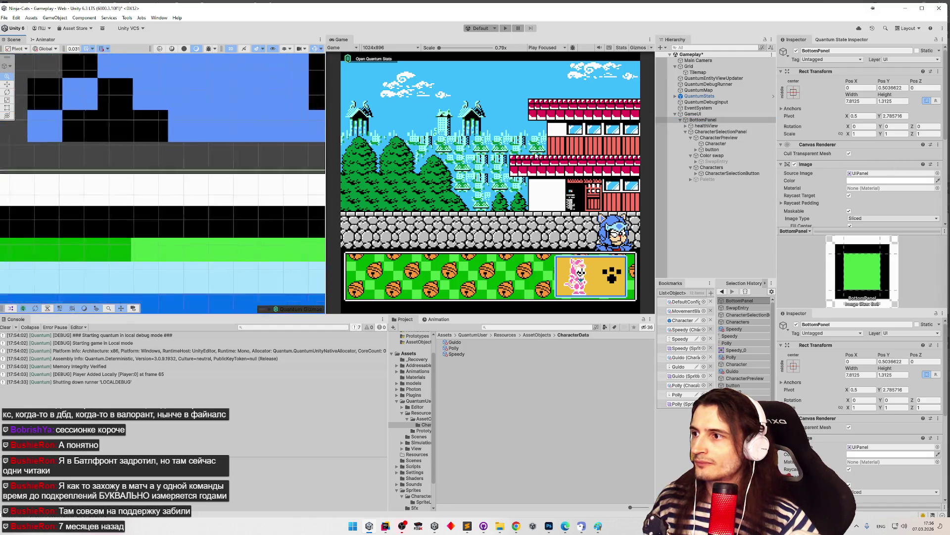
{"action": "double_click", "coordinate": [736, 120]}
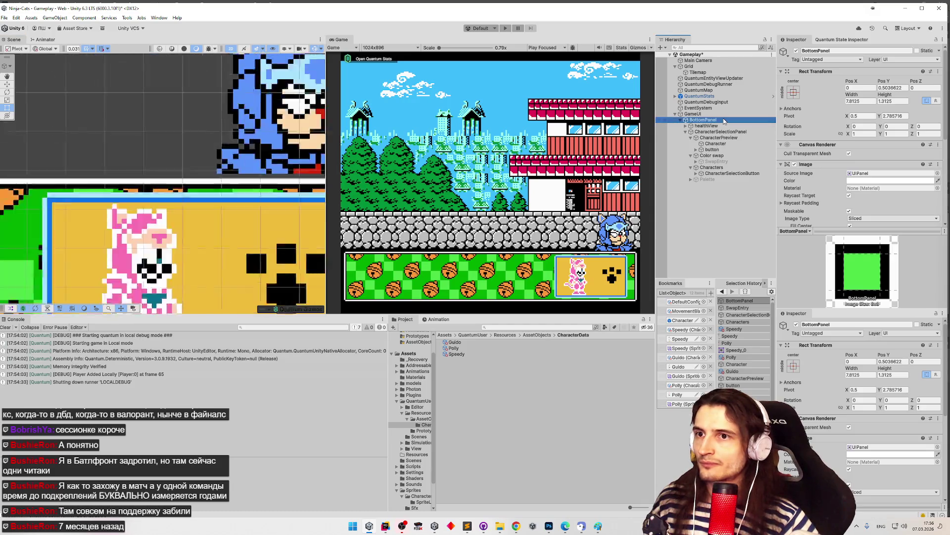
{"action": "double_click", "coordinate": [723, 120]}
{"action": "scroll", "coordinate": [188, 163], "scroll_direction": "up", "scroll_amount": 5}
{"action": "scroll", "coordinate": [164, 143], "scroll_direction": "up", "scroll_amount": 5}
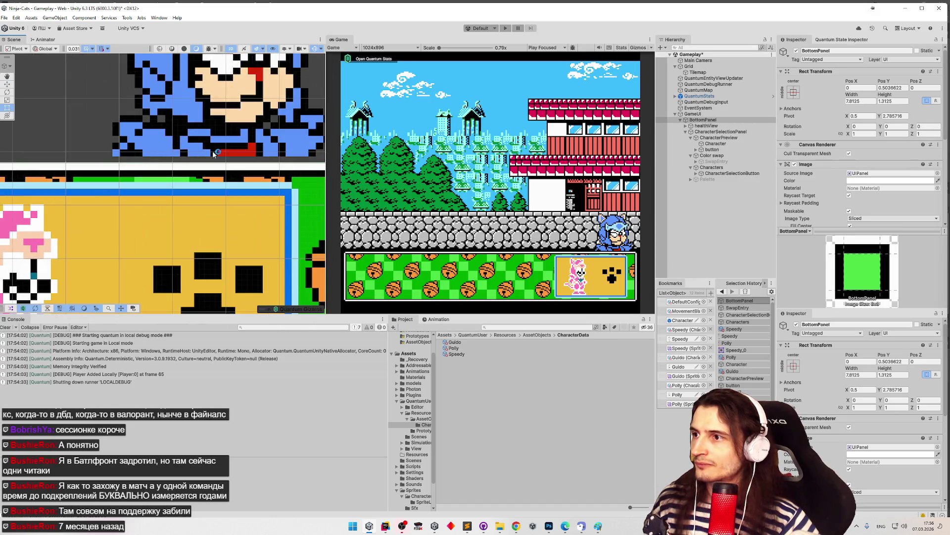
{"action": "mouse_move", "coordinate": [164, 143]}
{"action": "left_mouse_down"}
{"action": "mouse_move", "coordinate": [192, 179]}
{"action": "mouse_move", "coordinate": [188, 197]}
{"action": "mouse_move", "coordinate": [221, 167]}
{"action": "left_mouse_up"}
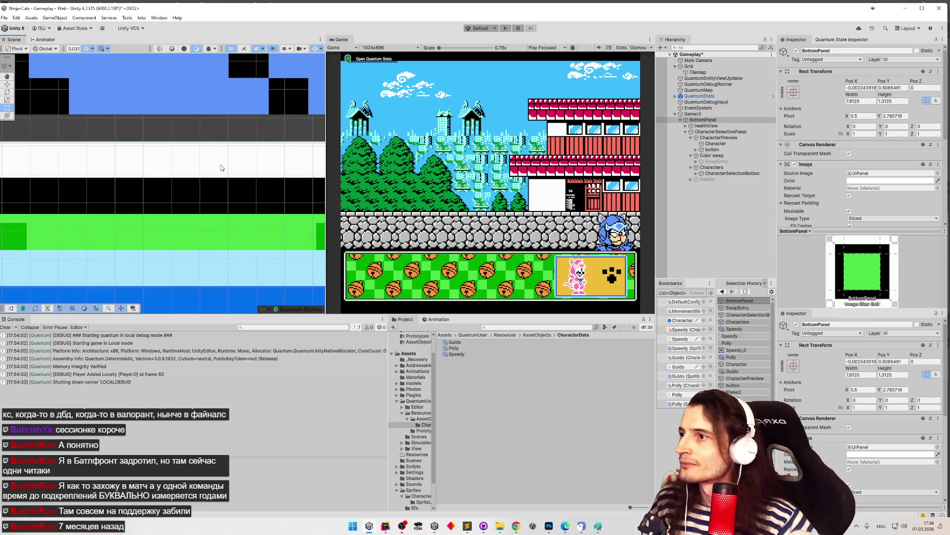
{"action": "scroll", "coordinate": [73, 186], "scroll_direction": "down", "scroll_amount": 5}
{"action": "scroll", "coordinate": [72, 185], "scroll_direction": "up", "scroll_amount": 4}
{"action": "scroll", "coordinate": [73, 185], "scroll_direction": "down", "scroll_amount": 3}
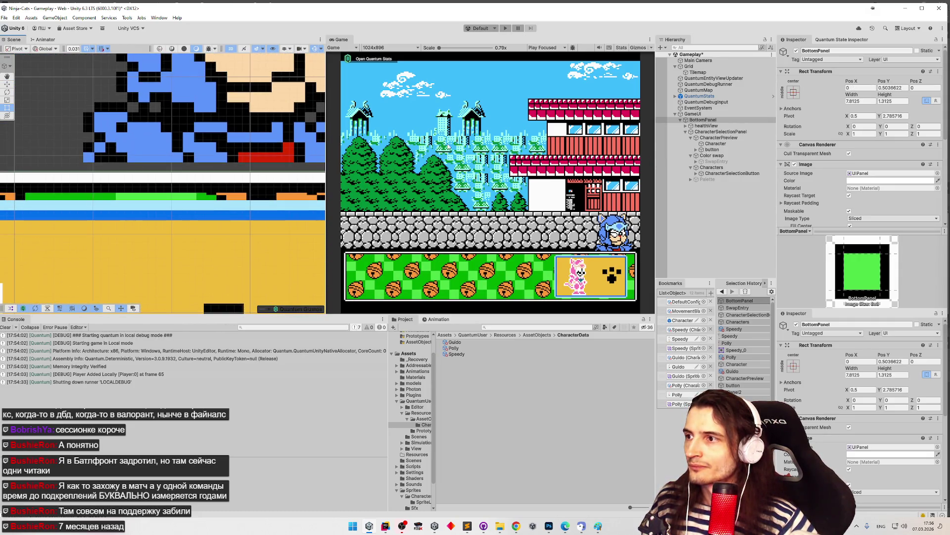
{"action": "scroll", "coordinate": [224, 189], "scroll_direction": "up", "scroll_amount": 3}
{"action": "key", "text": "z"}
{"action": "key", "text": "t"}
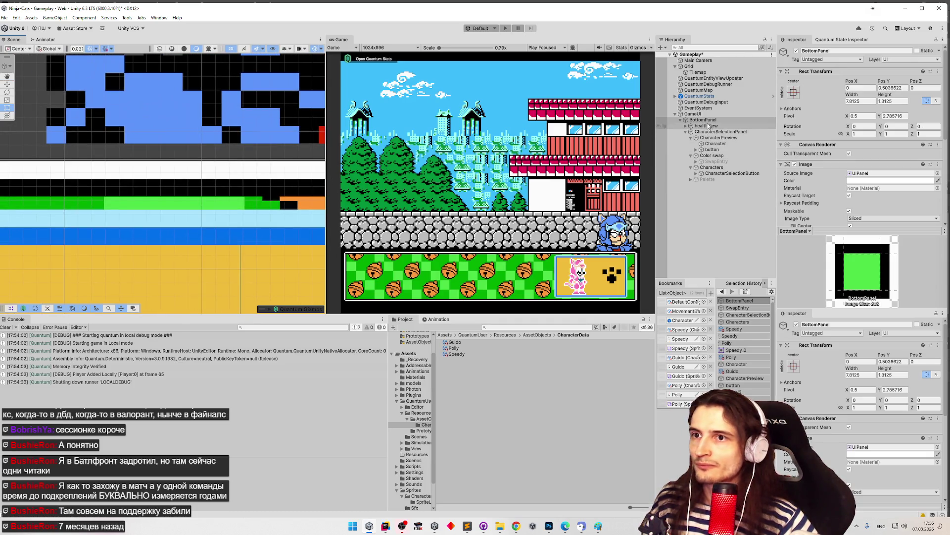
{"action": "double_click", "coordinate": [708, 120]}
{"action": "scroll", "coordinate": [163, 184], "scroll_direction": "down", "scroll_amount": 5}
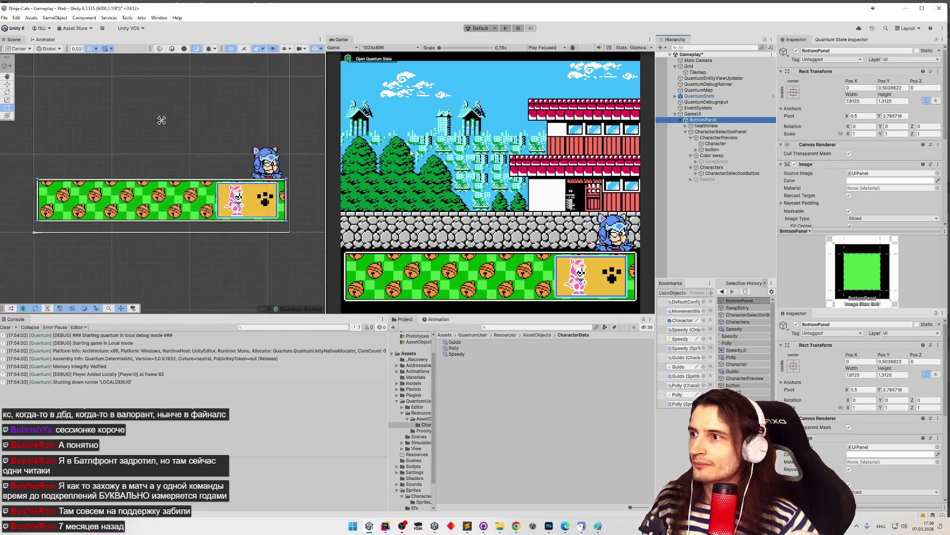
{"action": "scroll", "coordinate": [303, 191], "scroll_direction": "up", "scroll_amount": 6}
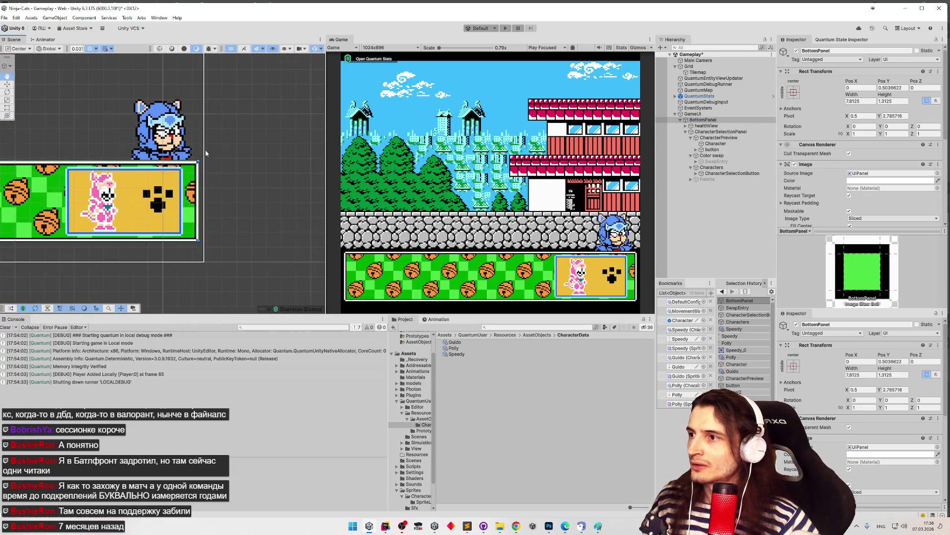
{"action": "scroll", "coordinate": [268, 147], "scroll_direction": "up", "scroll_amount": 2}
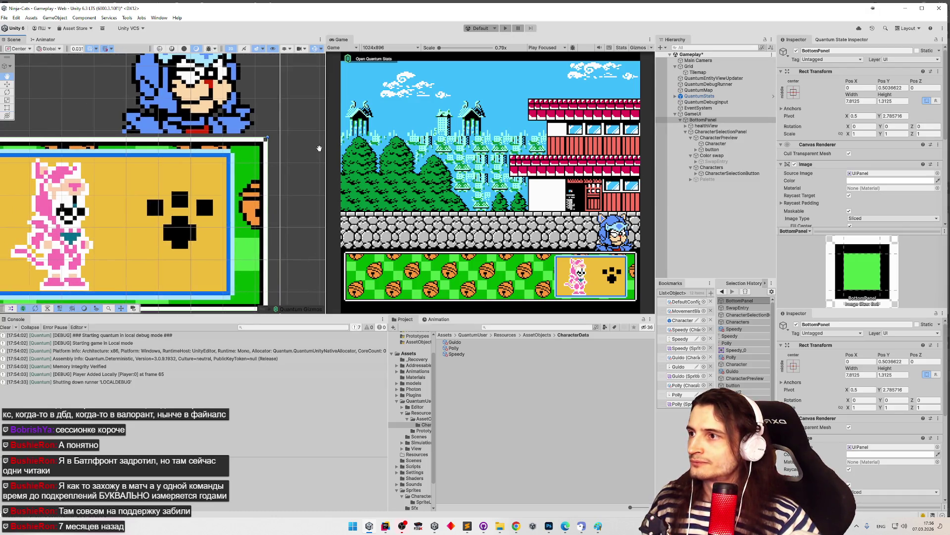
{"action": "scroll", "coordinate": [246, 132], "scroll_direction": "up", "scroll_amount": 3}
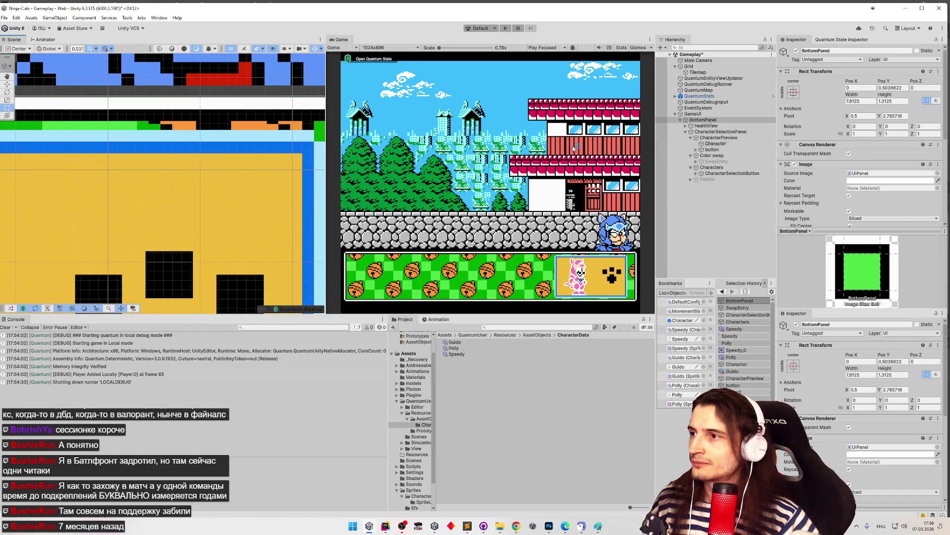
{"action": "scroll", "coordinate": [217, 123], "scroll_direction": "up", "scroll_amount": 3}
{"action": "scroll", "coordinate": [217, 127], "scroll_direction": "up", "scroll_amount": 3}
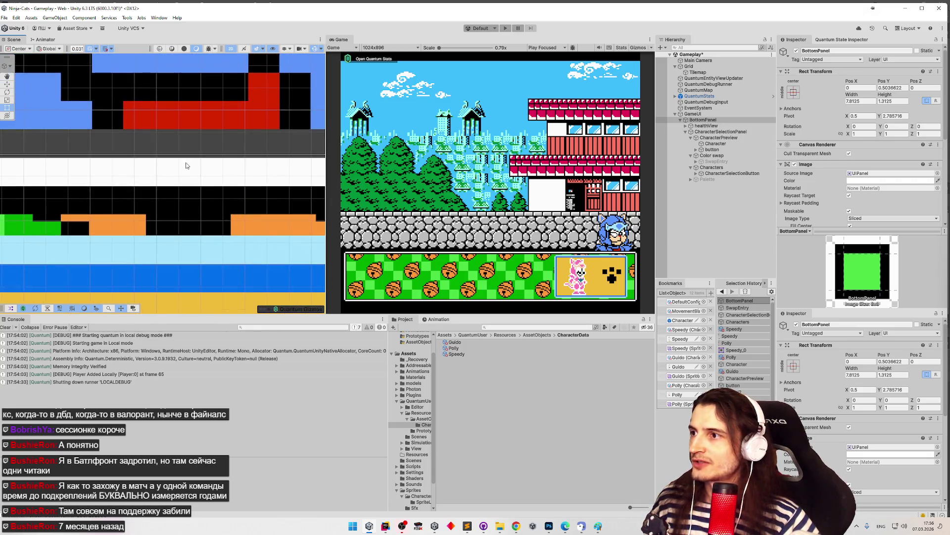
{"action": "scroll", "coordinate": [227, 148], "scroll_direction": "up", "scroll_amount": 1}
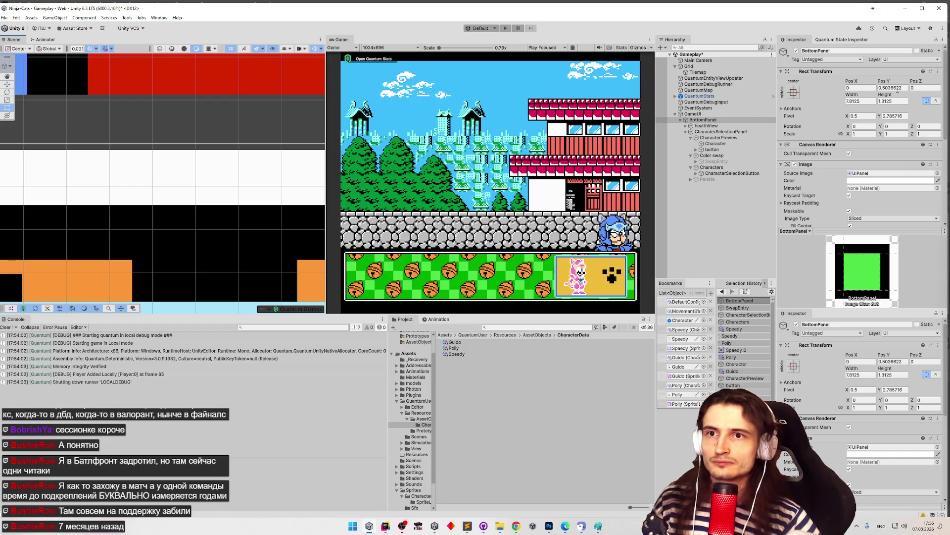
{"action": "left_click_drag", "start_coordinate": [890, 88], "coordinate": [907, 91]}
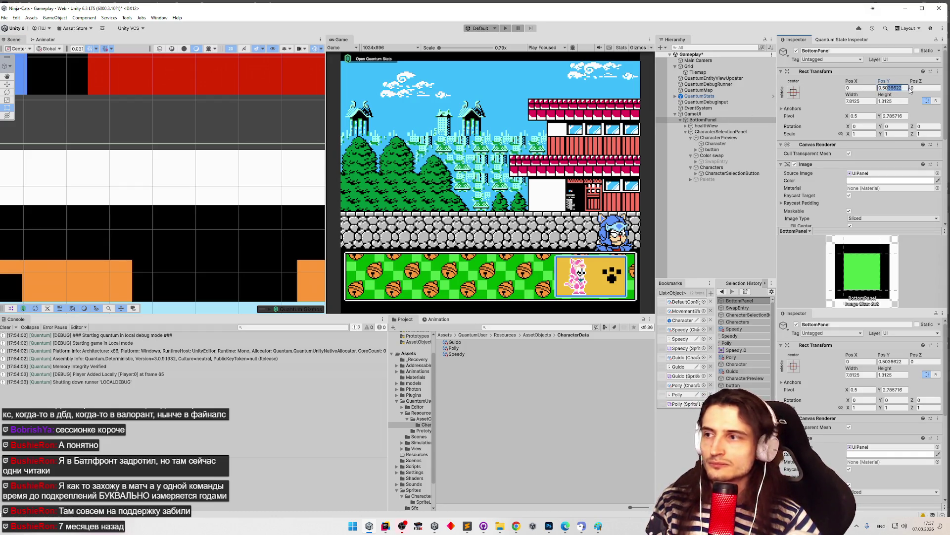
Step: Replace the stray Pos Y digits so BottomPanel sits at Pos Y 0.5, with Pivot handles
{"action": "type", "text": "0.5"}
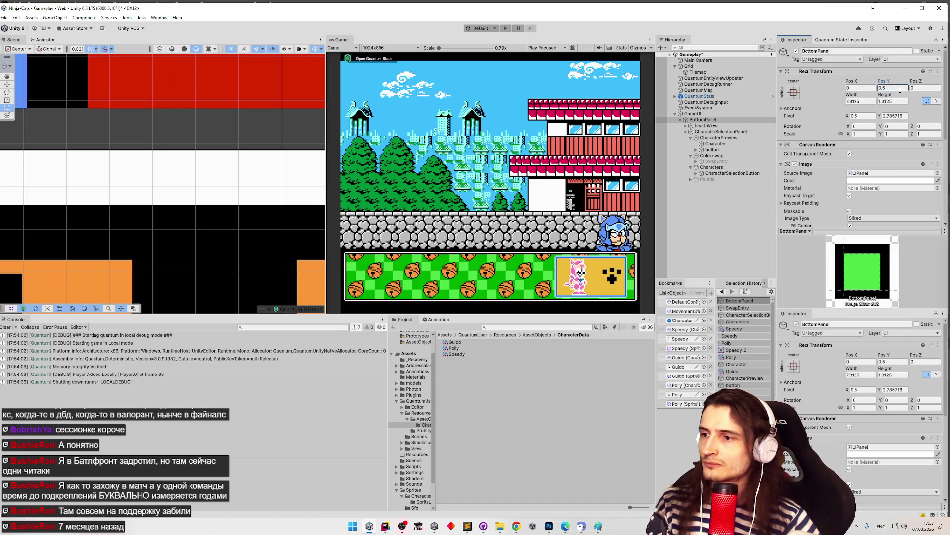
{"action": "key", "text": "z"}
{"action": "key", "text": "z"}
{"action": "key", "text": "z"}
{"action": "scroll", "coordinate": [205, 171], "scroll_direction": "down", "scroll_amount": 5}
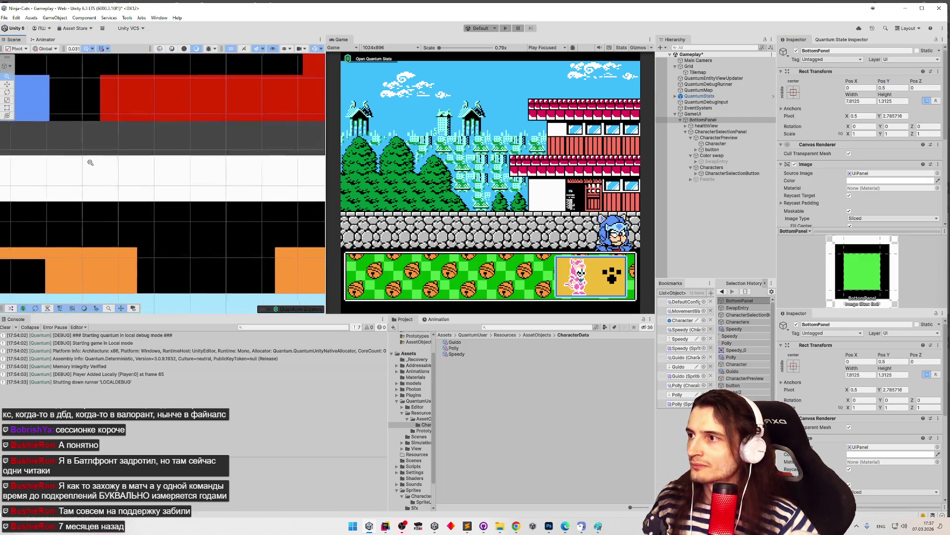
{"action": "scroll", "coordinate": [164, 183], "scroll_direction": "up", "scroll_amount": 4}
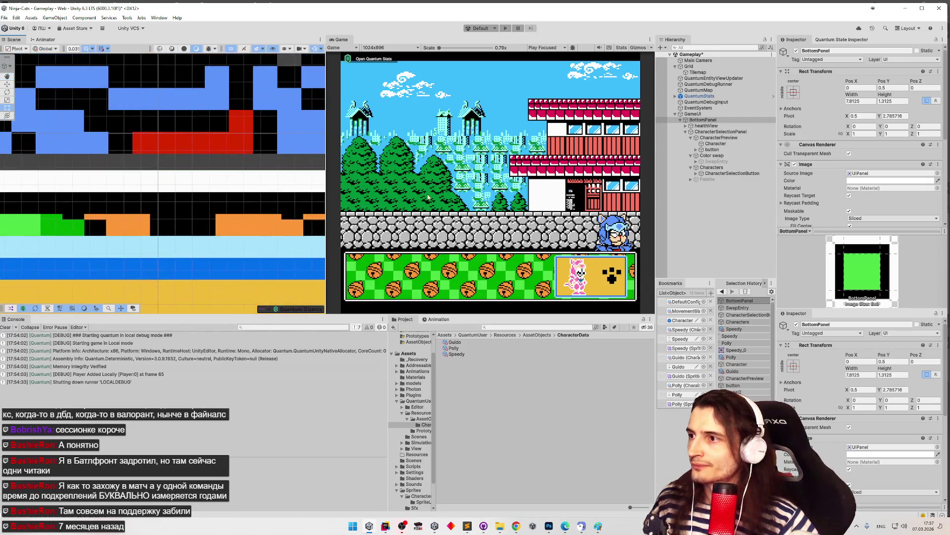
{"action": "scroll", "coordinate": [320, 190], "scroll_direction": "down", "scroll_amount": 3}
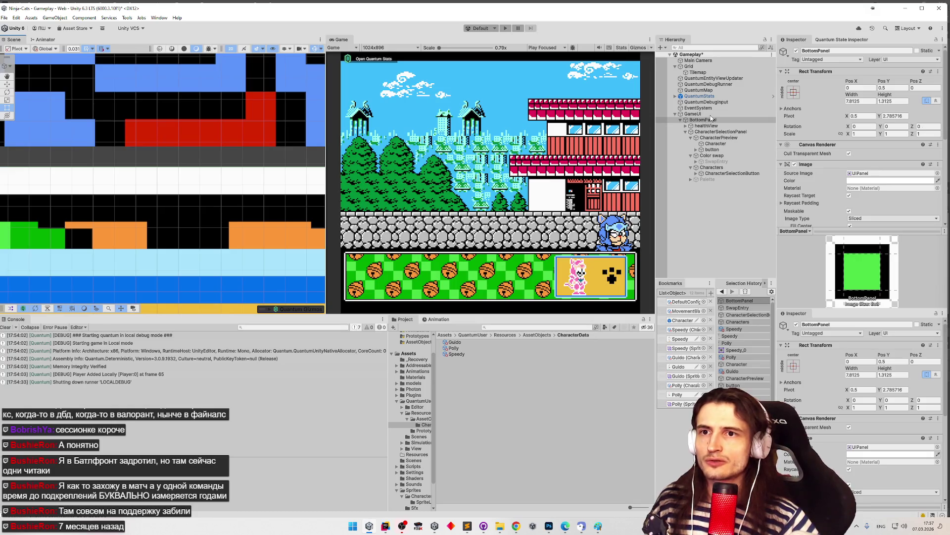
Step: Try panel Heights 1.85 and 2.84, then keep the Height at 1.3125 and reframe the panel
{"action": "left_click", "coordinate": [886, 102]}
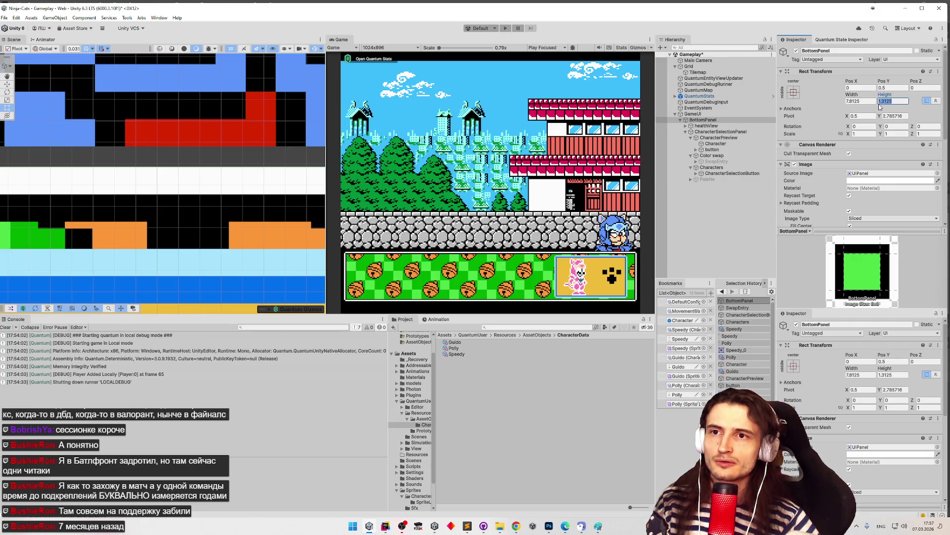
{"action": "left_click", "coordinate": [902, 102]}
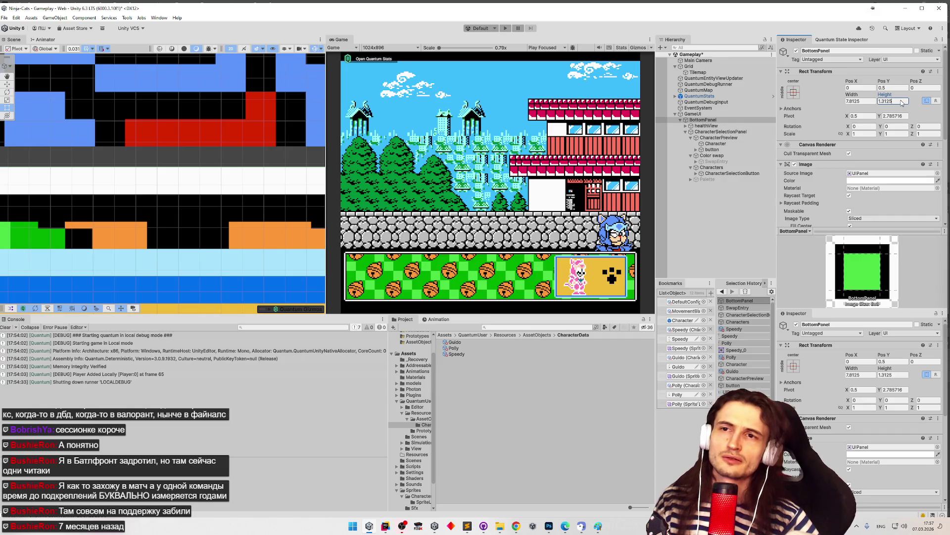
{"action": "key", "text": "ctrl+a"}
{"action": "type", "text": "1.85"}
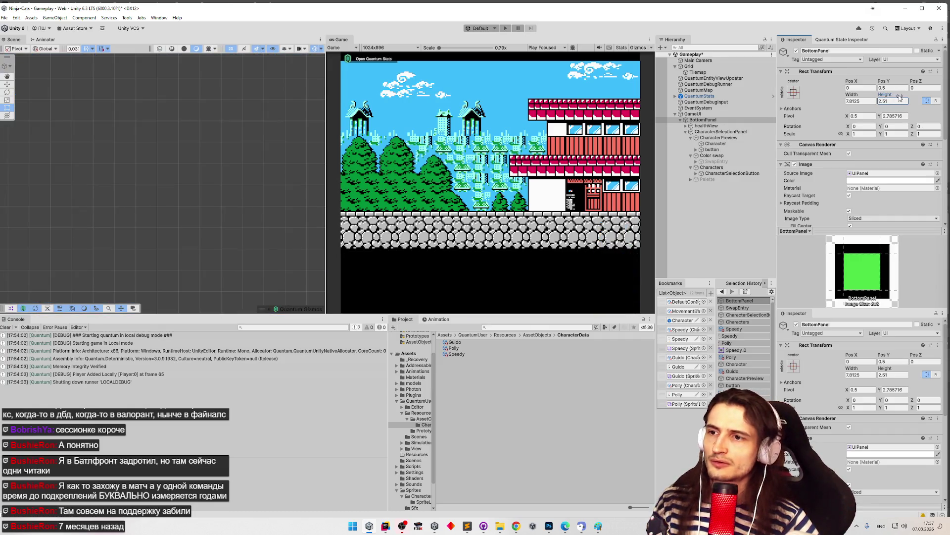
{"action": "key", "text": "ctrl+a"}
{"action": "type", "text": "2.84"}
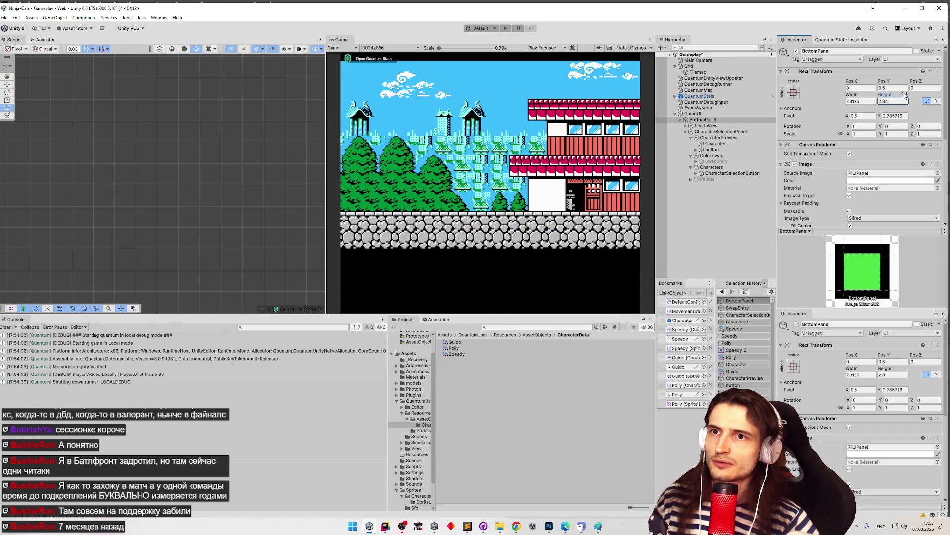
{"action": "key", "text": "Escape"}
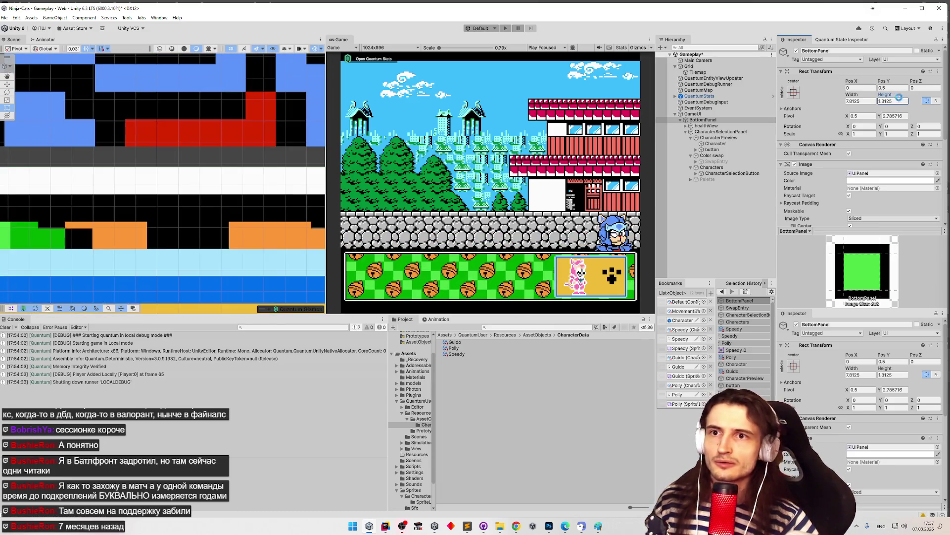
{"action": "left_click", "coordinate": [899, 101]}
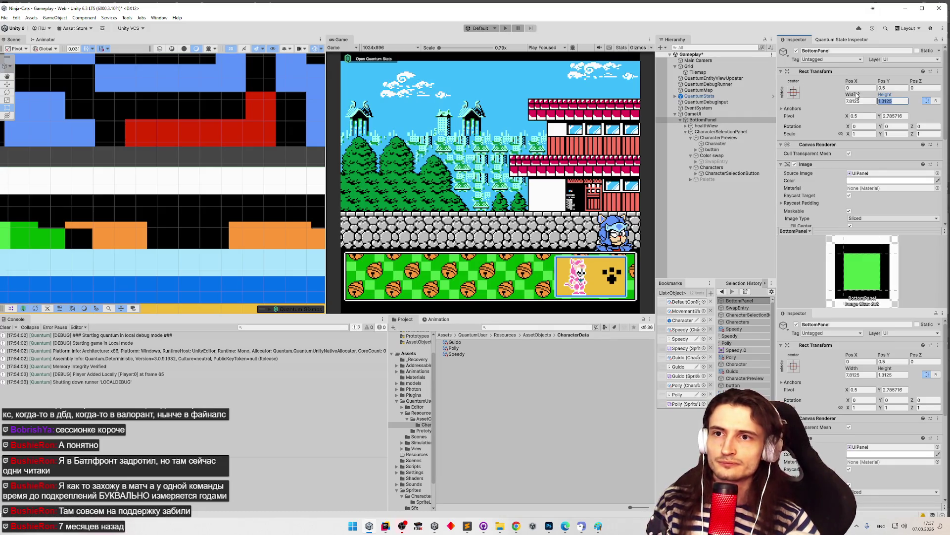
{"action": "type", "text": "0"}
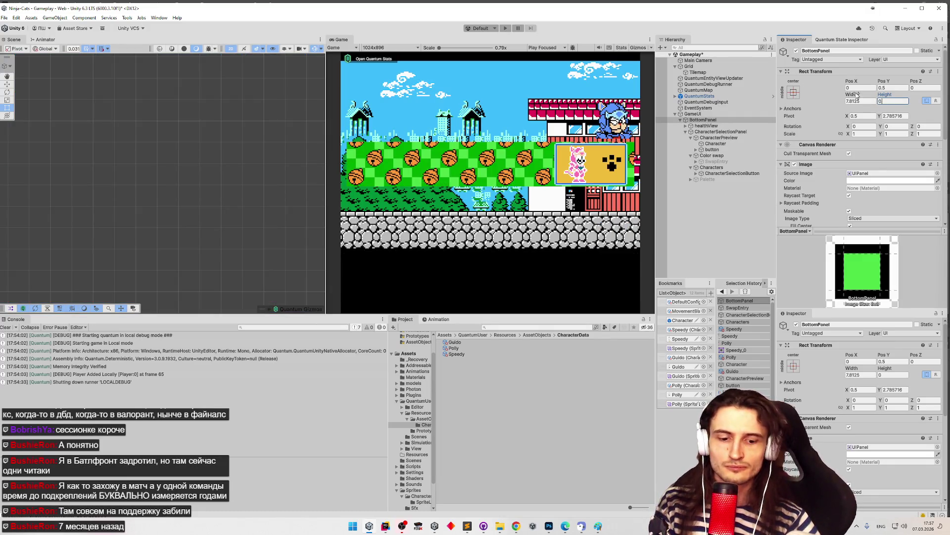
{"action": "type", "text": ".03125*"}
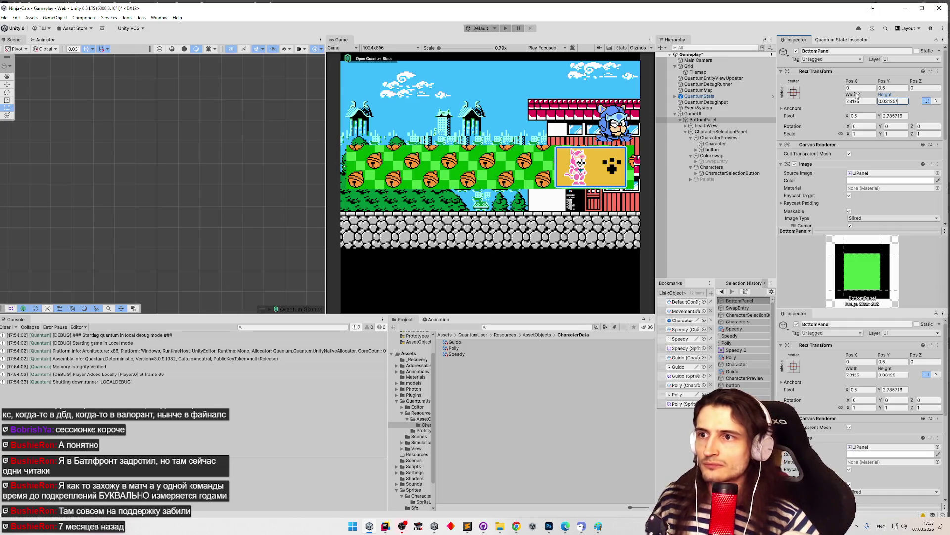
{"action": "type", "text": "10"}
{"action": "key", "text": "Return"}
{"action": "key", "text": "f"}
{"action": "key", "text": "z"}
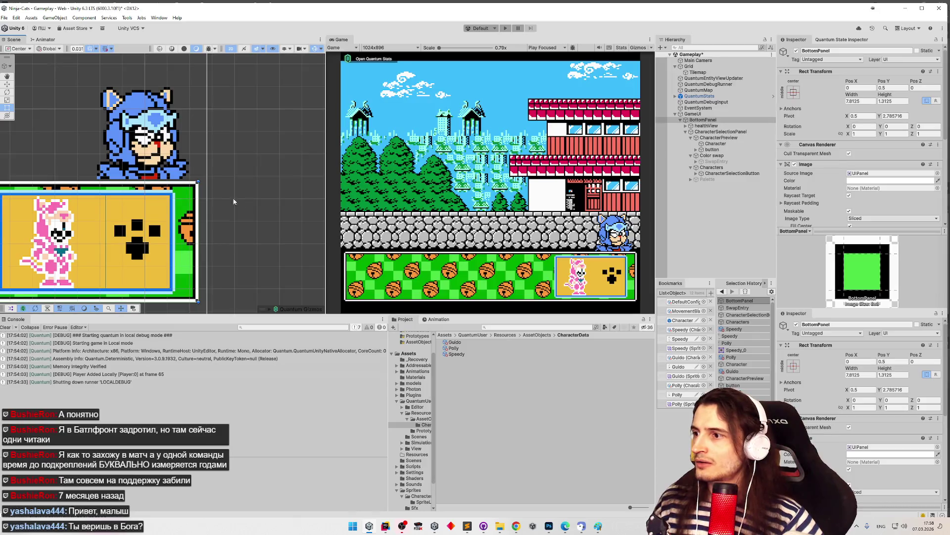
{"action": "scroll", "coordinate": [242, 199], "scroll_direction": "down", "scroll_amount": 5}
{"action": "left_click_drag", "start_coordinate": [306, 162], "coordinate": [184, 136]}
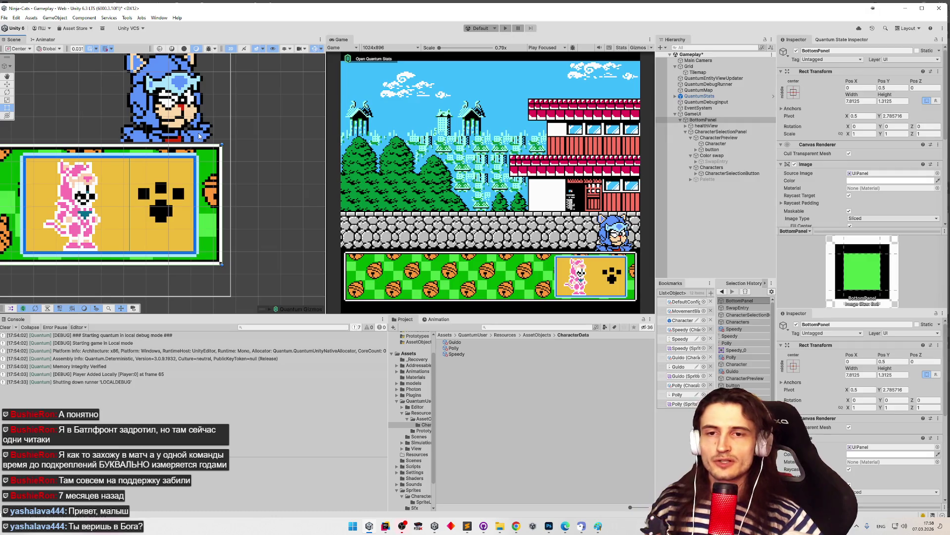
{"action": "scroll", "coordinate": [223, 139], "scroll_direction": "up", "scroll_amount": 6}
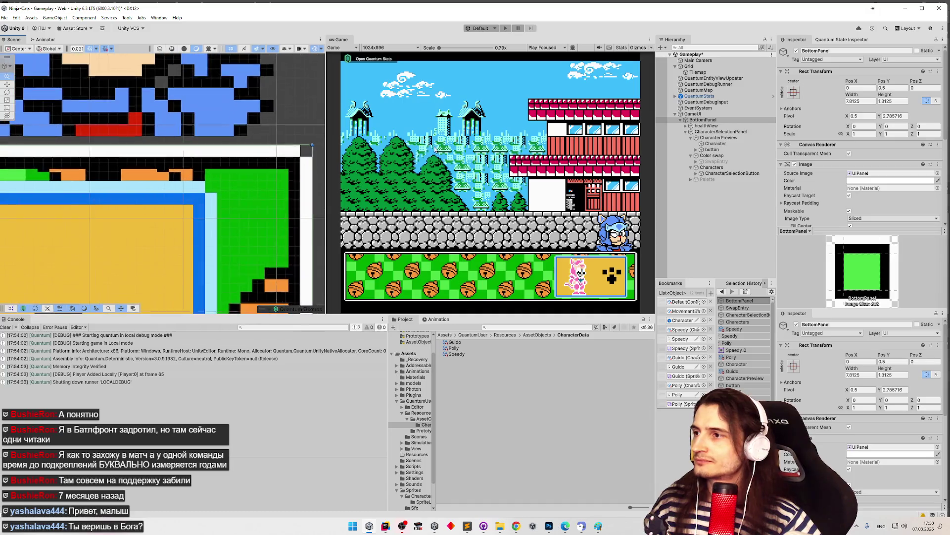
{"action": "scroll", "coordinate": [249, 148], "scroll_direction": "up", "scroll_amount": 4}
{"action": "scroll", "coordinate": [266, 125], "scroll_direction": "up", "scroll_amount": 3}
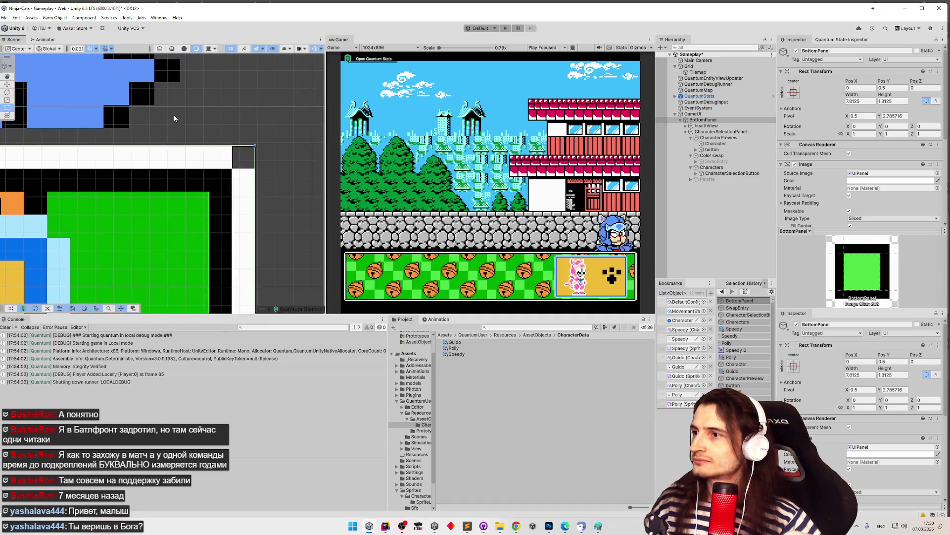
{"action": "scroll", "coordinate": [257, 120], "scroll_direction": "up", "scroll_amount": 3}
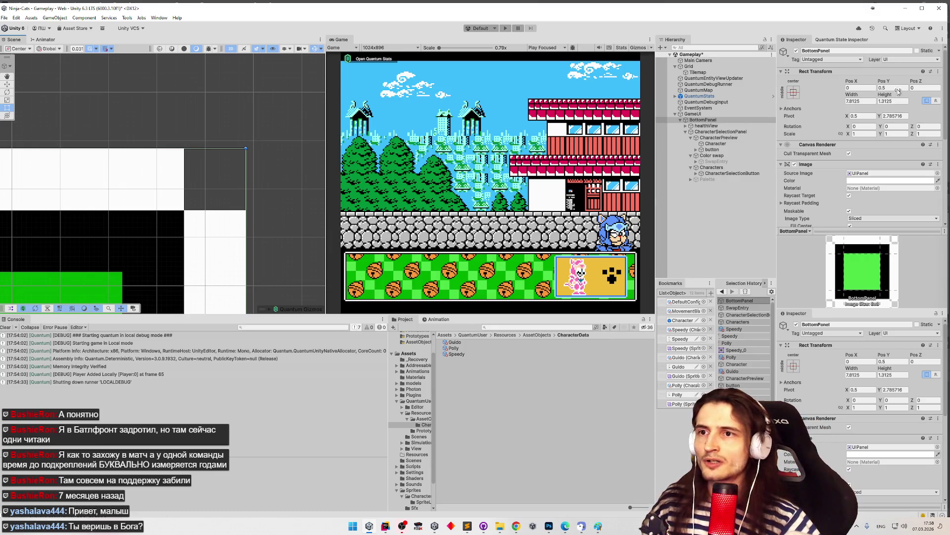
{"action": "left_click", "coordinate": [697, 116]}
{"action": "left_click", "coordinate": [699, 120]}
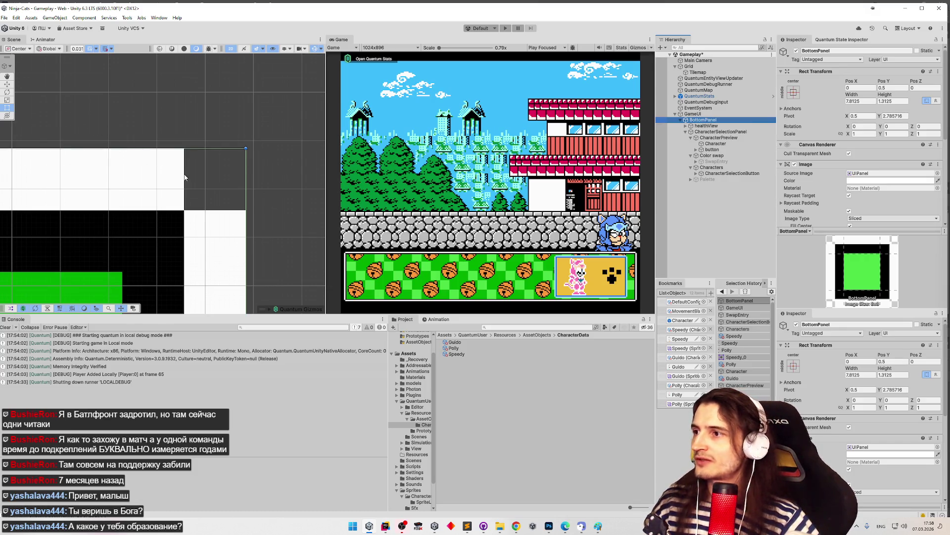
{"action": "left_click_drag", "start_coordinate": [184, 182], "coordinate": [186, 170]}
{"action": "key", "text": "ctrl+z"}
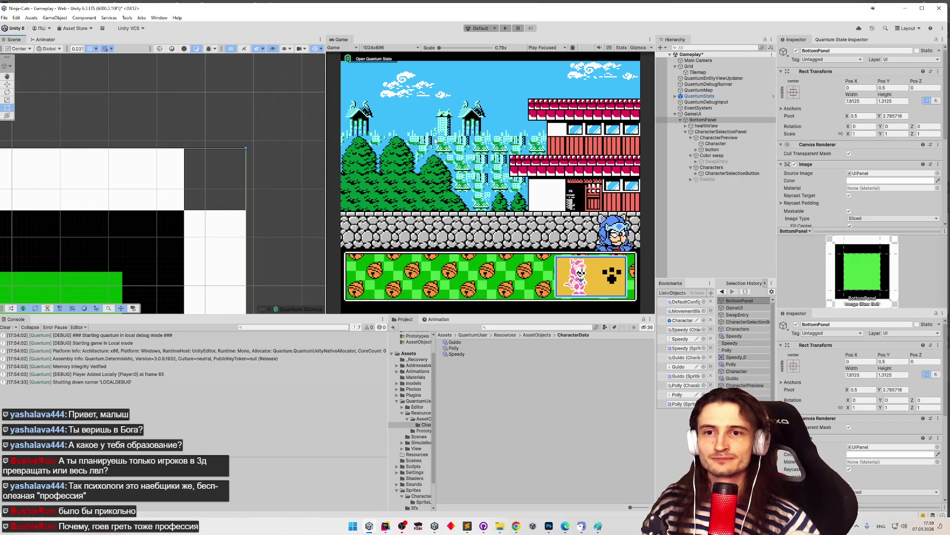
{"action": "scroll", "coordinate": [282, 135], "scroll_direction": "up", "scroll_amount": 3}
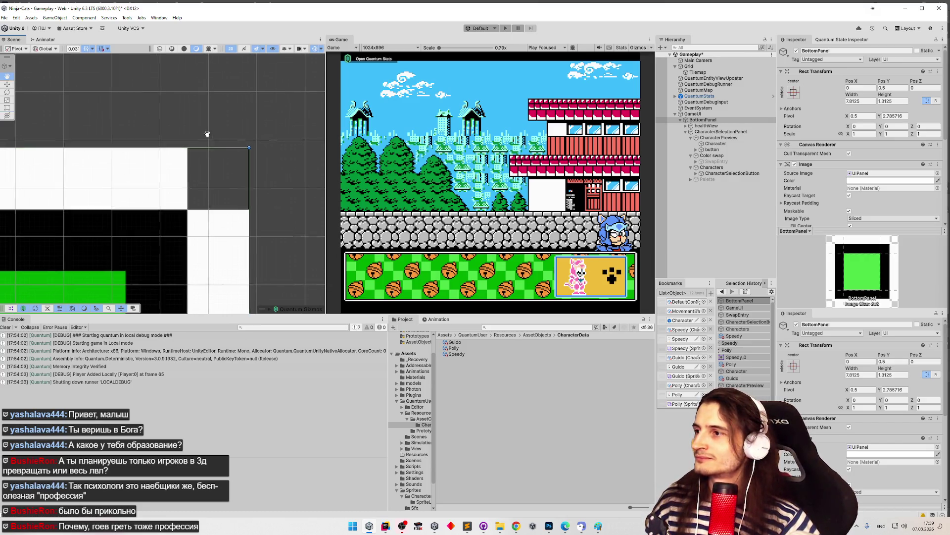
{"action": "scroll", "coordinate": [254, 157], "scroll_direction": "up", "scroll_amount": 3}
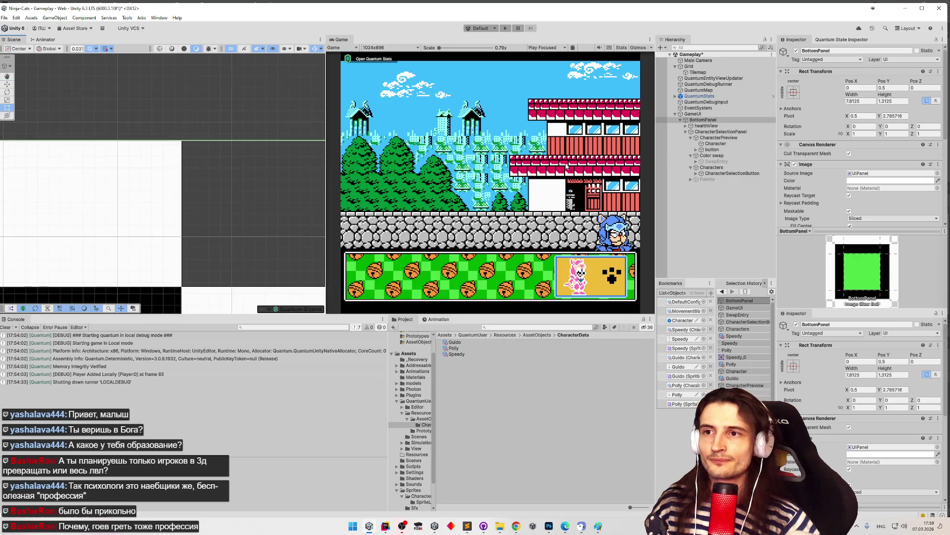
Step: Collapse BottomPanel's Image and Character Selection View (Script) components
{"action": "left_click", "coordinate": [782, 165]}
{"action": "left_click", "coordinate": [782, 172]}
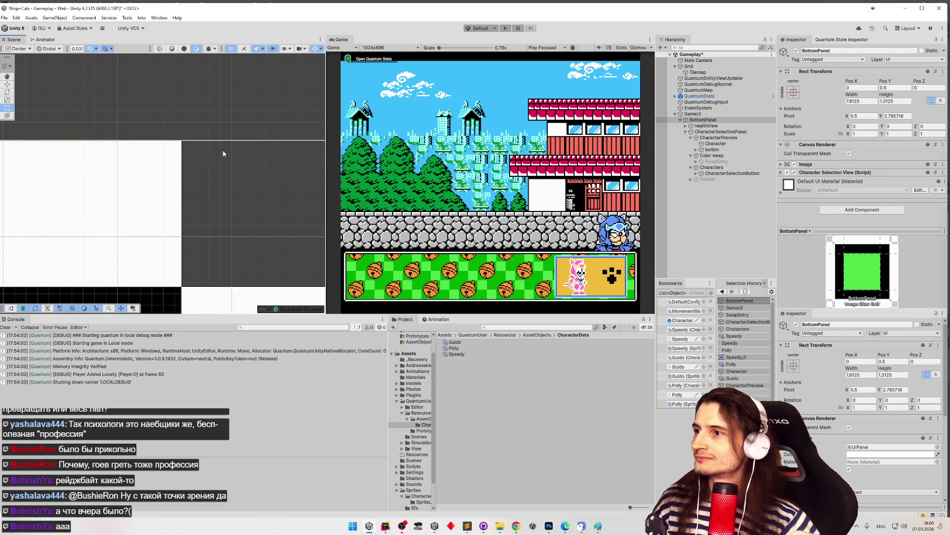
{"action": "scroll", "coordinate": [241, 154], "scroll_direction": "down", "scroll_amount": 2}
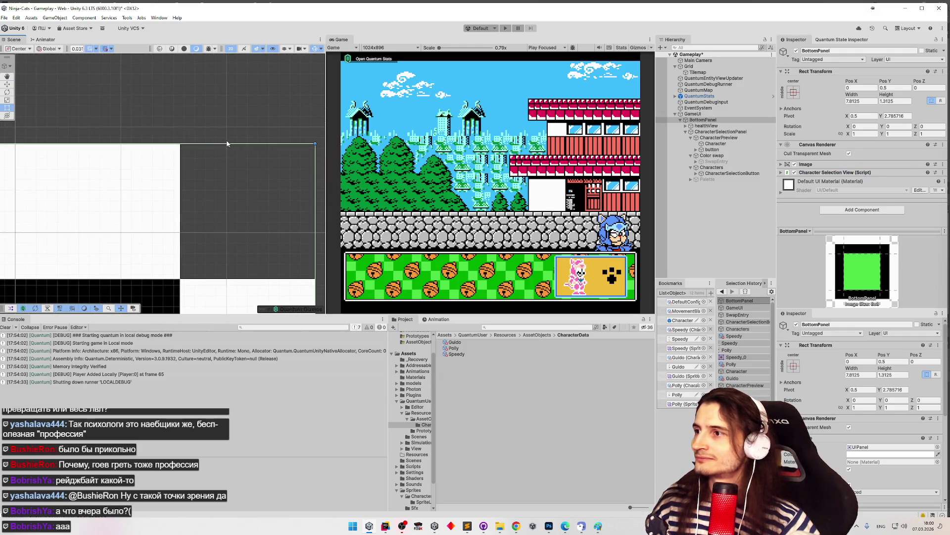
{"action": "scroll", "coordinate": [230, 140], "scroll_direction": "up", "scroll_amount": 3}
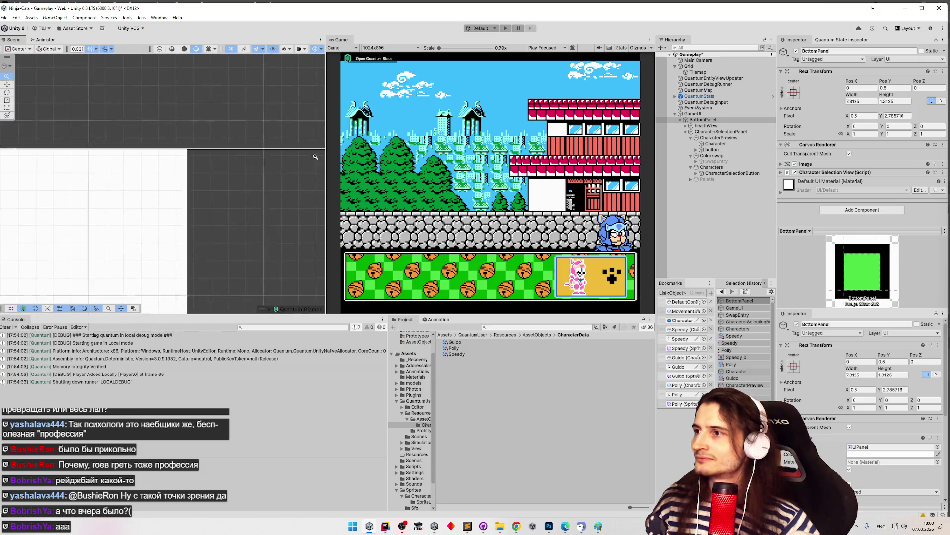
{"action": "scroll", "coordinate": [228, 205], "scroll_direction": "down", "scroll_amount": 5}
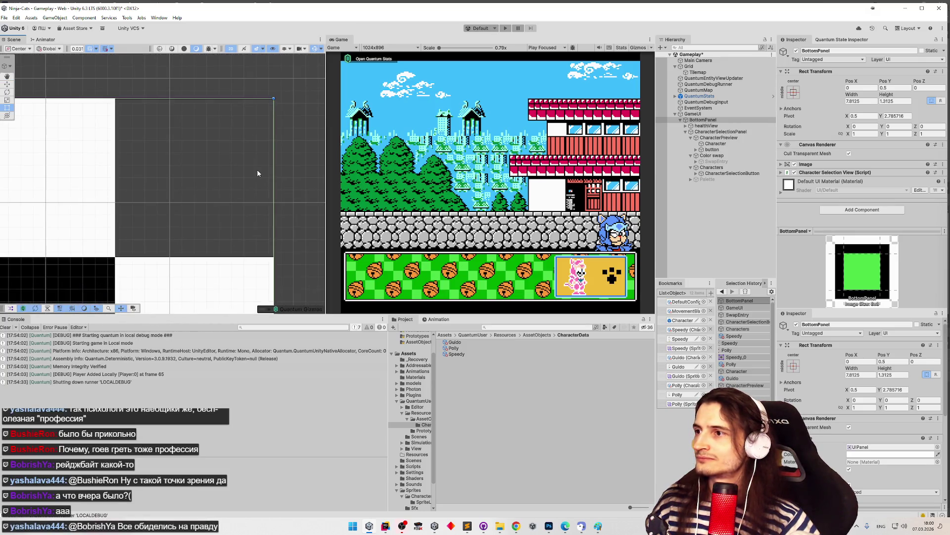
{"action": "scroll", "coordinate": [216, 166], "scroll_direction": "up", "scroll_amount": 5}
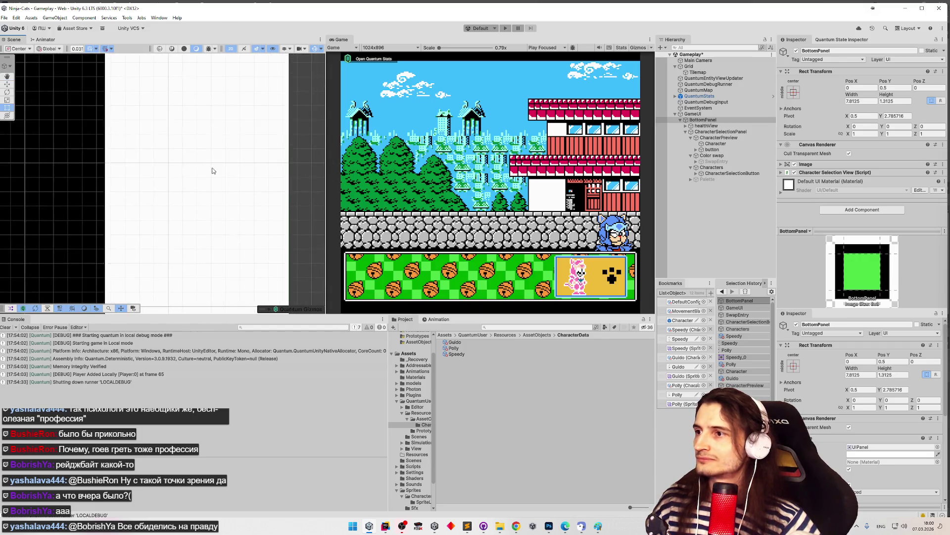
{"action": "scroll", "coordinate": [181, 247], "scroll_direction": "up", "scroll_amount": 2}
{"action": "scroll", "coordinate": [186, 219], "scroll_direction": "down", "scroll_amount": 2}
{"action": "scroll", "coordinate": [170, 180], "scroll_direction": "up", "scroll_amount": 2}
{"action": "scroll", "coordinate": [168, 206], "scroll_direction": "down", "scroll_amount": 2}
Step: Pan along the white panel's edge and select QuantumStats
{"action": "mouse_move", "coordinate": [138, 103]}
{"action": "left_mouse_down"}
{"action": "mouse_move", "coordinate": [139, 112]}
{"action": "mouse_move", "coordinate": [151, 88]}
{"action": "mouse_move", "coordinate": [149, 178]}
{"action": "left_mouse_up"}
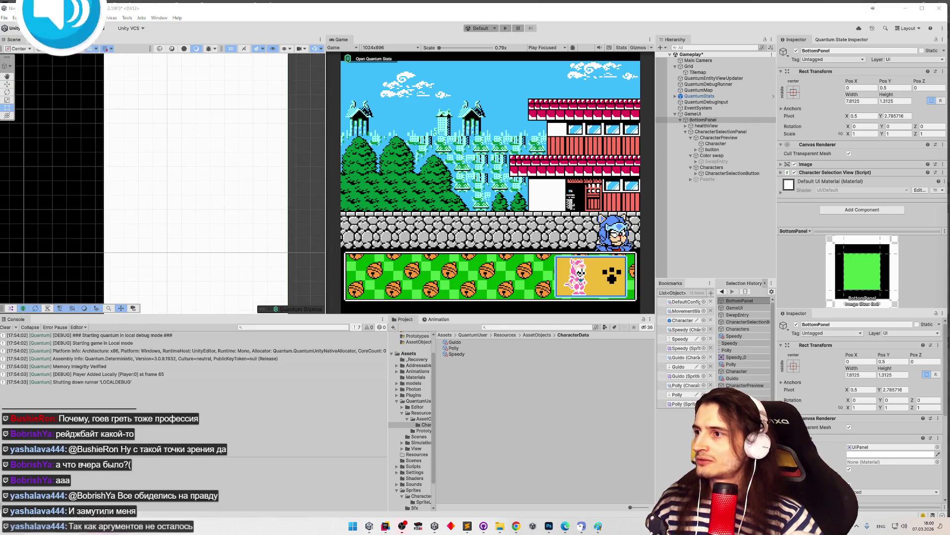
{"action": "key", "text": "super"}
{"action": "left_click", "coordinate": [151, 208]}
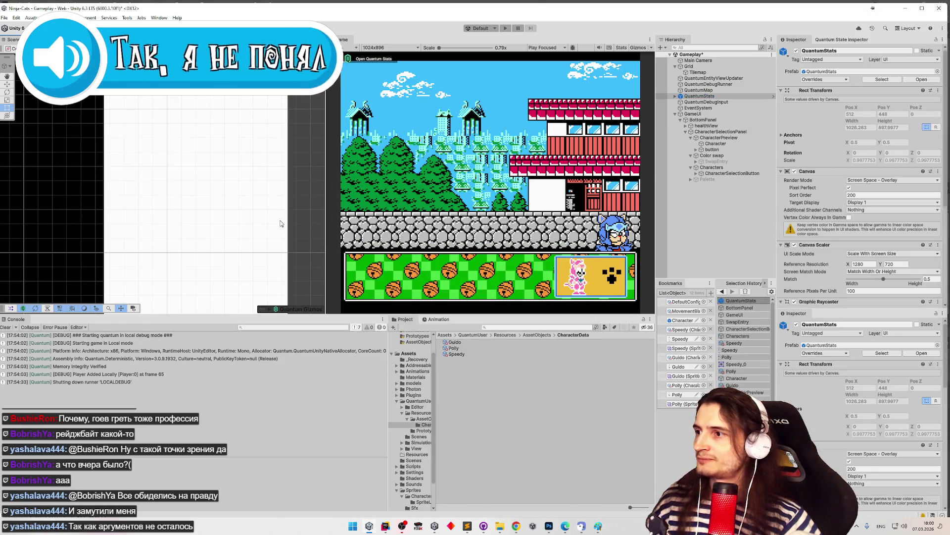
Step: Pan the Scene view across the tile edges to the green tile's edge
{"action": "key", "text": "f"}
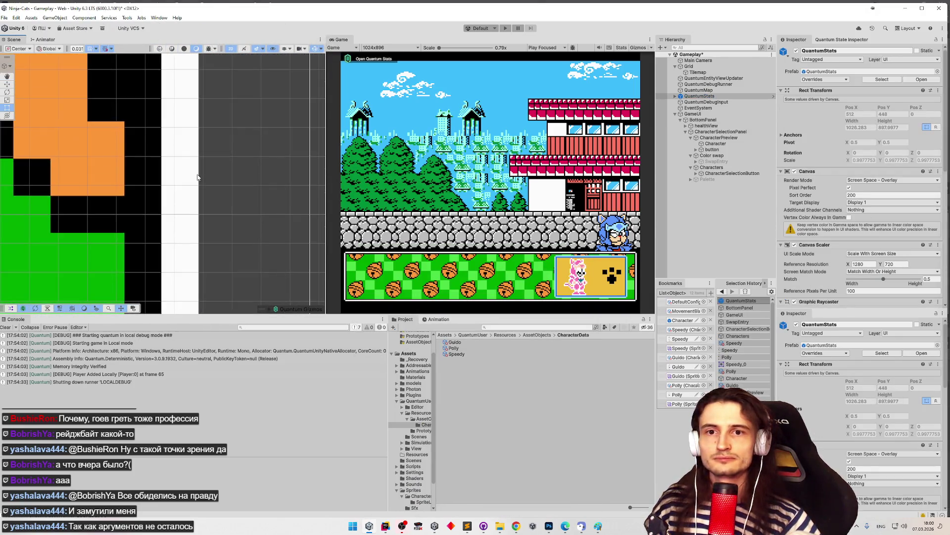
{"action": "mouse_move", "coordinate": [206, 201]}
{"action": "left_mouse_down"}
{"action": "mouse_move", "coordinate": [216, 102]}
{"action": "mouse_move", "coordinate": [204, 184]}
{"action": "mouse_move", "coordinate": [204, 136]}
{"action": "left_mouse_up"}
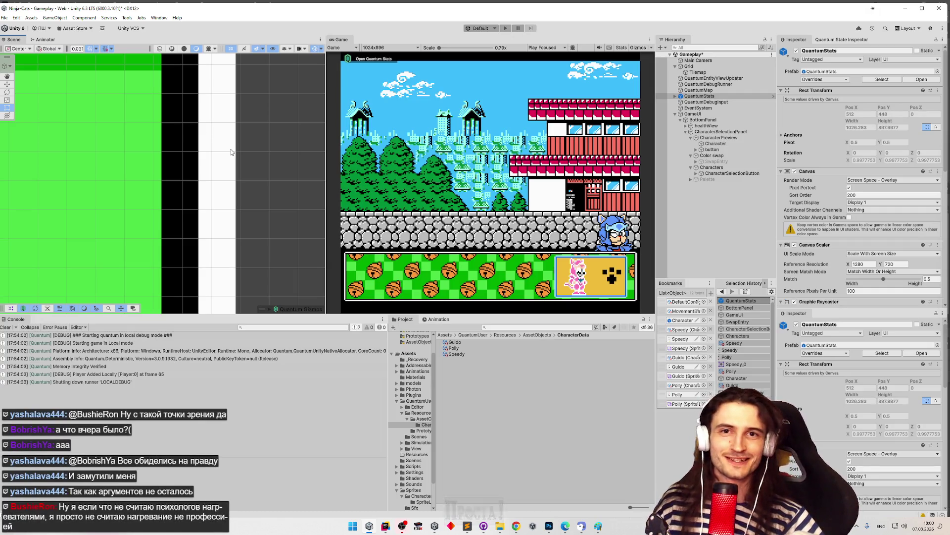
{"action": "left_click_drag", "start_coordinate": [231, 149], "coordinate": [236, 124]}
{"action": "left_click_drag", "start_coordinate": [232, 158], "coordinate": [231, 156]}
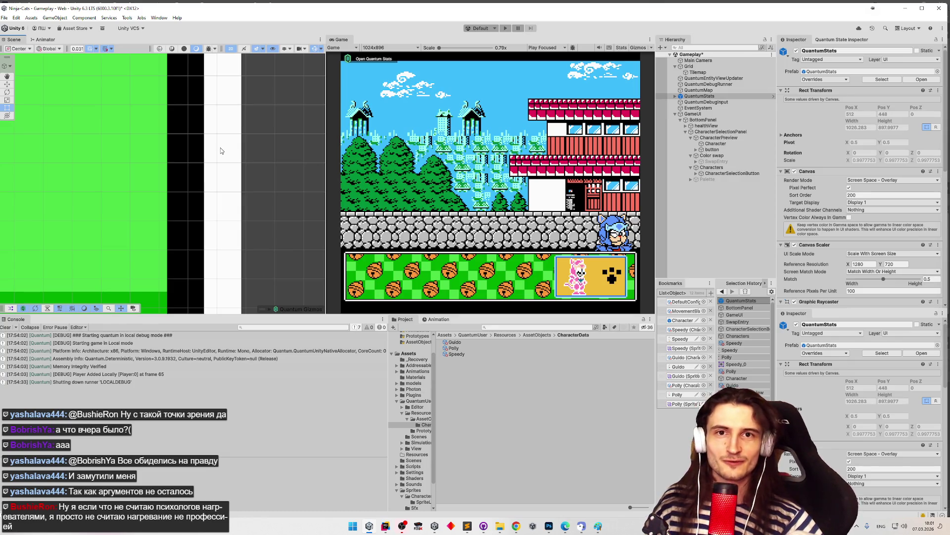
{"action": "left_click_drag", "start_coordinate": [221, 147], "coordinate": [201, 76]}
Step: Select and frame GameUI, showing its Constant Pixel Size scaling at factor 128
{"action": "scroll", "coordinate": [201, 77], "scroll_direction": "down", "scroll_amount": 3}
{"action": "scroll", "coordinate": [205, 209], "scroll_direction": "up", "scroll_amount": 2}
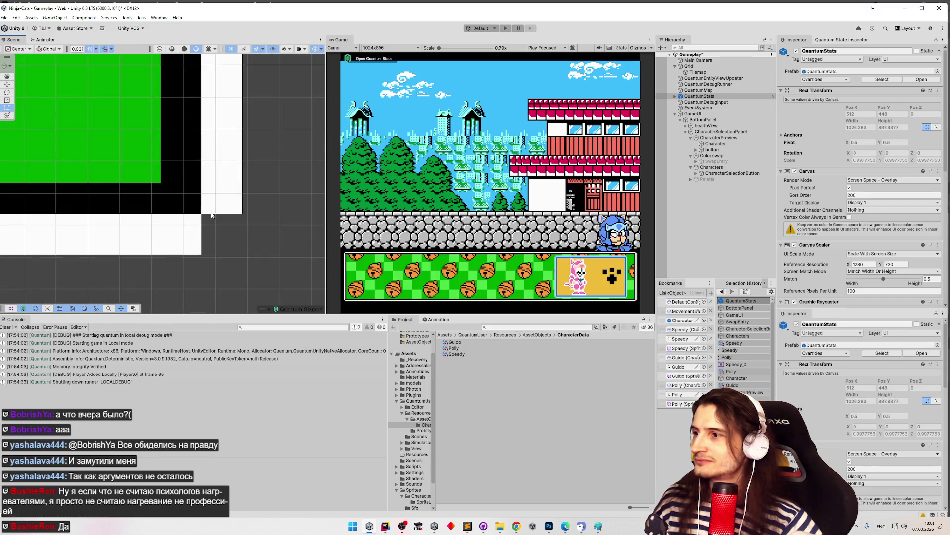
{"action": "scroll", "coordinate": [204, 209], "scroll_direction": "up", "scroll_amount": 1}
{"action": "scroll", "coordinate": [210, 203], "scroll_direction": "up", "scroll_amount": 1}
{"action": "scroll", "coordinate": [212, 197], "scroll_direction": "up", "scroll_amount": 1}
{"action": "scroll", "coordinate": [213, 196], "scroll_direction": "down", "scroll_amount": 1}
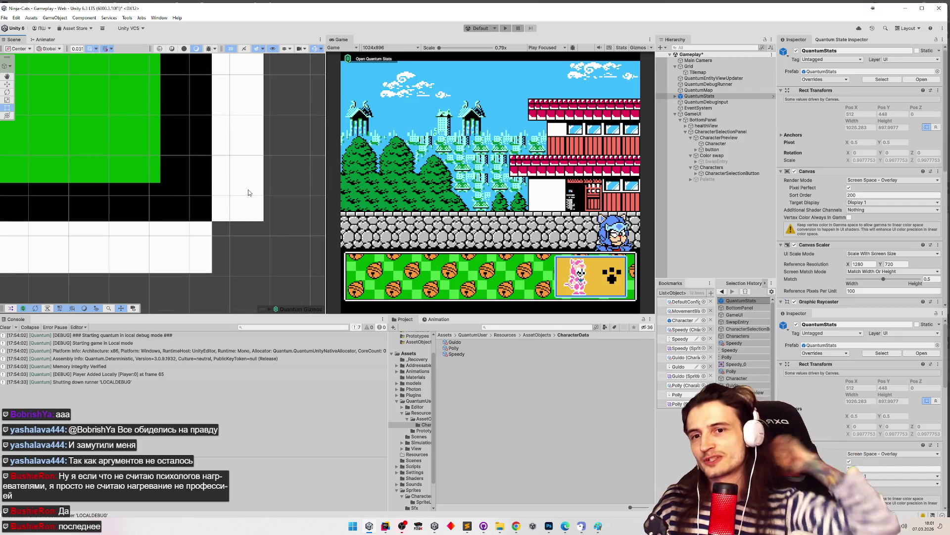
{"action": "scroll", "coordinate": [255, 203], "scroll_direction": "up", "scroll_amount": 1}
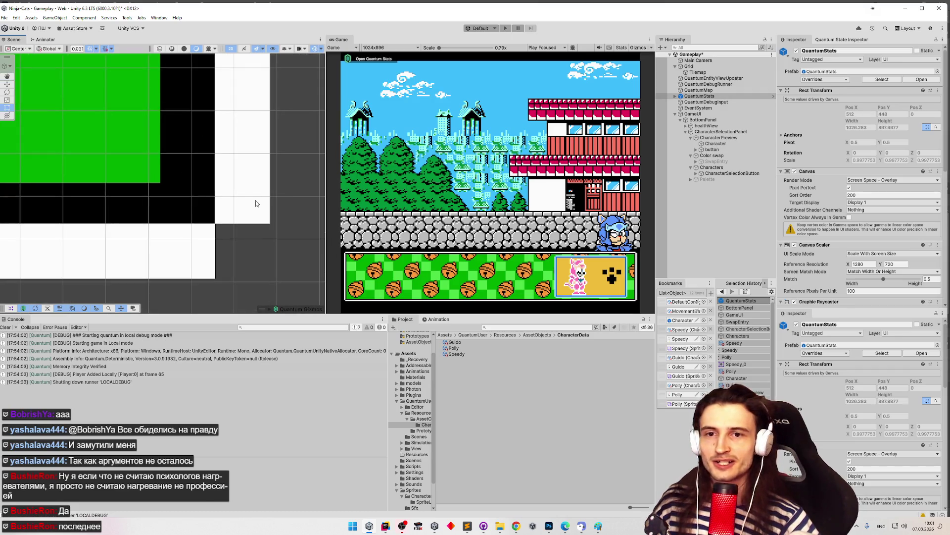
{"action": "scroll", "coordinate": [225, 230], "scroll_direction": "up", "scroll_amount": 2}
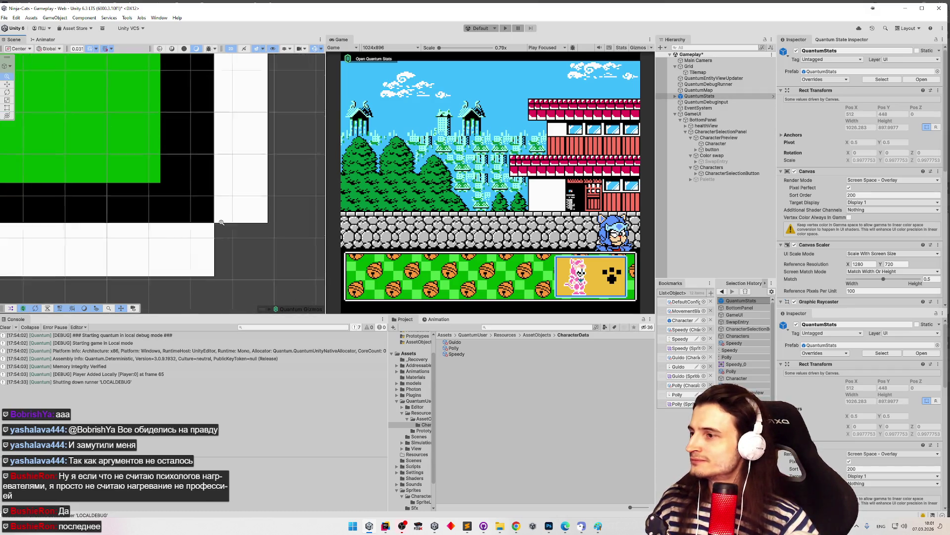
{"action": "scroll", "coordinate": [161, 182], "scroll_direction": "down", "scroll_amount": 1}
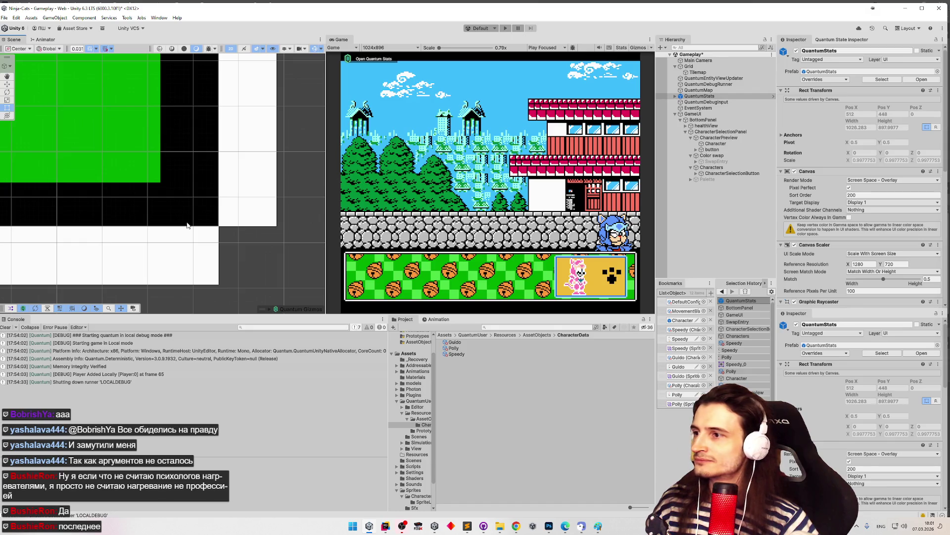
{"action": "left_click", "coordinate": [718, 115]}
{"action": "double_click", "coordinate": [718, 115]}
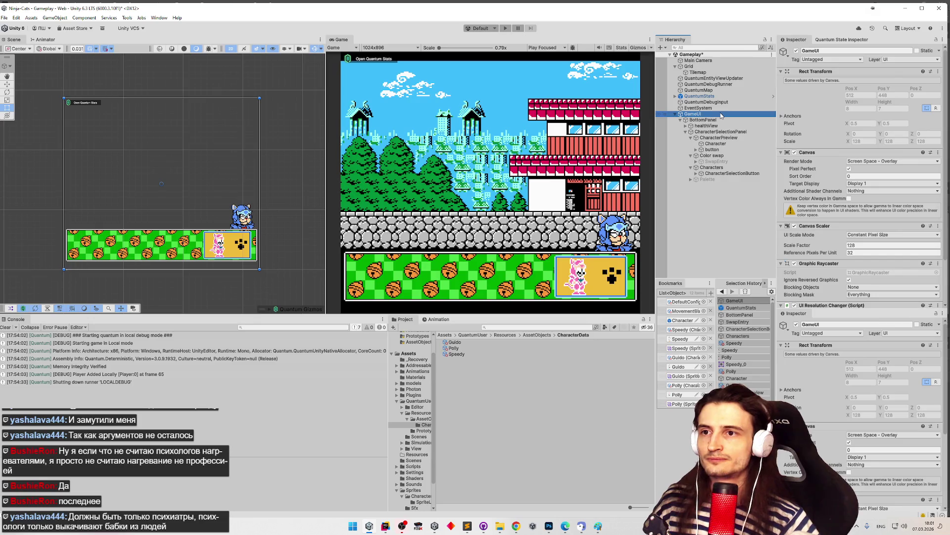
Step: Frame the BottomPanel and pan toward its top-right corner
{"action": "double_click", "coordinate": [720, 115]}
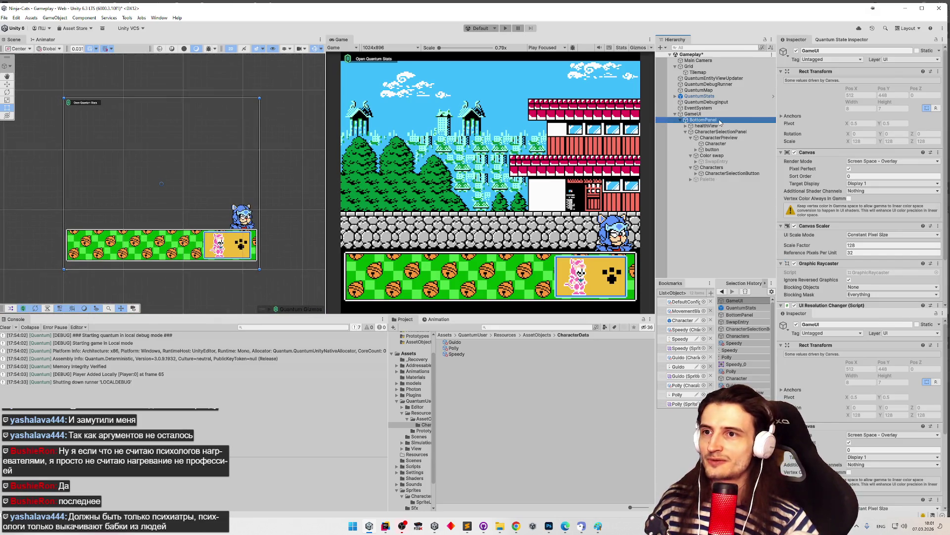
{"action": "double_click", "coordinate": [720, 120]}
{"action": "scroll", "coordinate": [297, 183], "scroll_direction": "up", "scroll_amount": 5}
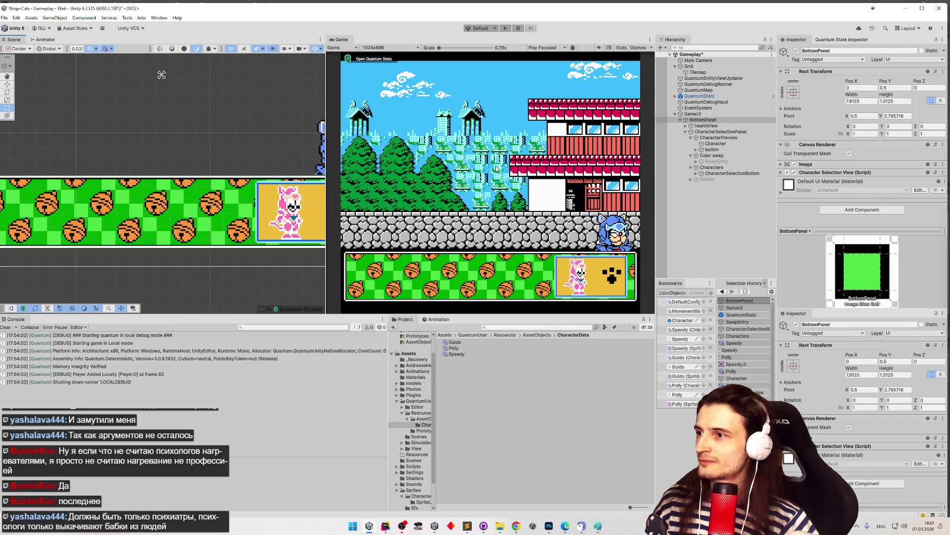
{"action": "scroll", "coordinate": [244, 143], "scroll_direction": "up", "scroll_amount": 6}
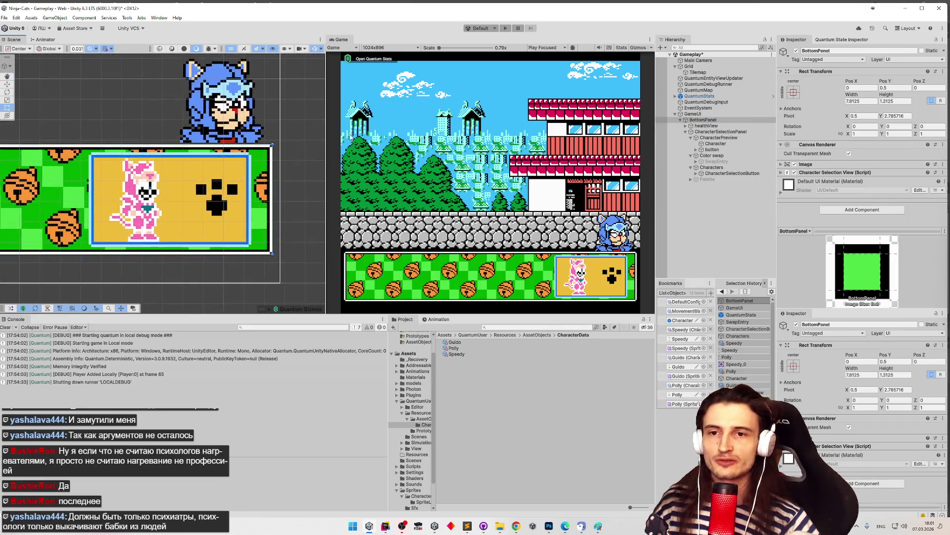
{"action": "scroll", "coordinate": [252, 128], "scroll_direction": "up", "scroll_amount": 2}
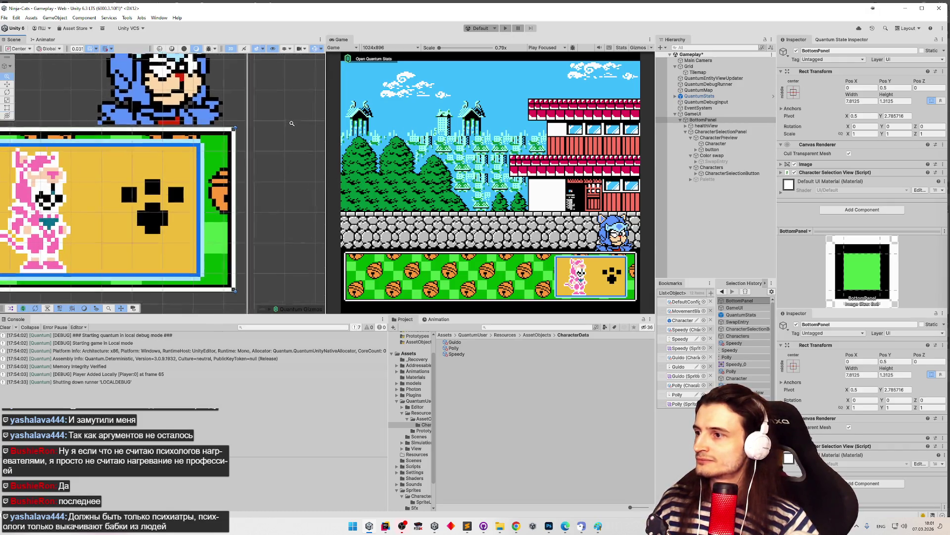
{"action": "mouse_move", "coordinate": [290, 113]}
{"action": "left_mouse_down"}
{"action": "mouse_move", "coordinate": [270, 149]}
{"action": "mouse_move", "coordinate": [261, 131]}
{"action": "left_mouse_up"}
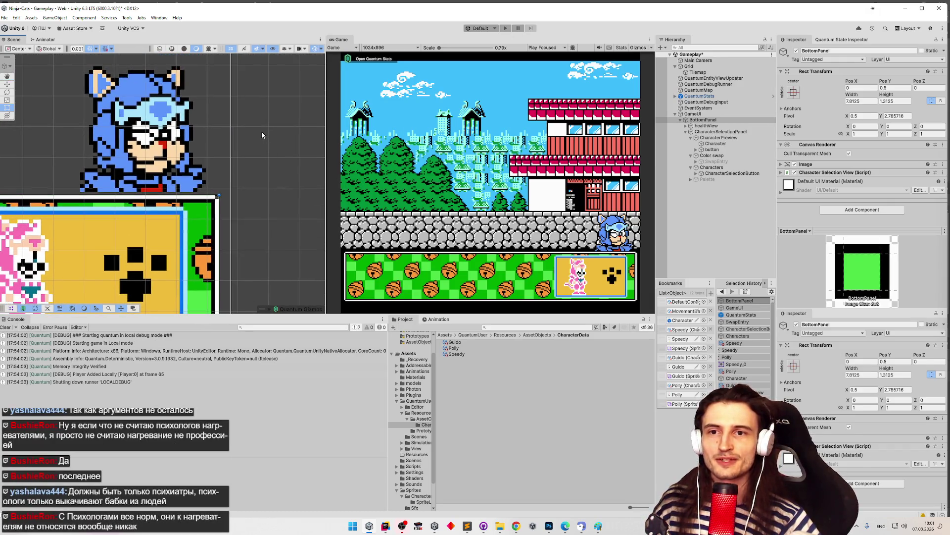
Step: Zoom to pixel level on the panel's top-right corner, then reselect GameUI
{"action": "scroll", "coordinate": [236, 132], "scroll_direction": "up", "scroll_amount": 3}
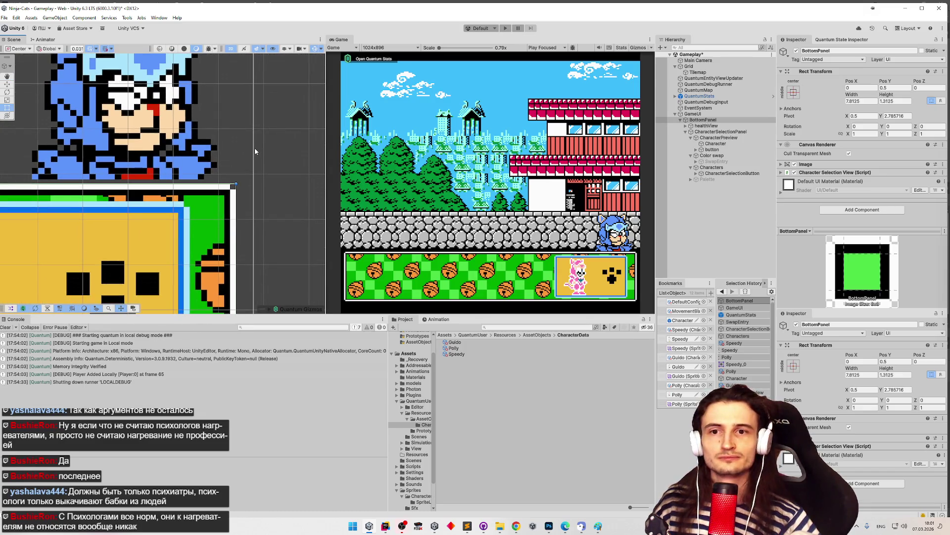
{"action": "scroll", "coordinate": [256, 147], "scroll_direction": "up", "scroll_amount": 3}
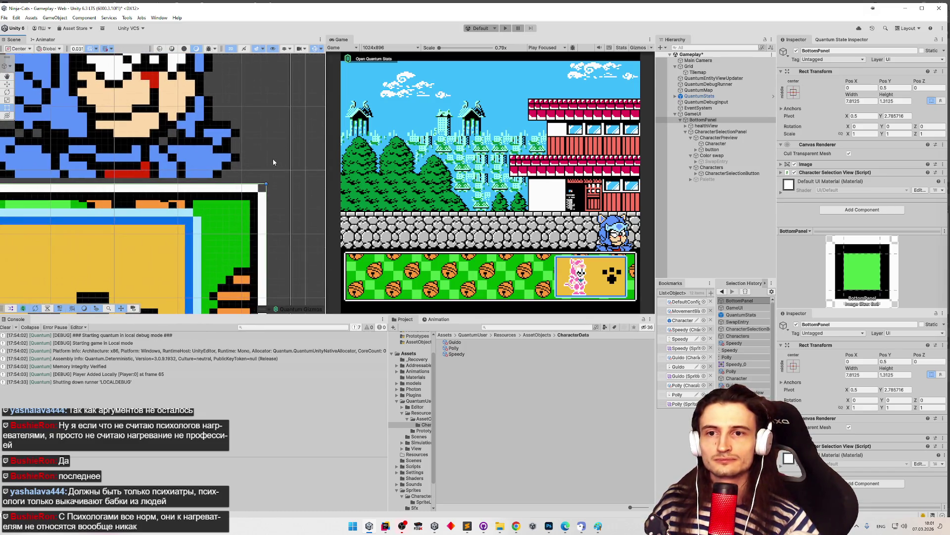
{"action": "scroll", "coordinate": [186, 148], "scroll_direction": "up", "scroll_amount": 3}
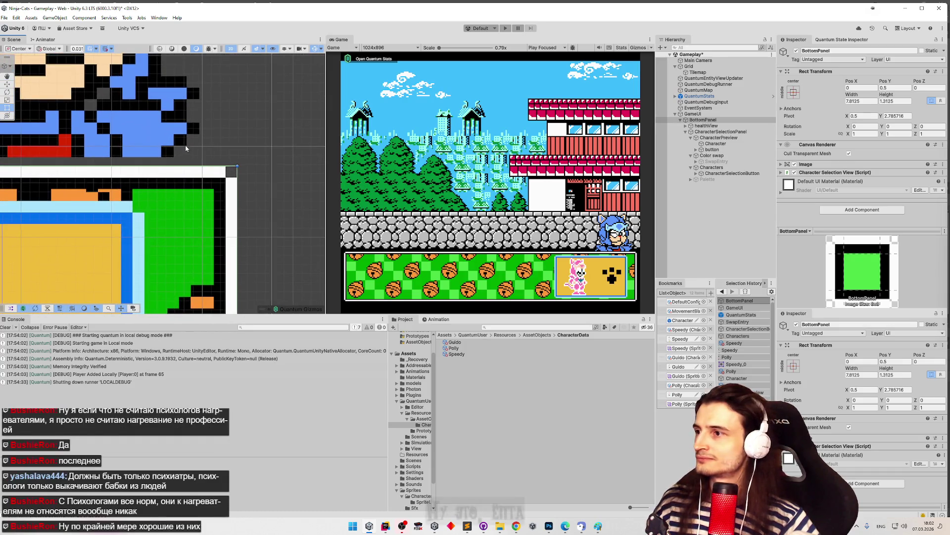
{"action": "scroll", "coordinate": [260, 148], "scroll_direction": "up", "scroll_amount": 3}
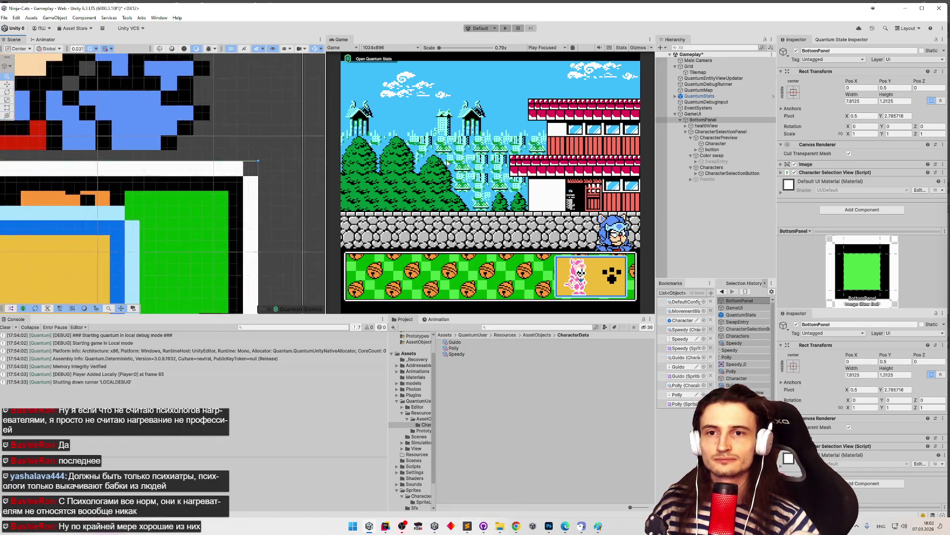
{"action": "scroll", "coordinate": [289, 153], "scroll_direction": "up", "scroll_amount": 3}
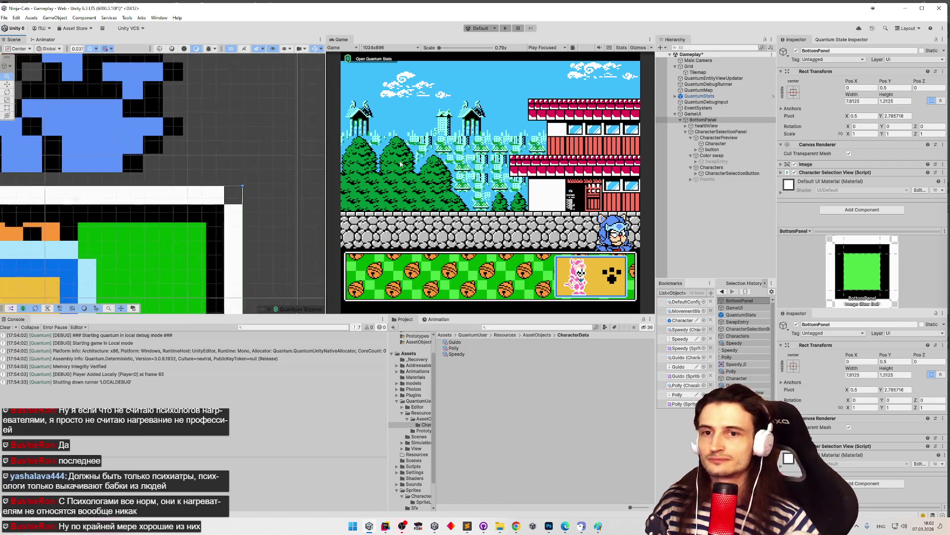
{"action": "scroll", "coordinate": [299, 147], "scroll_direction": "up", "scroll_amount": 4}
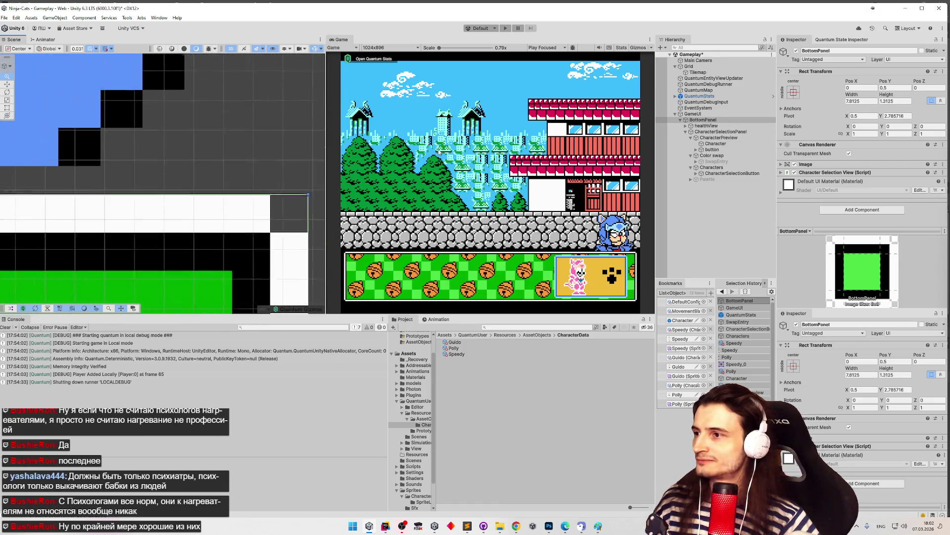
{"action": "left_click_drag", "start_coordinate": [306, 147], "coordinate": [273, 147]}
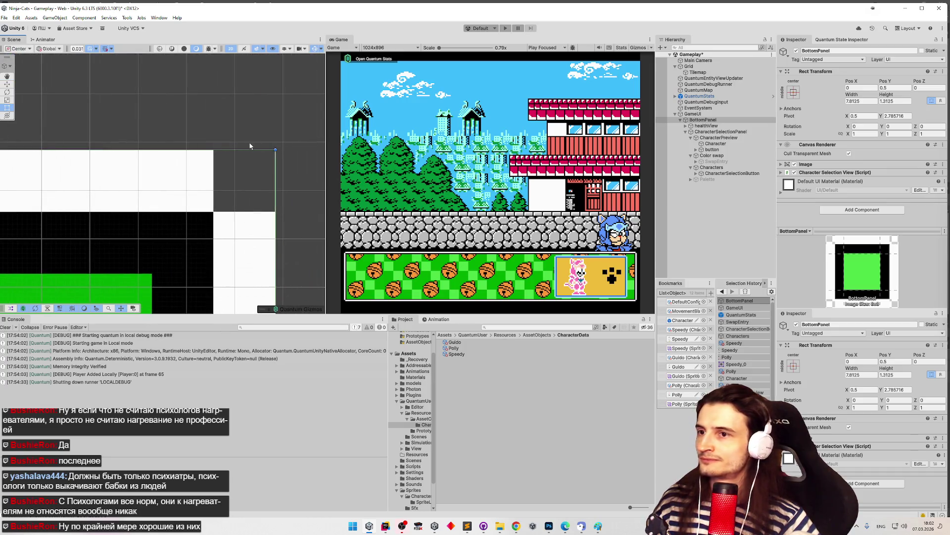
{"action": "left_click", "coordinate": [693, 113]}
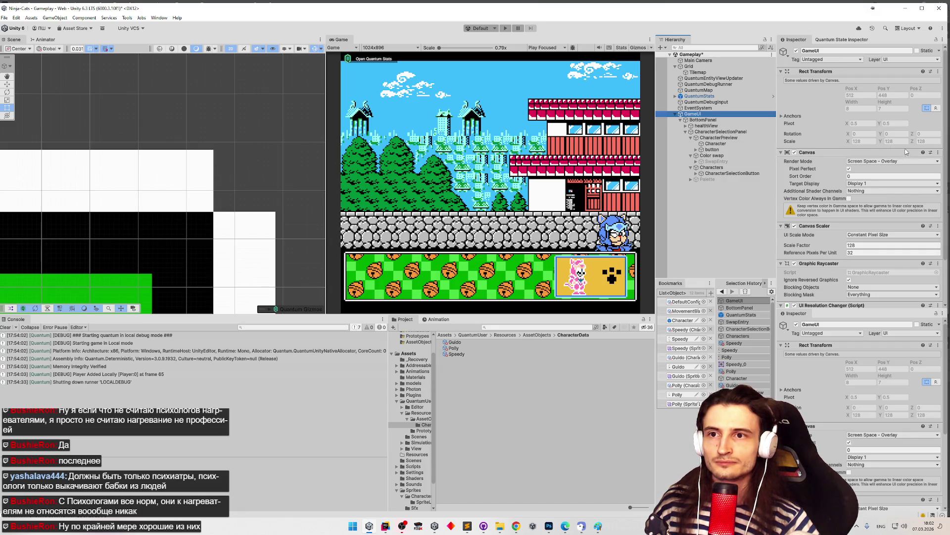
Step: Scroll GameUI's Inspector to the UI Resolution Changer showing Default Scale 32
{"action": "left_click_drag", "start_coordinate": [946, 128], "coordinate": [945, 157]}
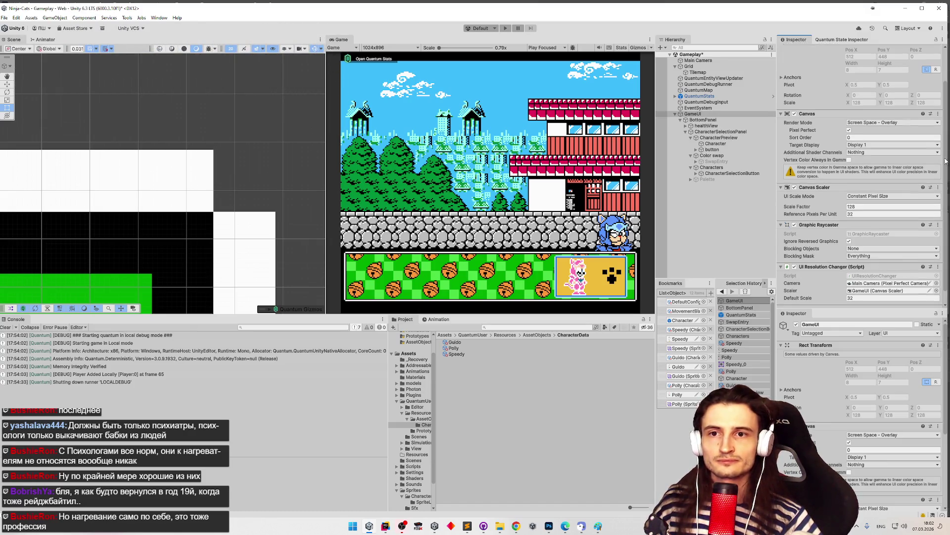
{"action": "left_click_drag", "start_coordinate": [946, 159], "coordinate": [945, 164]}
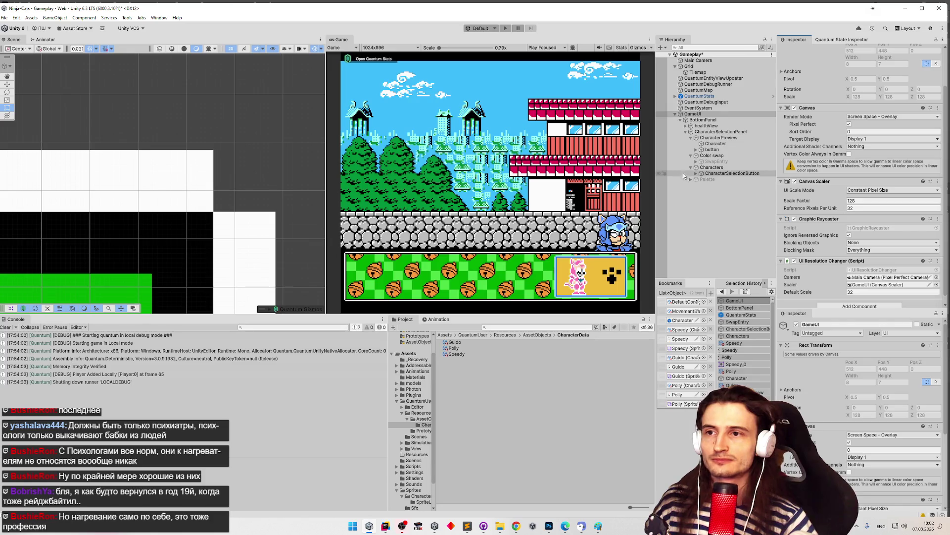
{"action": "left_click", "coordinate": [702, 114]}
Step: Select BottomPanel to show its 7.8125 × 1.3125 size at Pos Y 0.5
{"action": "left_click", "coordinate": [704, 121]}
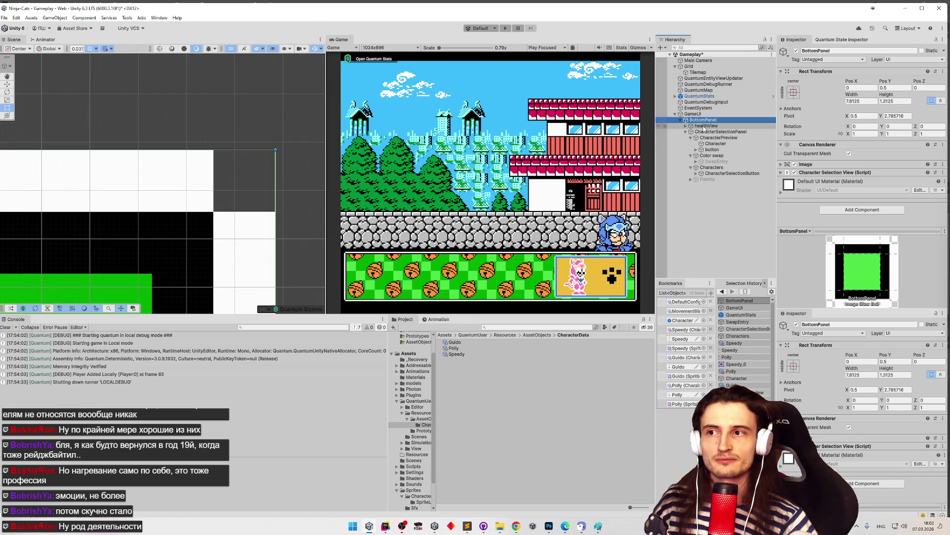
{"action": "scroll", "coordinate": [223, 134], "scroll_direction": "up", "scroll_amount": 2}
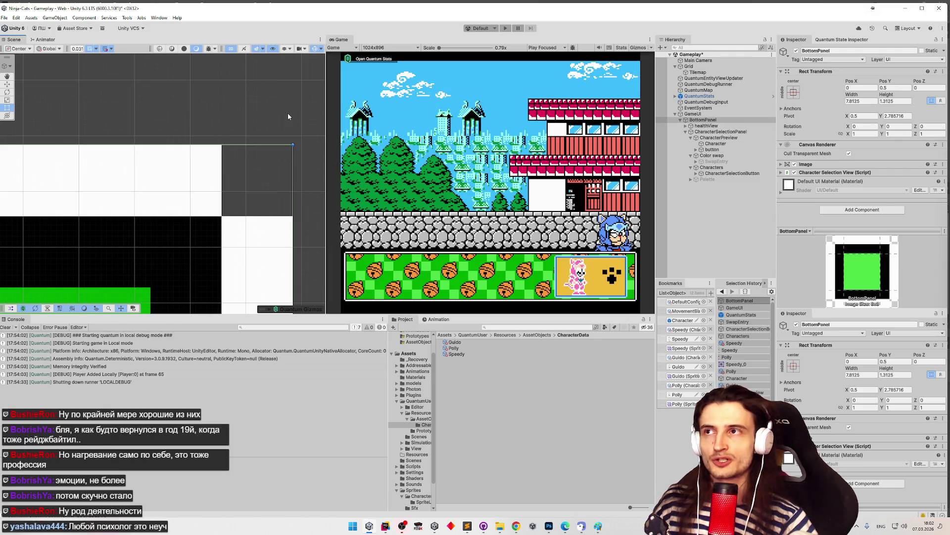
{"action": "left_click_drag", "start_coordinate": [289, 116], "coordinate": [275, 97]}
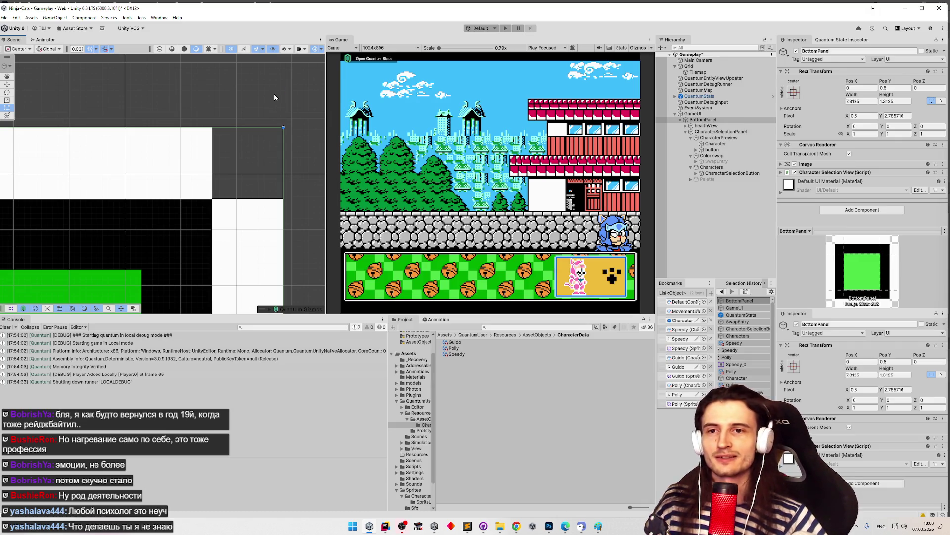
Step: Start editing BottomPanel's 7.8125 Width field, then reselect GameUI
{"action": "scroll", "coordinate": [274, 97], "scroll_direction": "up", "scroll_amount": 5}
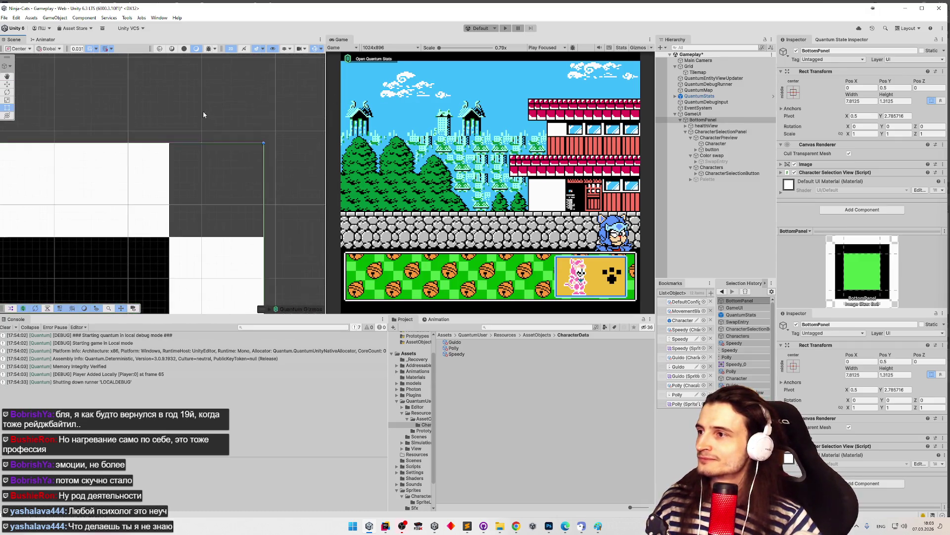
{"action": "scroll", "coordinate": [243, 158], "scroll_direction": "down", "scroll_amount": 3}
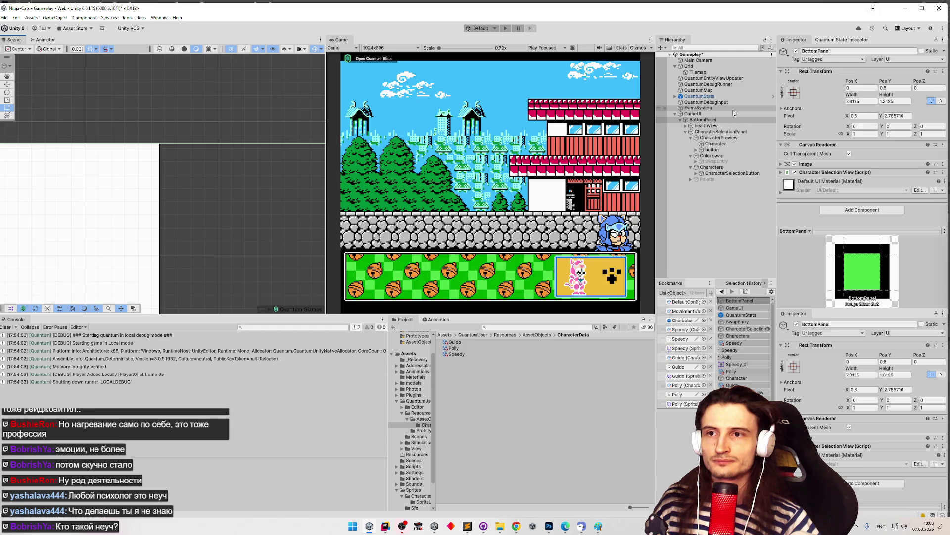
{"action": "left_click", "coordinate": [863, 101]}
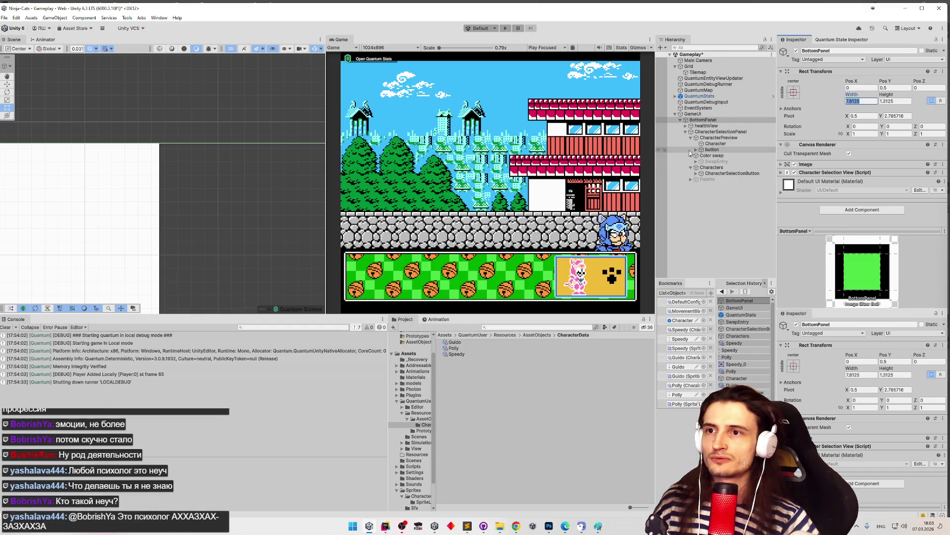
{"action": "left_click", "coordinate": [709, 115]}
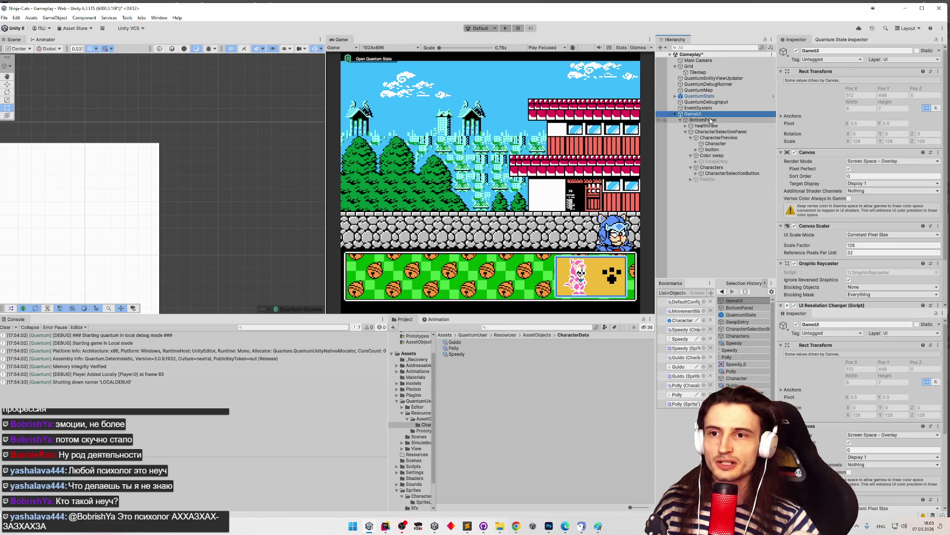
{"action": "key", "text": "Up"}
{"action": "key", "text": "Up"}
{"action": "key", "text": "Up"}
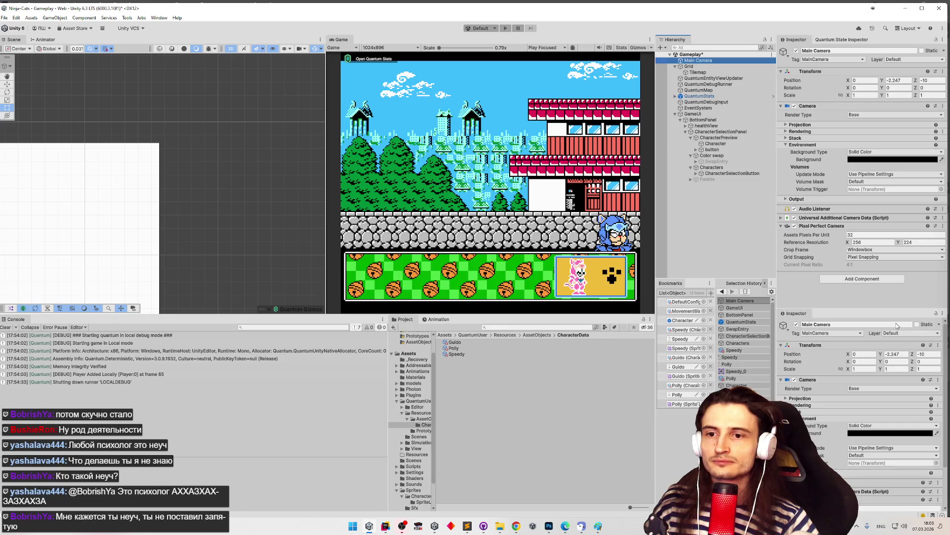
{"action": "left_click", "coordinate": [936, 313]}
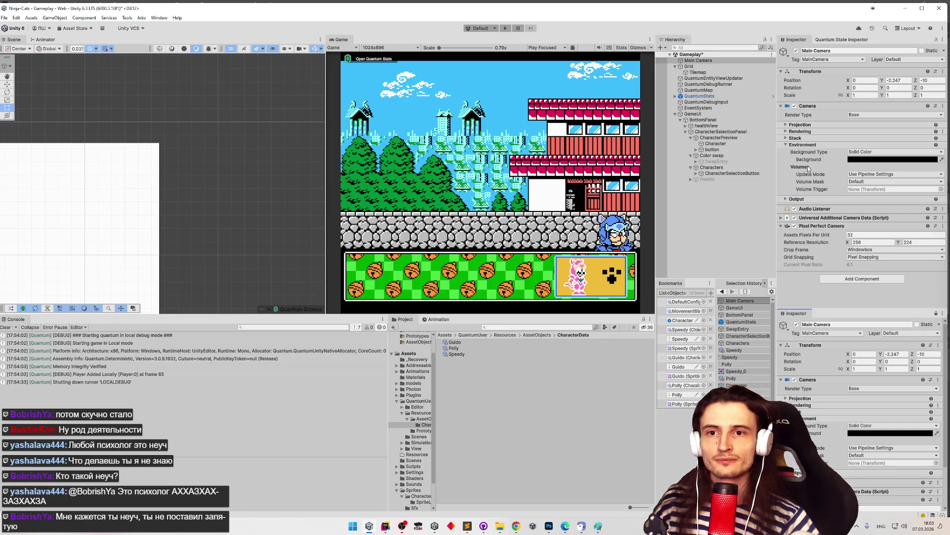
{"action": "mouse_move", "coordinate": [808, 168]}
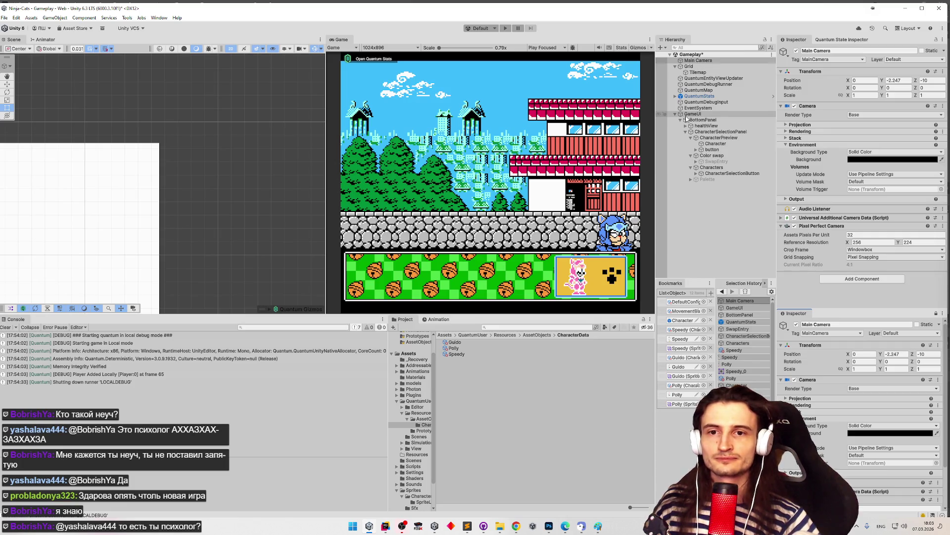
Step: Collapse and re-expand GameUI in the Hierarchy, then select BottomPanel
{"action": "left_click", "coordinate": [676, 114]}
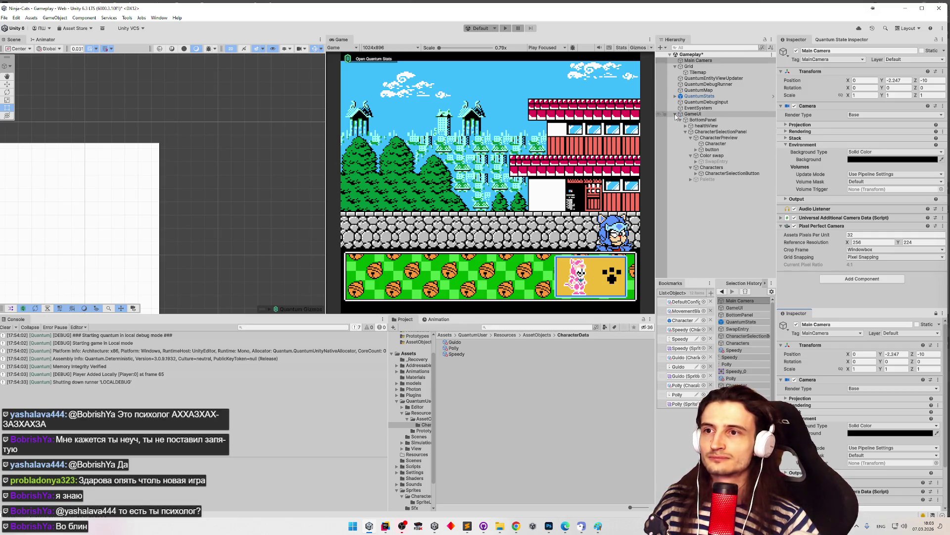
{"action": "left_click", "coordinate": [675, 114]}
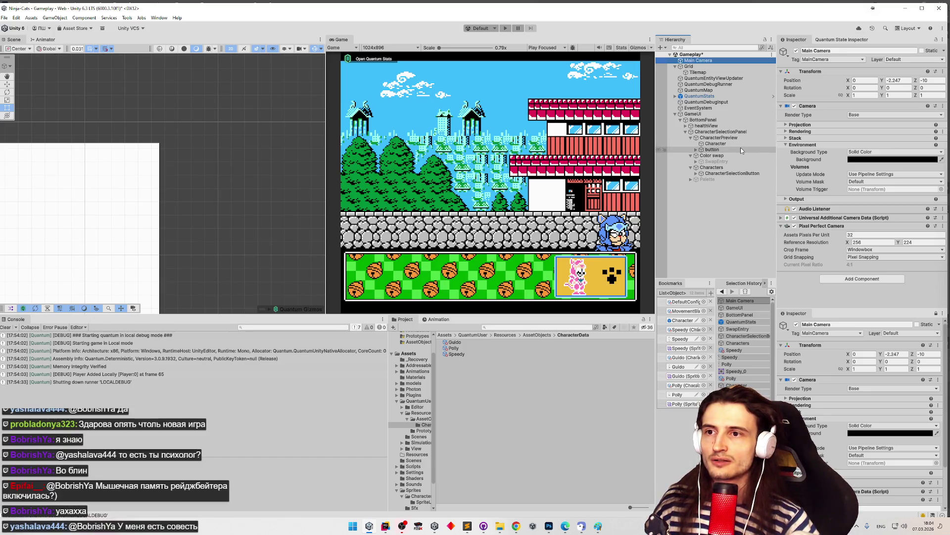
{"action": "left_click", "coordinate": [727, 120]}
Step: Set BottomPanel's Rect Transform width to 0.03125*250, giving 7.8125 units
{"action": "left_click", "coordinate": [861, 101]}
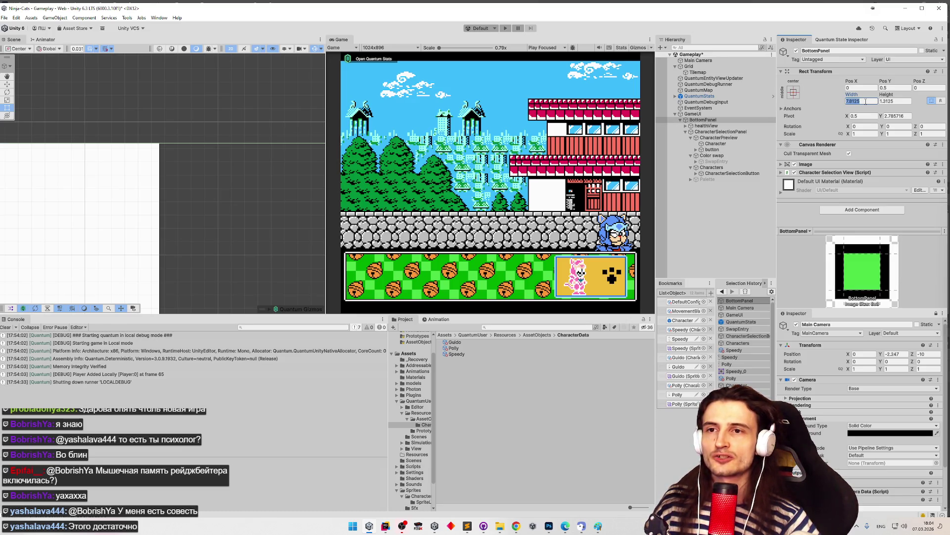
{"action": "type", "text": "0.03125"}
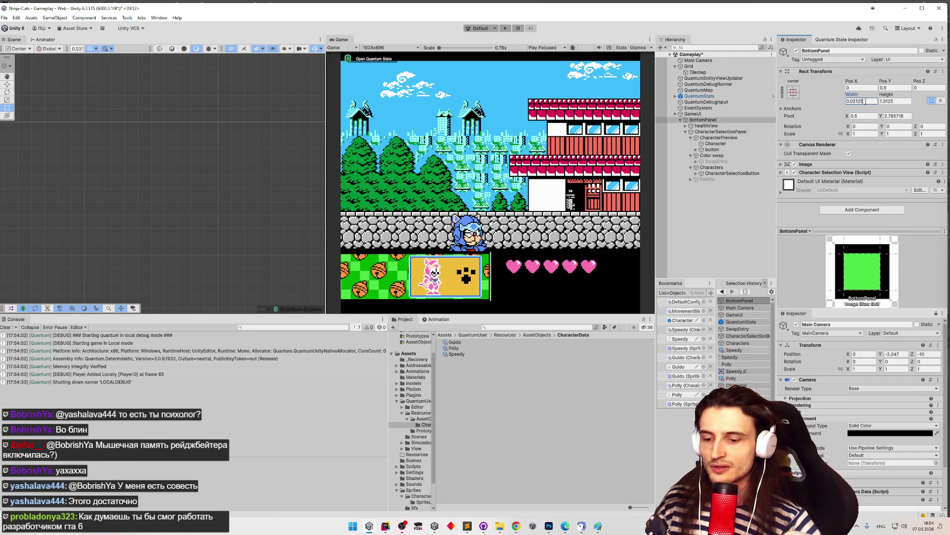
{"action": "type", "text": "1"}
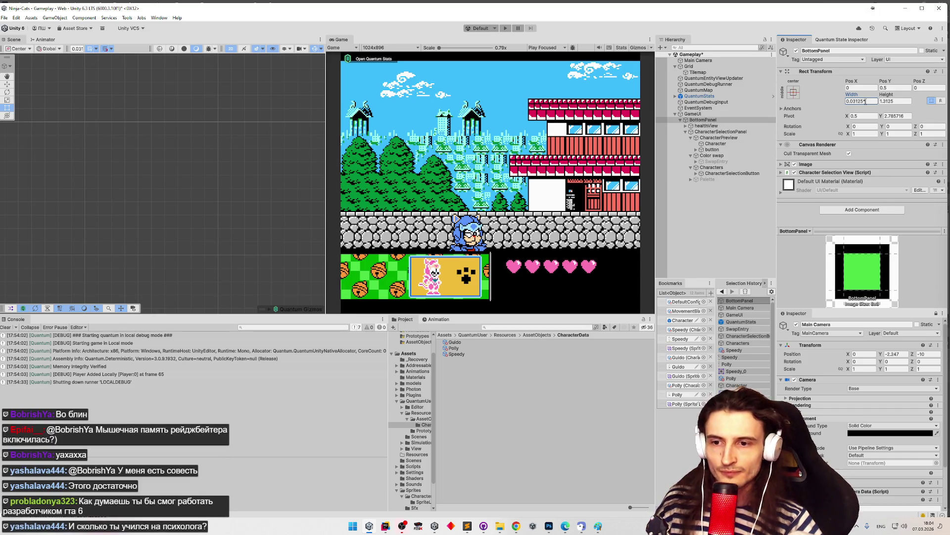
{"action": "scroll", "coordinate": [889, 353], "scroll_direction": "down", "scroll_amount": 3}
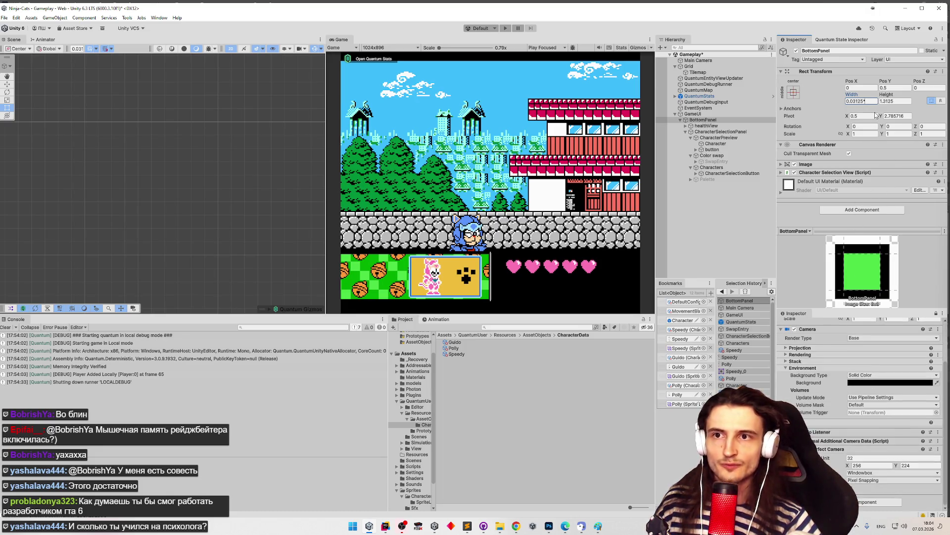
{"action": "type", "text": "*250"}
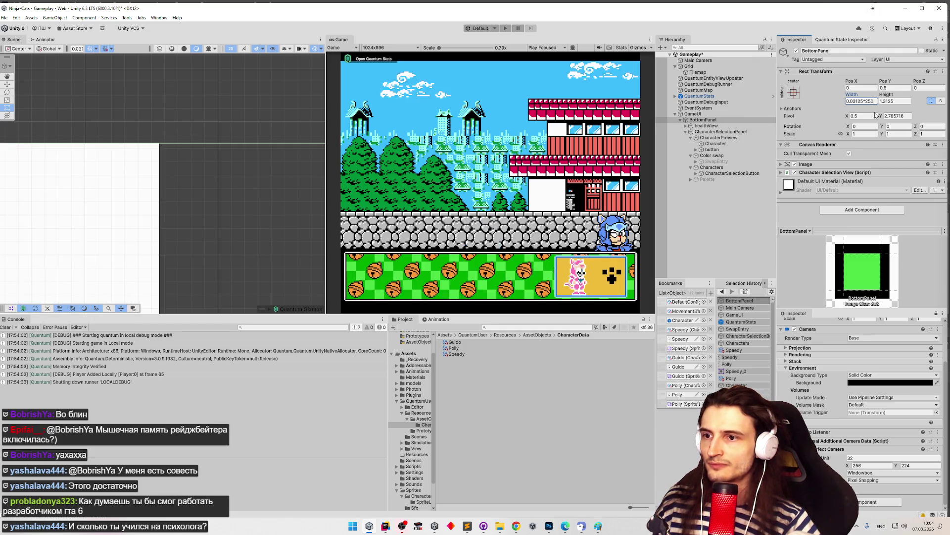
{"action": "key", "text": "Return"}
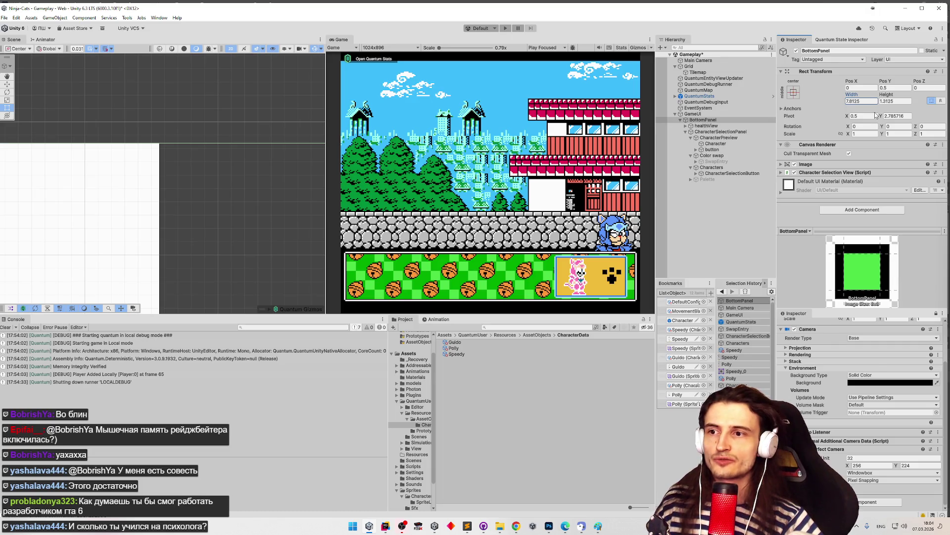
{"action": "left_click", "coordinate": [897, 101]}
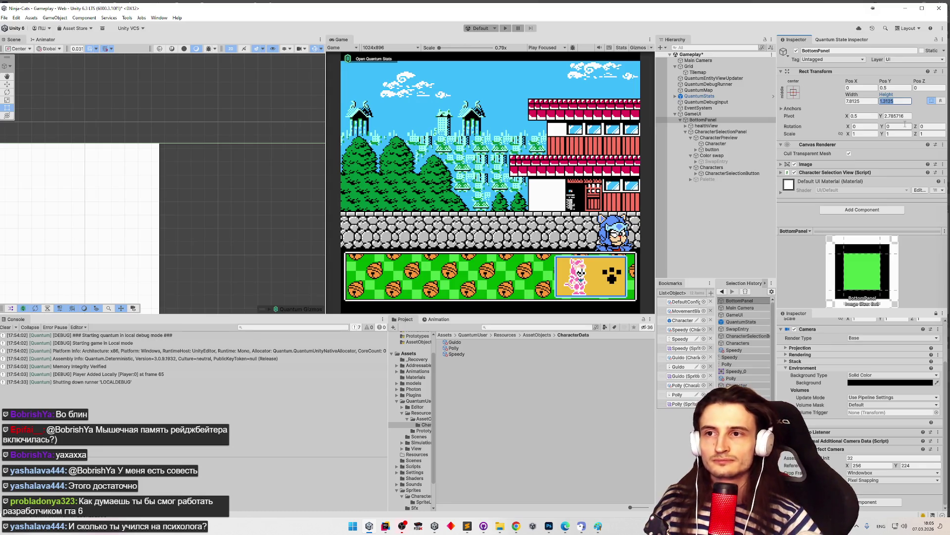
Step: Clear the Console messages and reselect BottomPanel
{"action": "left_click", "coordinate": [720, 119]}
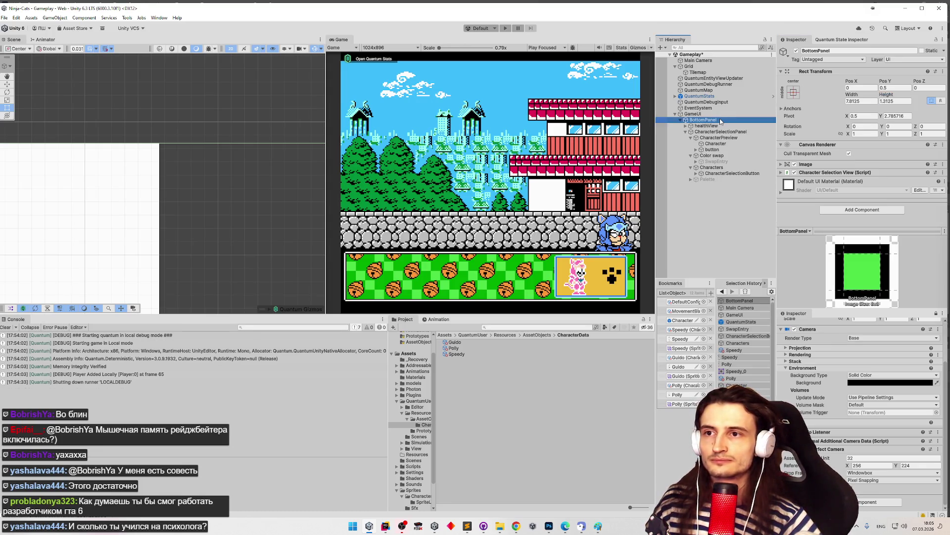
{"action": "left_click", "coordinate": [5, 327]}
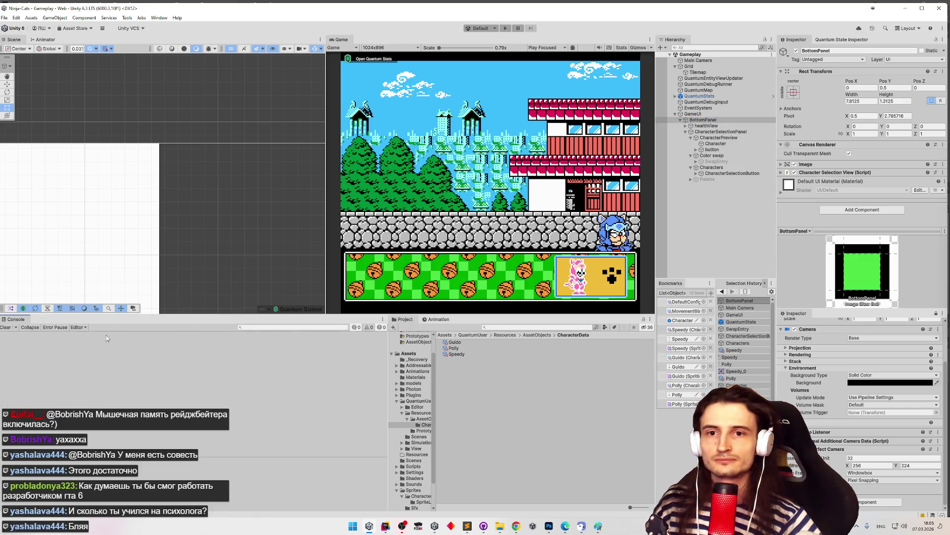
{"action": "left_click", "coordinate": [702, 121]}
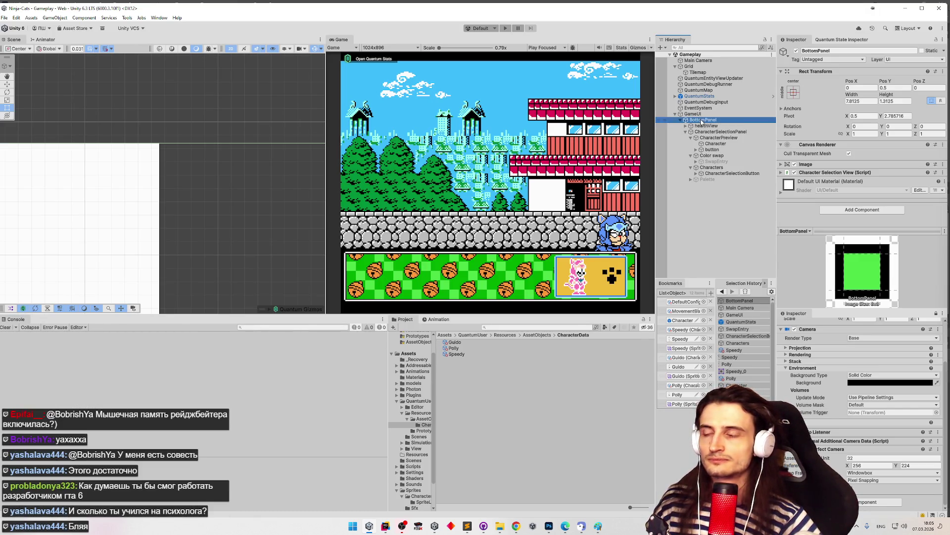
Step: Zoom and pan the Scene view onto the bottom panel's corner edge
{"action": "scroll", "coordinate": [144, 152], "scroll_direction": "up", "scroll_amount": 5}
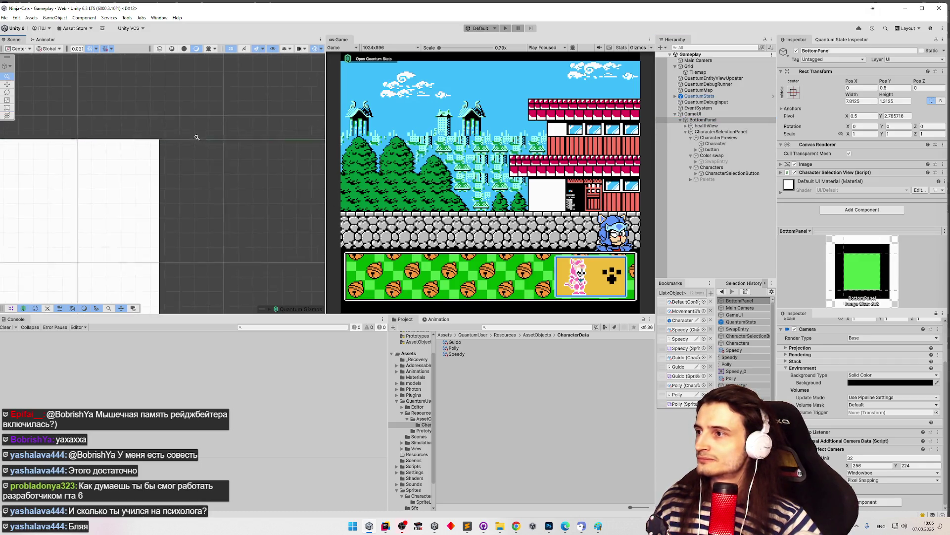
{"action": "scroll", "coordinate": [300, 189], "scroll_direction": "up", "scroll_amount": 5}
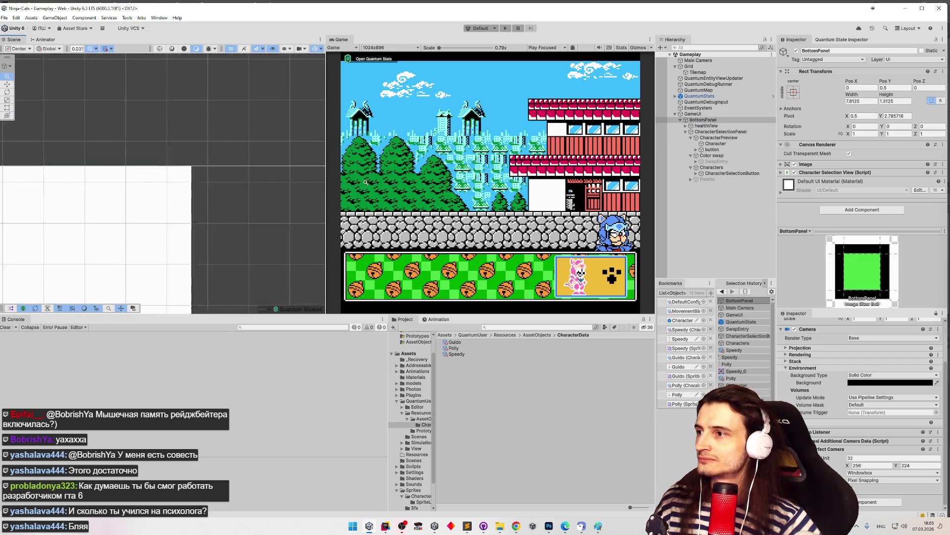
{"action": "scroll", "coordinate": [267, 186], "scroll_direction": "up", "scroll_amount": 3}
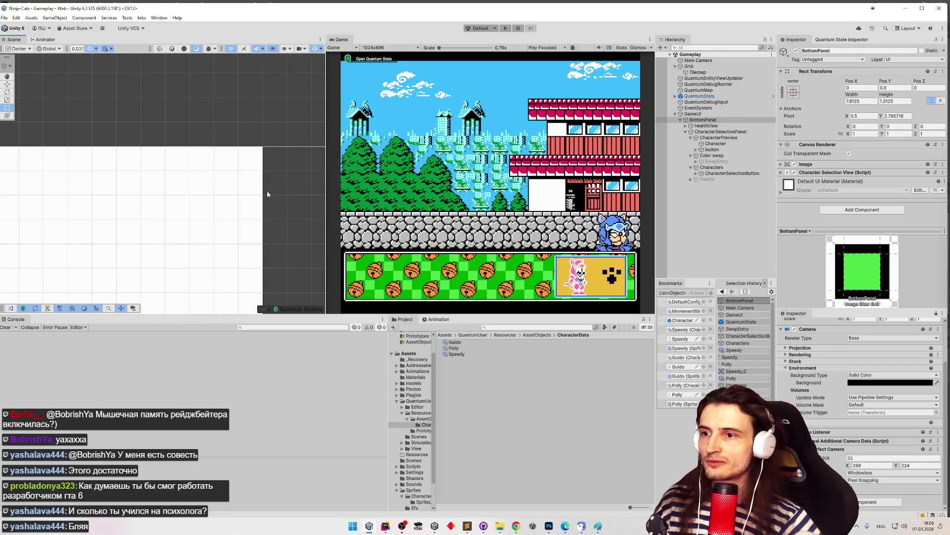
{"action": "scroll", "coordinate": [258, 196], "scroll_direction": "down", "scroll_amount": 5}
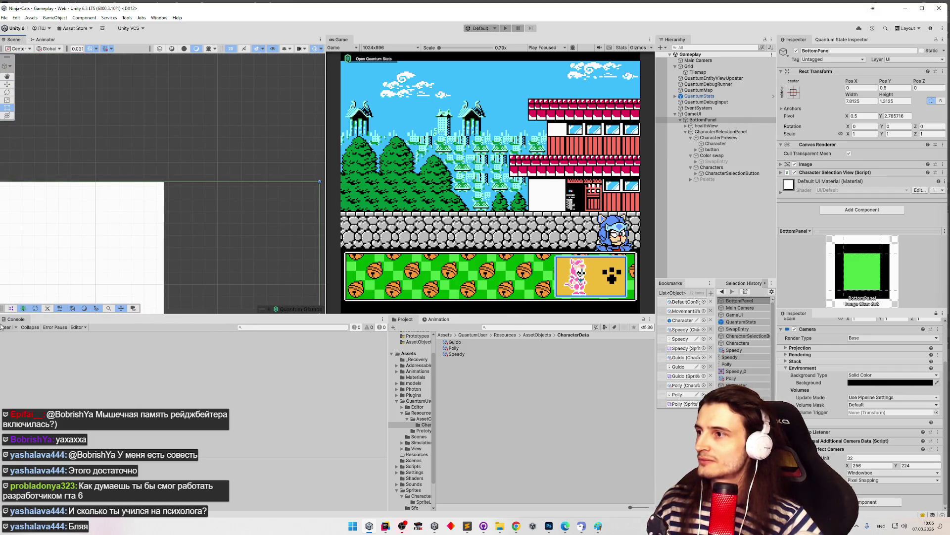
{"action": "scroll", "coordinate": [124, 247], "scroll_direction": "up", "scroll_amount": 3}
{"action": "scroll", "coordinate": [231, 249], "scroll_direction": "up", "scroll_amount": 3}
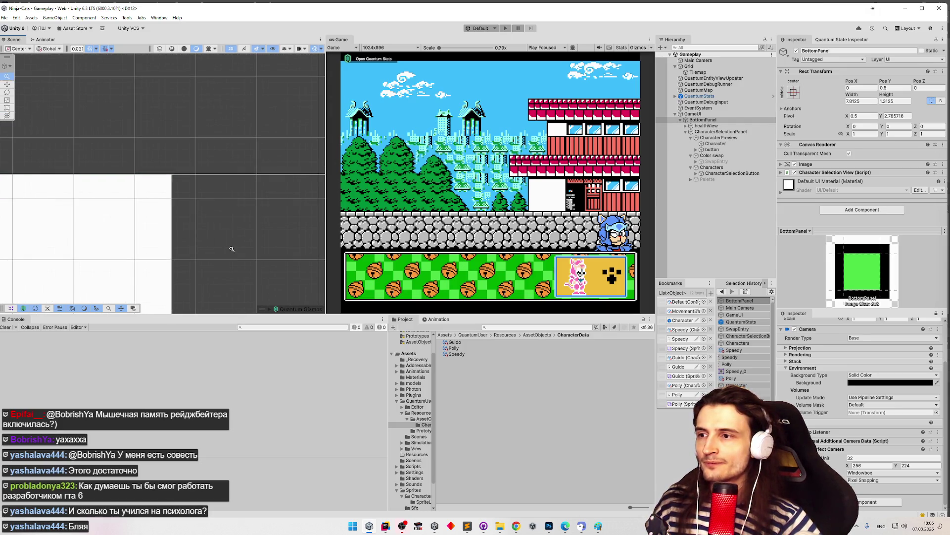
{"action": "scroll", "coordinate": [232, 248], "scroll_direction": "up", "scroll_amount": 2}
{"action": "scroll", "coordinate": [307, 193], "scroll_direction": "up", "scroll_amount": 3}
{"action": "scroll", "coordinate": [308, 193], "scroll_direction": "up", "scroll_amount": 2}
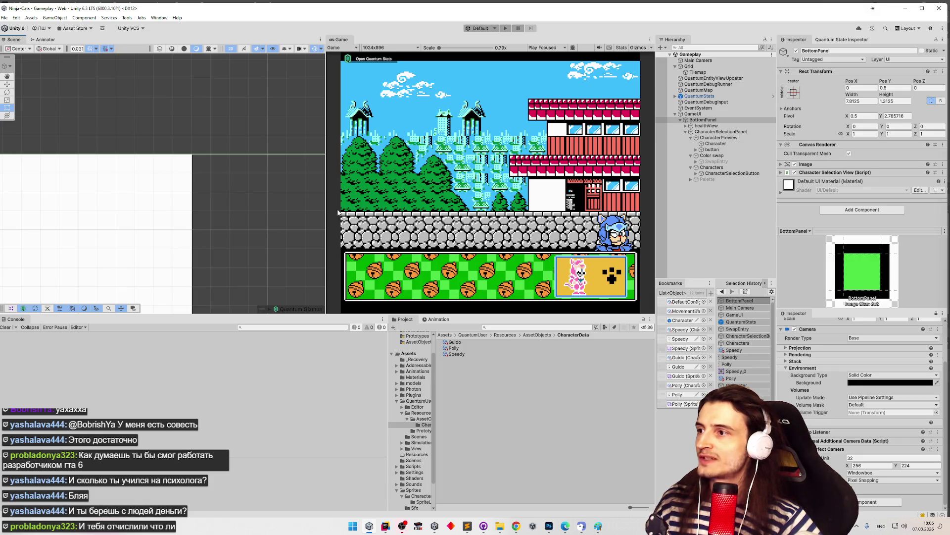
{"action": "scroll", "coordinate": [67, 153], "scroll_direction": "up", "scroll_amount": 4}
{"action": "scroll", "coordinate": [67, 153], "scroll_direction": "up", "scroll_amount": 4}
{"action": "mouse_move", "coordinate": [257, 225]}
{"action": "left_mouse_down"}
{"action": "mouse_move", "coordinate": [215, 223]}
{"action": "mouse_move", "coordinate": [236, 177]}
{"action": "mouse_move", "coordinate": [217, 242]}
{"action": "left_mouse_up"}
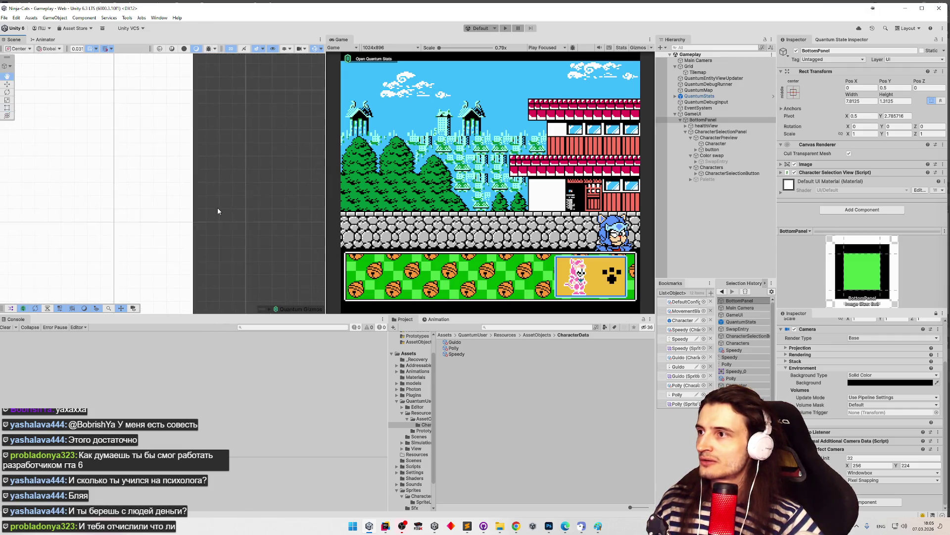
{"action": "left_click_drag", "start_coordinate": [199, 133], "coordinate": [223, 231]}
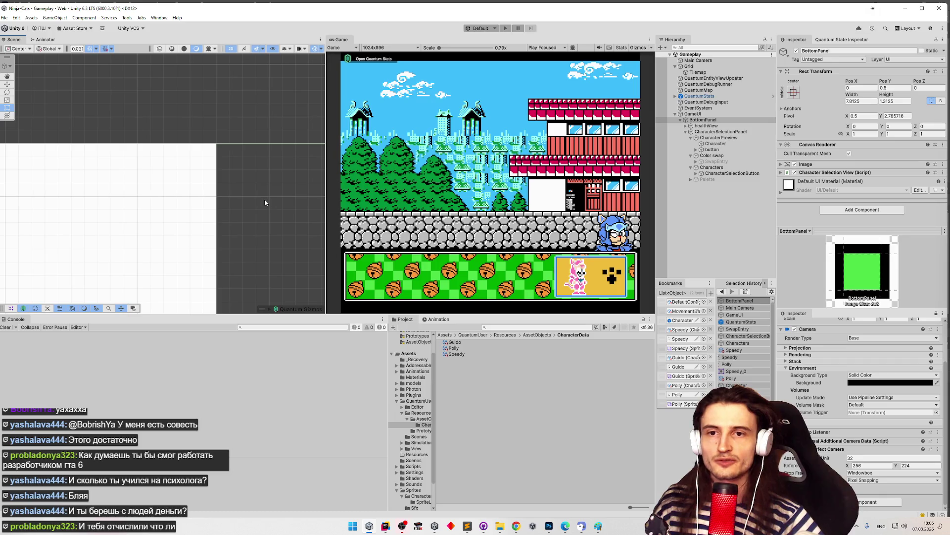
{"action": "scroll", "coordinate": [249, 210], "scroll_direction": "up", "scroll_amount": 2}
{"action": "key", "text": "f"}
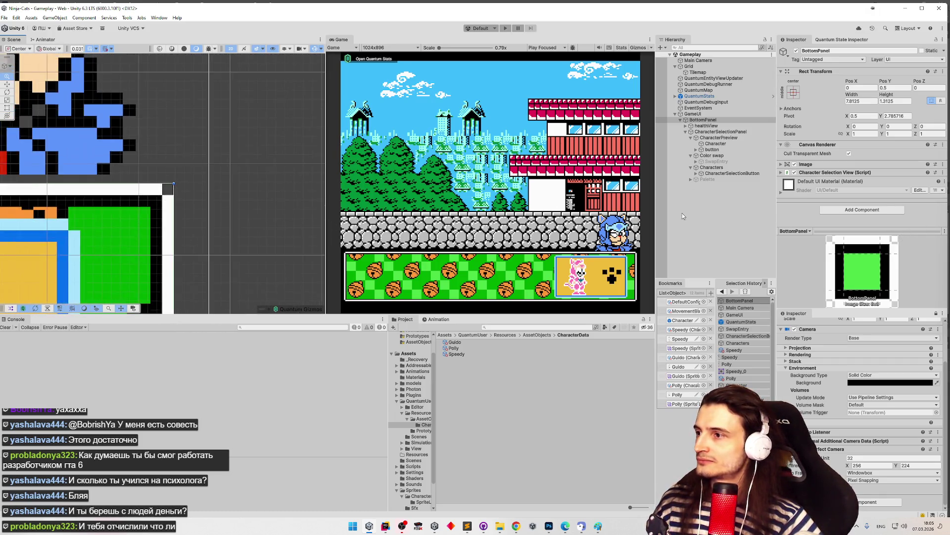
{"action": "scroll", "coordinate": [140, 212], "scroll_direction": "up", "scroll_amount": 5}
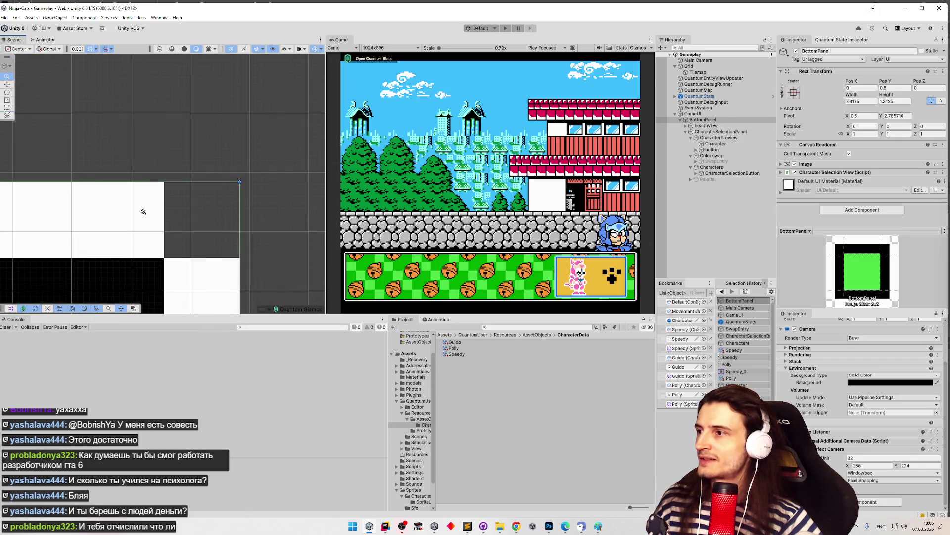
{"action": "scroll", "coordinate": [140, 212], "scroll_direction": "up", "scroll_amount": 3}
{"action": "scroll", "coordinate": [299, 195], "scroll_direction": "up", "scroll_amount": 3}
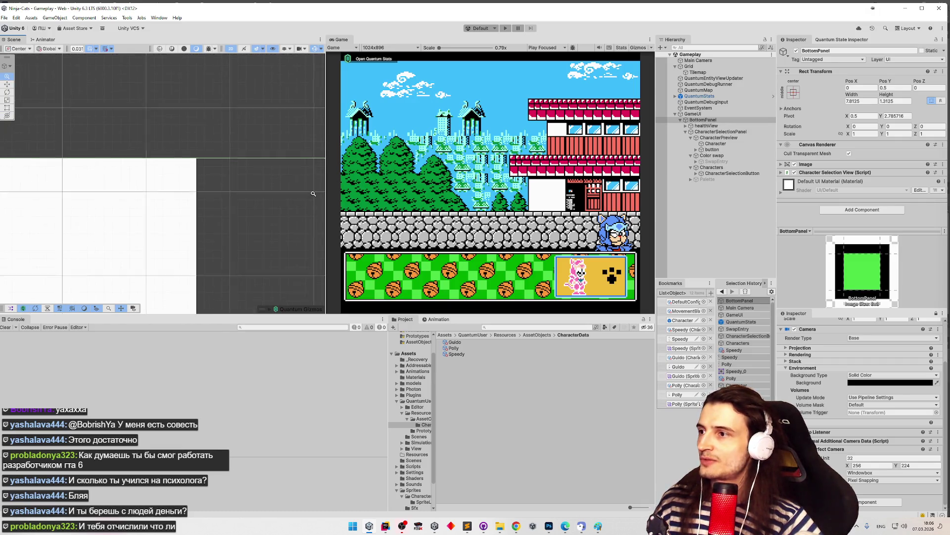
{"action": "scroll", "coordinate": [299, 196], "scroll_direction": "up", "scroll_amount": 2}
{"action": "scroll", "coordinate": [198, 173], "scroll_direction": "down", "scroll_amount": 3}
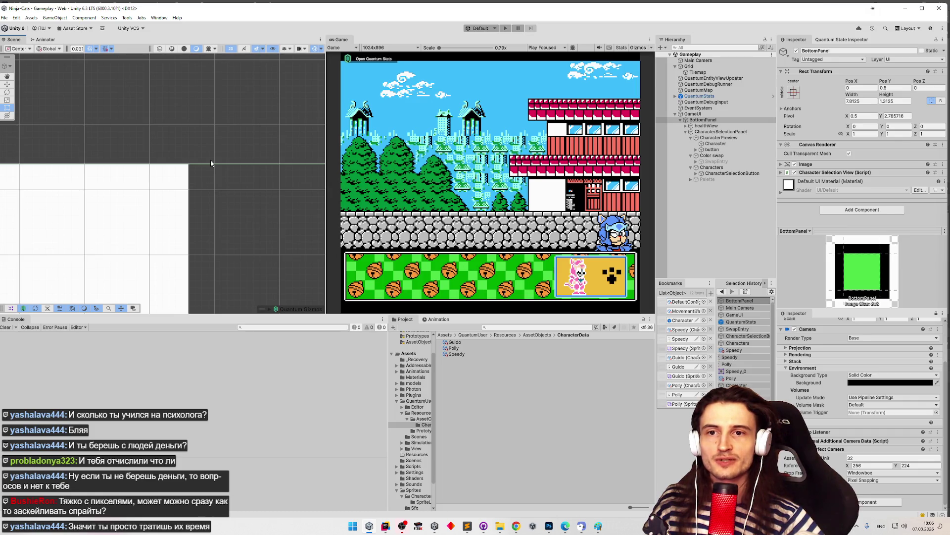
{"action": "scroll", "coordinate": [208, 242], "scroll_direction": "down", "scroll_amount": 5}
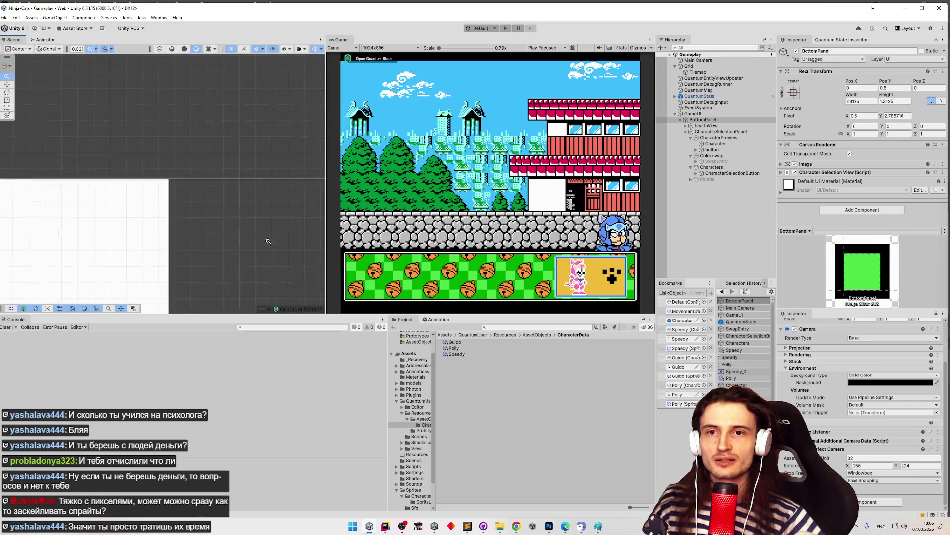
{"action": "scroll", "coordinate": [208, 243], "scroll_direction": "down", "scroll_amount": 3}
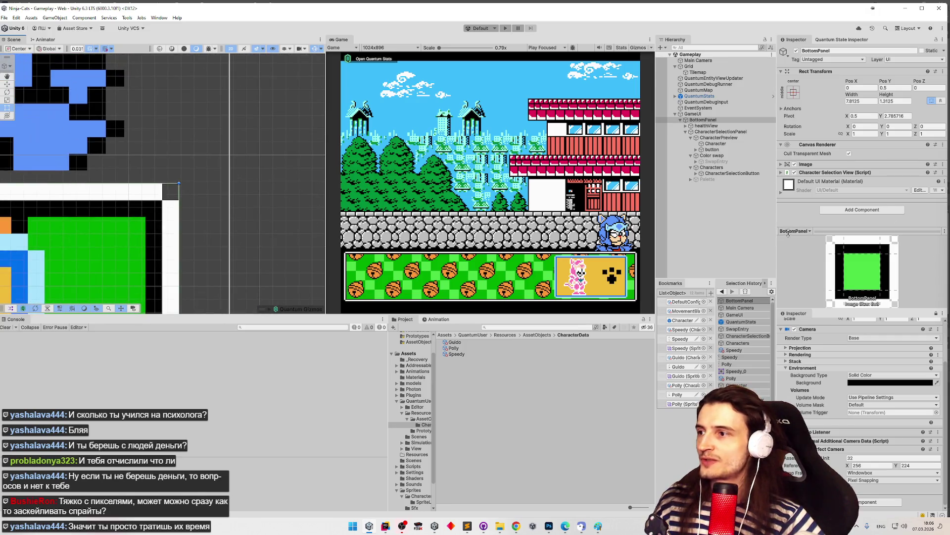
{"action": "left_click_drag", "start_coordinate": [159, 228], "coordinate": [276, 156]}
{"action": "scroll", "coordinate": [276, 156], "scroll_direction": "down", "scroll_amount": 3}
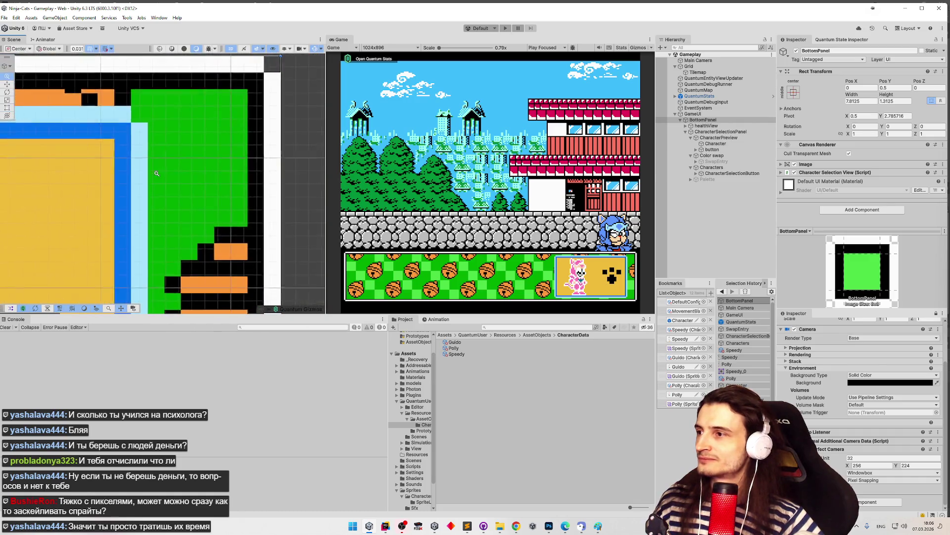
{"action": "scroll", "coordinate": [158, 182], "scroll_direction": "up", "scroll_amount": 5}
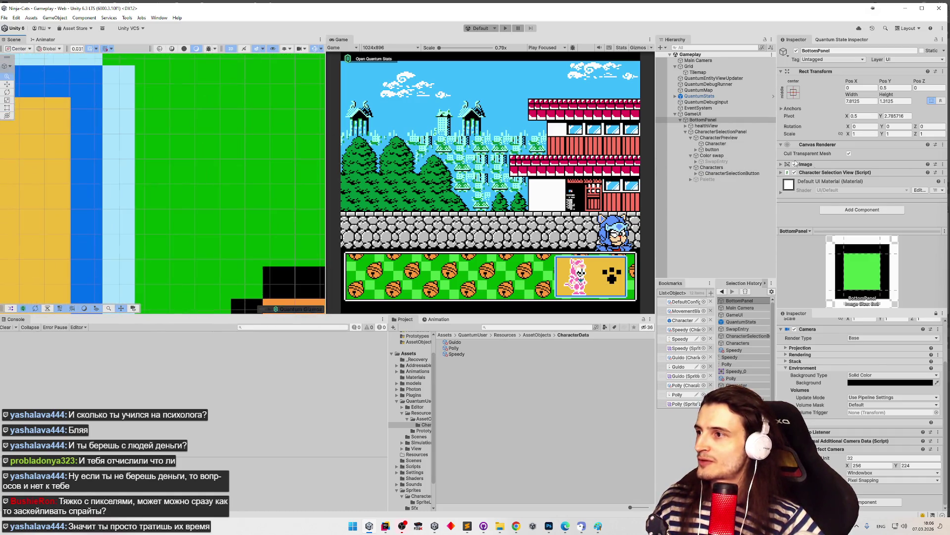
{"action": "scroll", "coordinate": [129, 177], "scroll_direction": "up", "scroll_amount": 5}
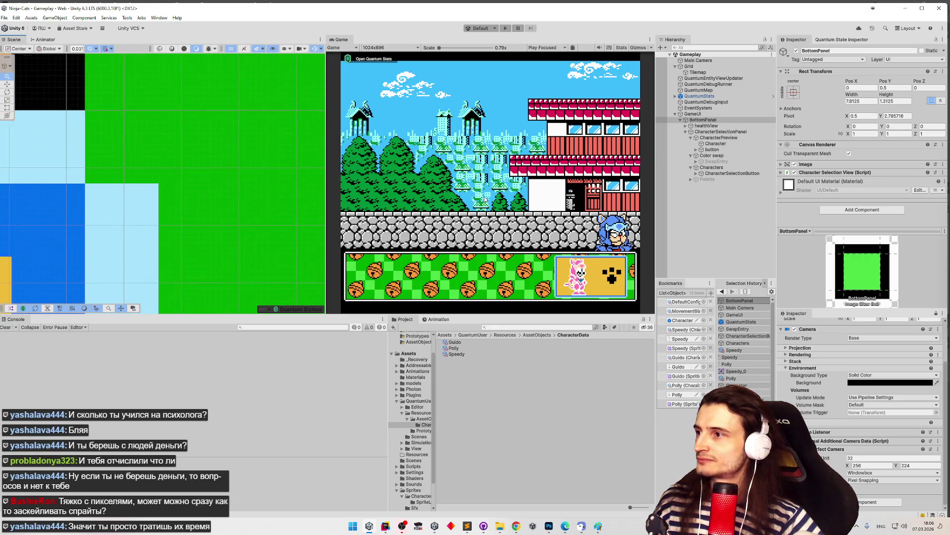
{"action": "mouse_move", "coordinate": [337, 180]}
{"action": "left_mouse_down"}
{"action": "mouse_move", "coordinate": [301, 195]}
{"action": "mouse_move", "coordinate": [276, 223]}
{"action": "mouse_move", "coordinate": [244, 206]}
{"action": "mouse_move", "coordinate": [176, 198]}
{"action": "left_mouse_up"}
{"action": "scroll", "coordinate": [176, 197], "scroll_direction": "up", "scroll_amount": 3}
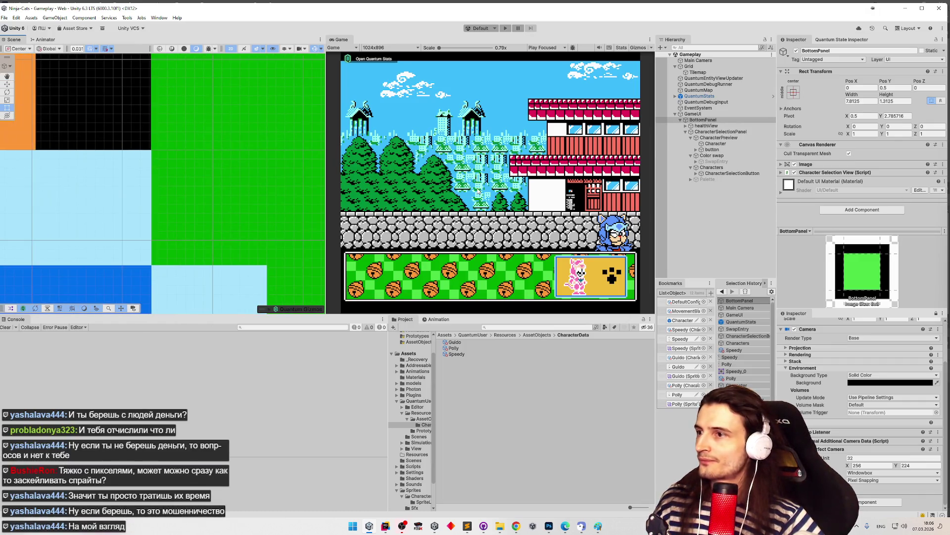
{"action": "scroll", "coordinate": [164, 182], "scroll_direction": "down", "scroll_amount": 3}
{"action": "left_click", "coordinate": [856, 135]}
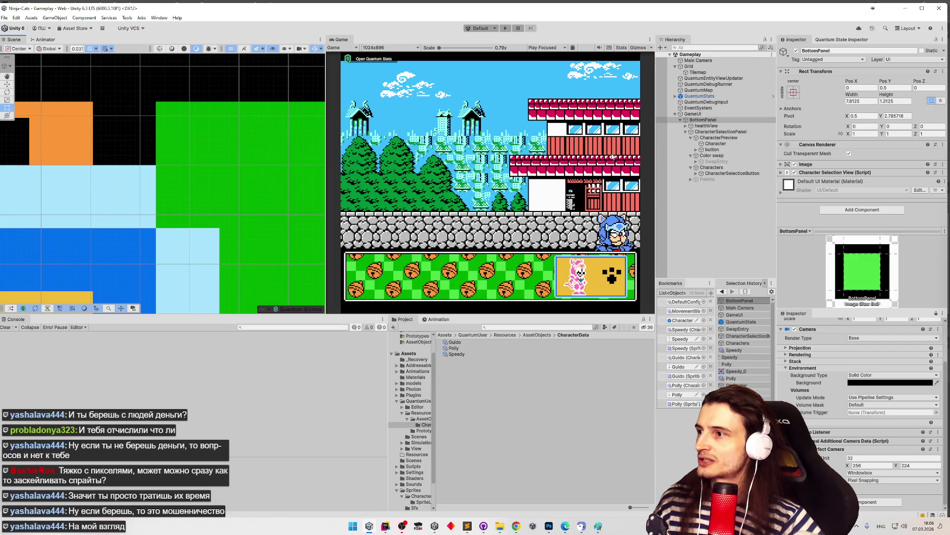
{"action": "scroll", "coordinate": [310, 163], "scroll_direction": "down", "scroll_amount": 5}
{"action": "scroll", "coordinate": [310, 162], "scroll_direction": "up", "scroll_amount": 3}
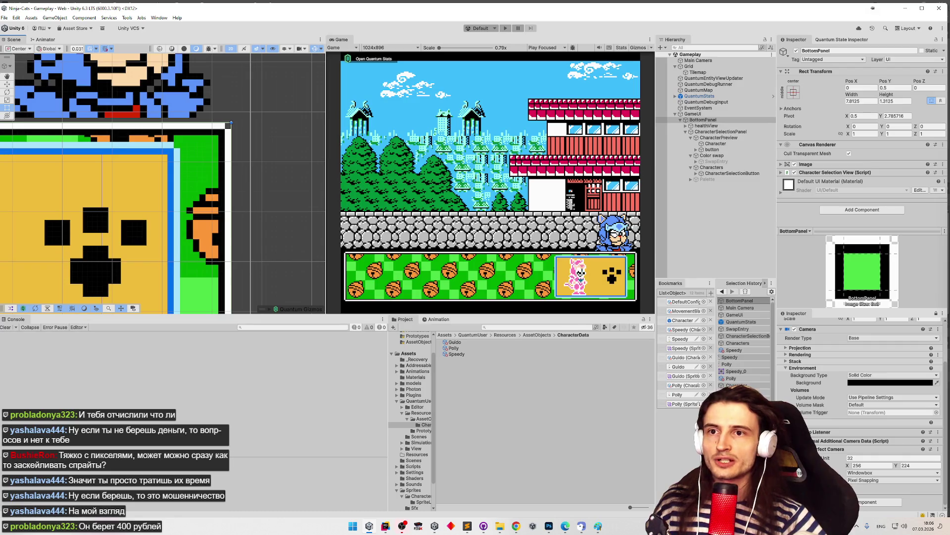
{"action": "left_click", "coordinate": [909, 101]}
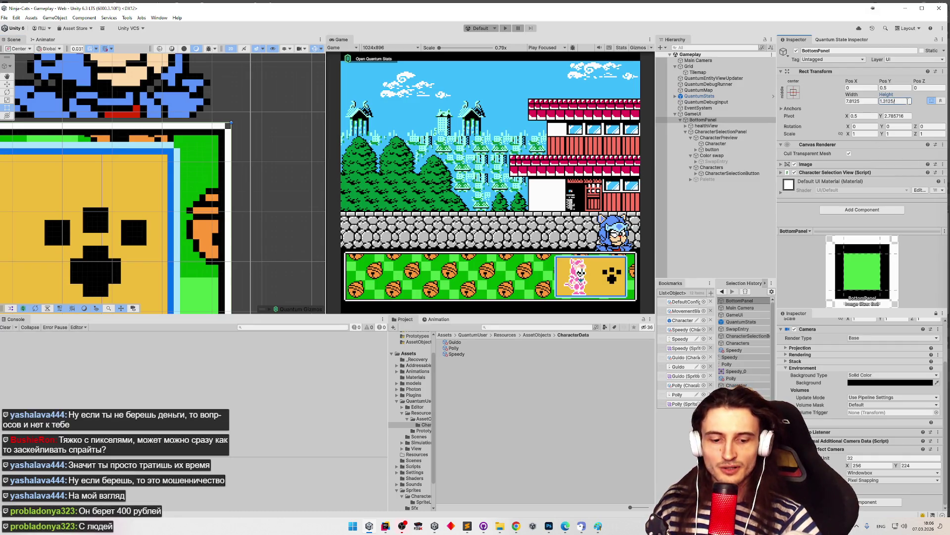
{"action": "type", "text": "0.03125"}
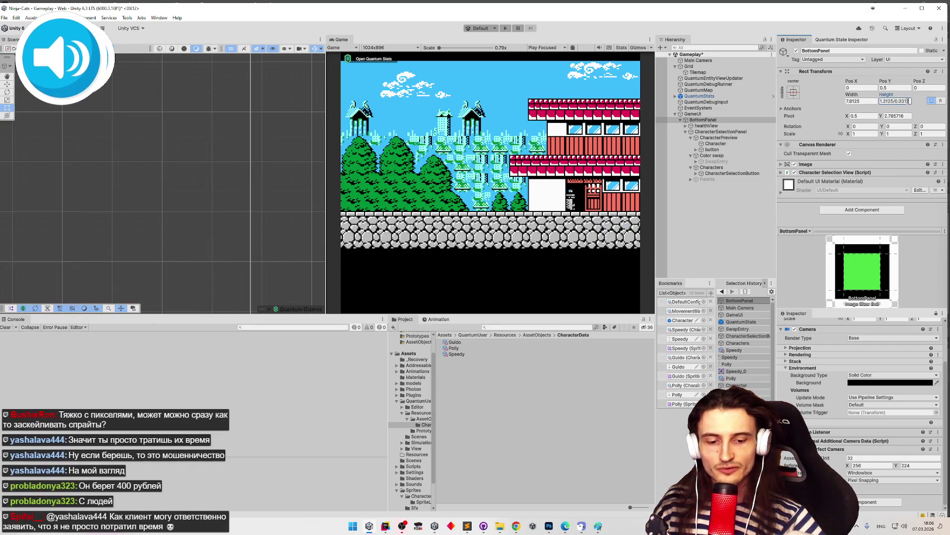
{"action": "key", "text": "Return"}
{"action": "key", "text": "ctrl+z"}
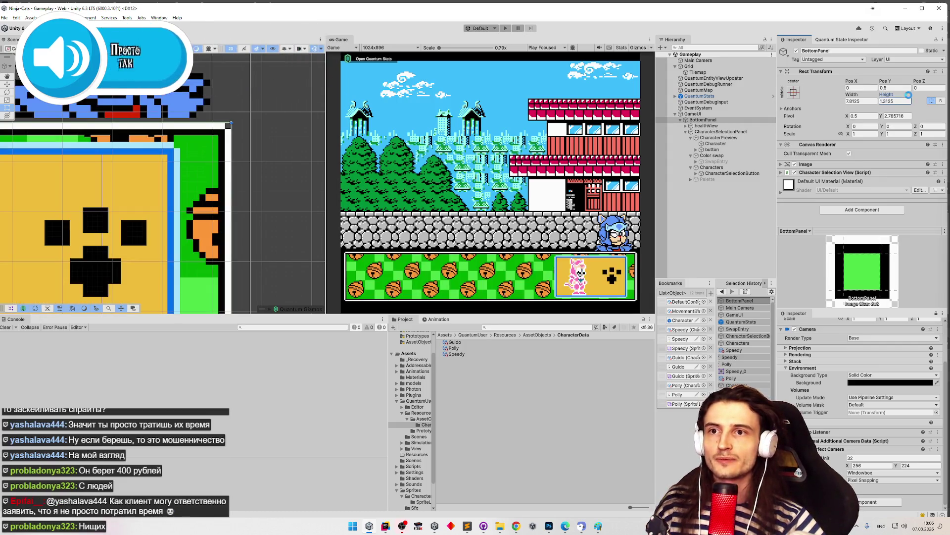
{"action": "scroll", "coordinate": [237, 144], "scroll_direction": "down", "scroll_amount": 5}
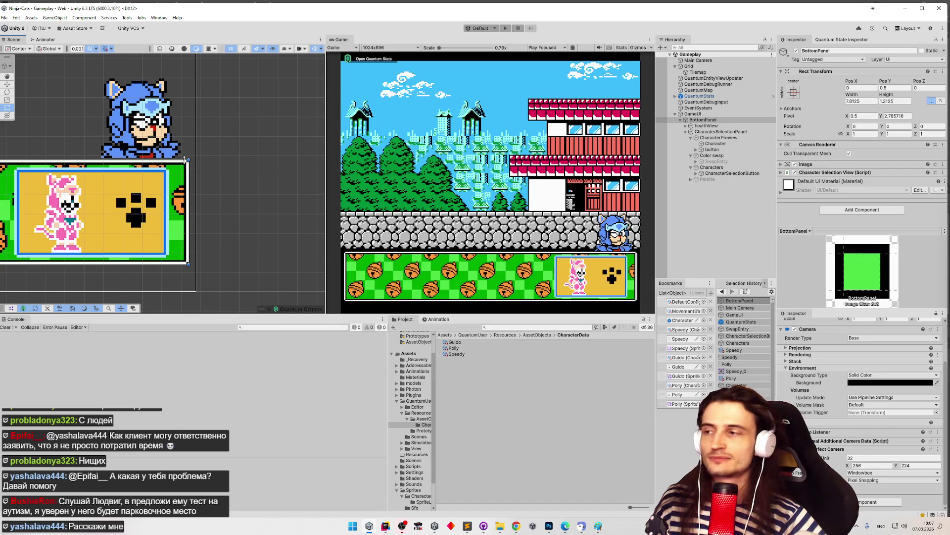
{"action": "scroll", "coordinate": [205, 208], "scroll_direction": "up", "scroll_amount": 3}
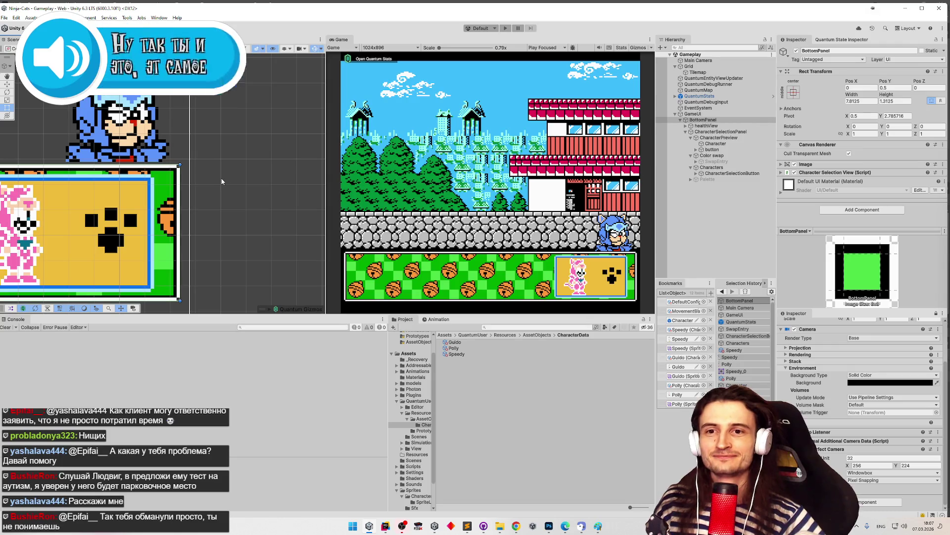
{"action": "scroll", "coordinate": [217, 174], "scroll_direction": "up", "scroll_amount": 2}
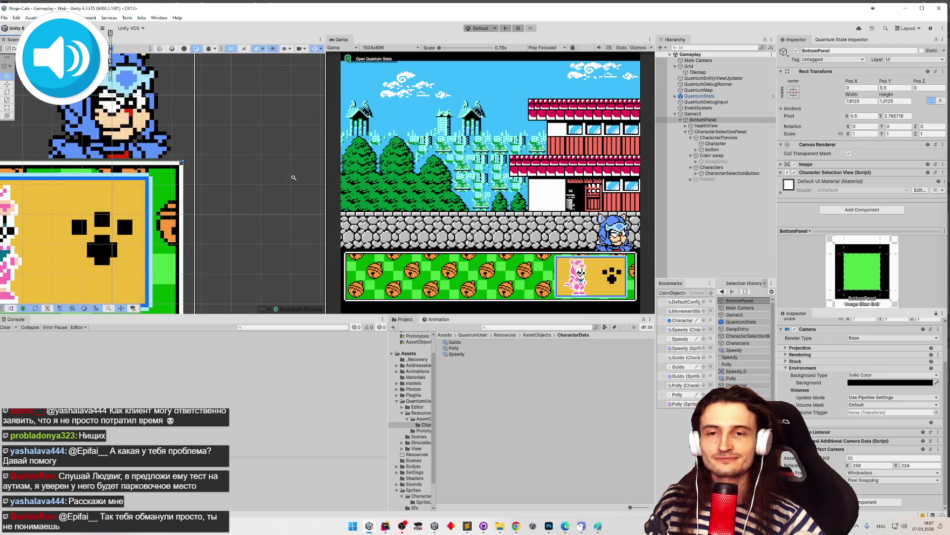
{"action": "scroll", "coordinate": [297, 179], "scroll_direction": "up", "scroll_amount": 1}
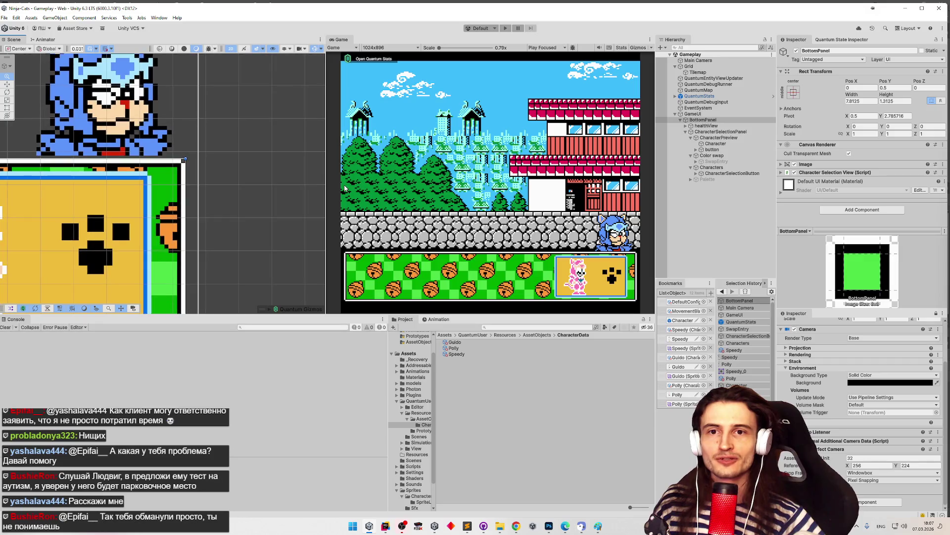
{"action": "scroll", "coordinate": [320, 184], "scroll_direction": "down", "scroll_amount": 2}
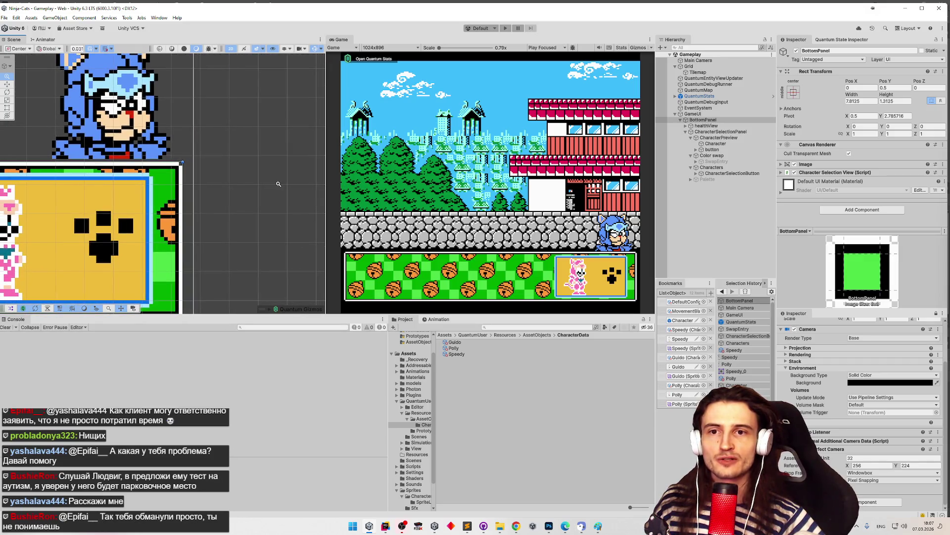
{"action": "scroll", "coordinate": [278, 184], "scroll_direction": "down", "scroll_amount": 2}
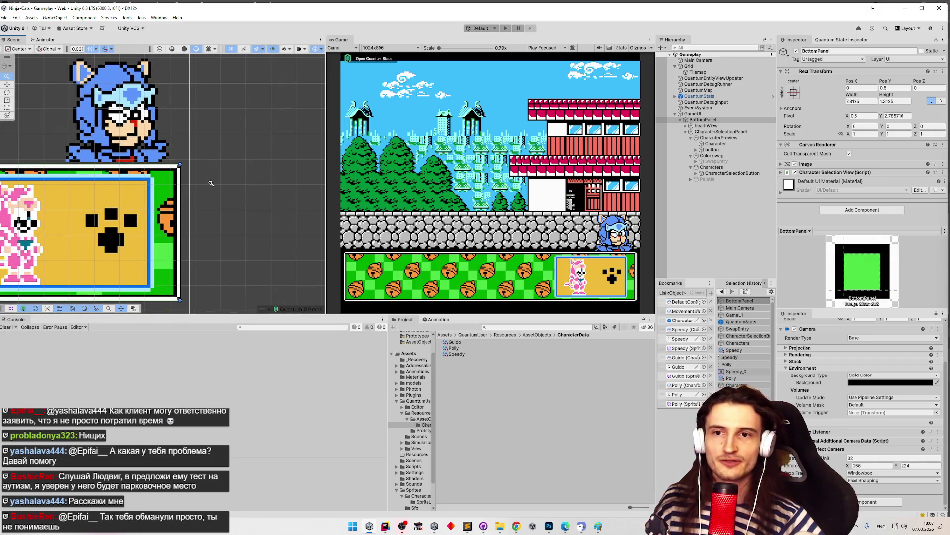
{"action": "scroll", "coordinate": [211, 184], "scroll_direction": "up", "scroll_amount": 1}
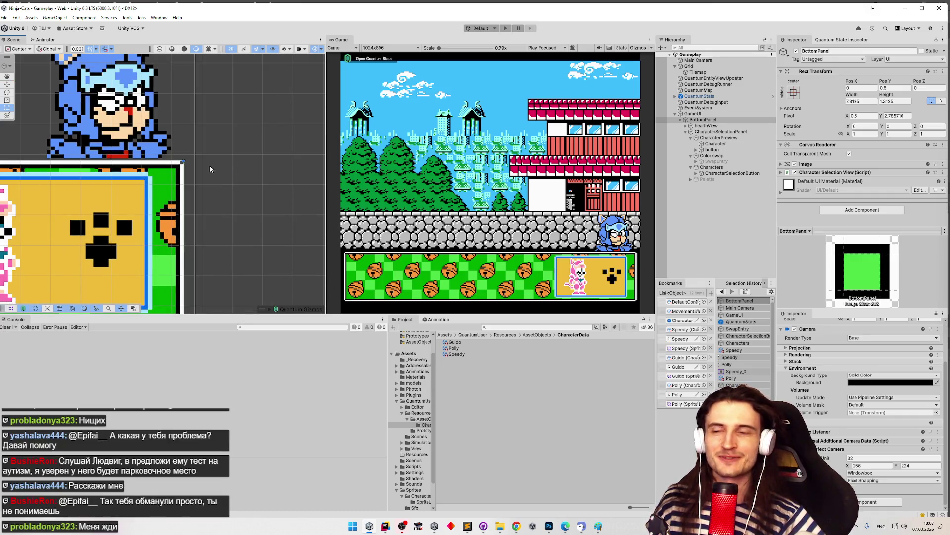
{"action": "scroll", "coordinate": [218, 166], "scroll_direction": "up", "scroll_amount": 3}
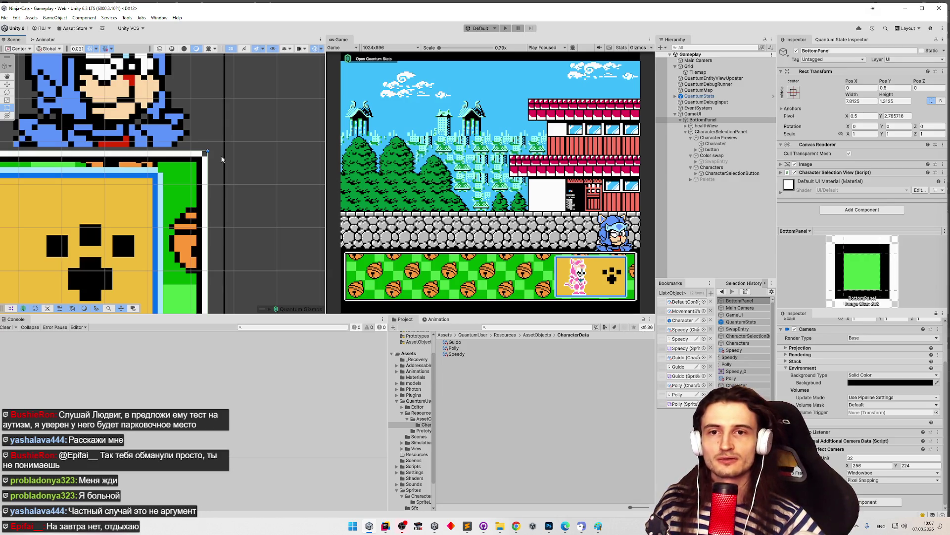
{"action": "scroll", "coordinate": [222, 159], "scroll_direction": "up", "scroll_amount": 3}
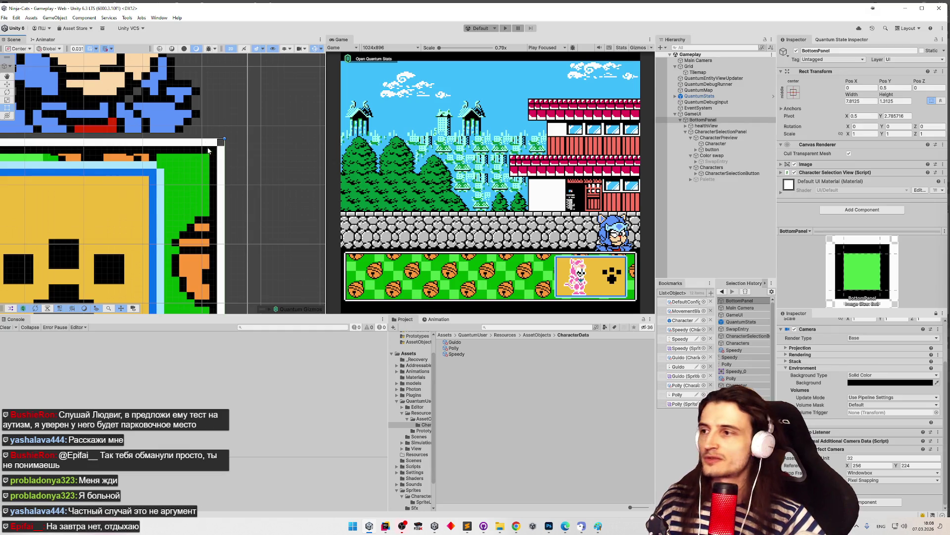
{"action": "left_click_drag", "start_coordinate": [251, 159], "coordinate": [250, 180]}
{"action": "scroll", "coordinate": [249, 180], "scroll_direction": "up", "scroll_amount": 4}
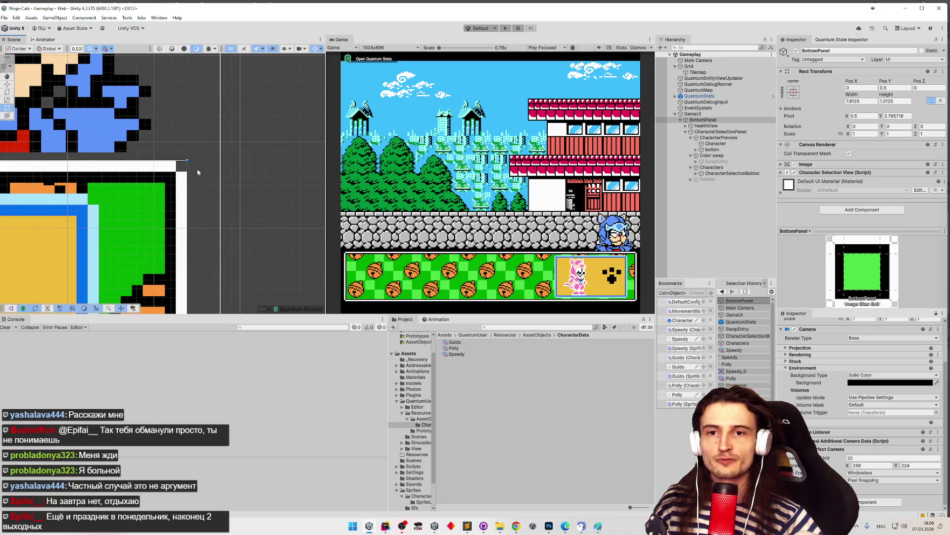
{"action": "scroll", "coordinate": [251, 158], "scroll_direction": "up", "scroll_amount": 4}
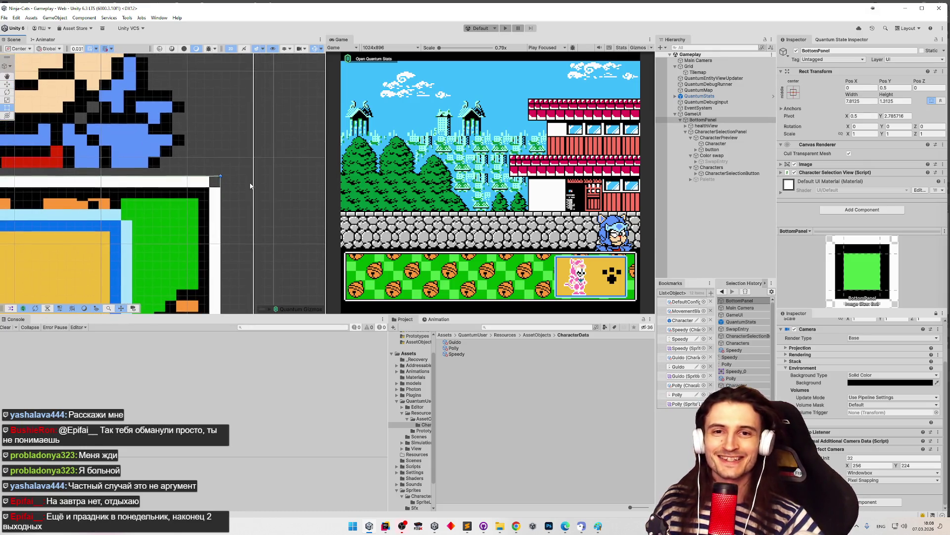
{"action": "scroll", "coordinate": [251, 158], "scroll_direction": "up", "scroll_amount": 3}
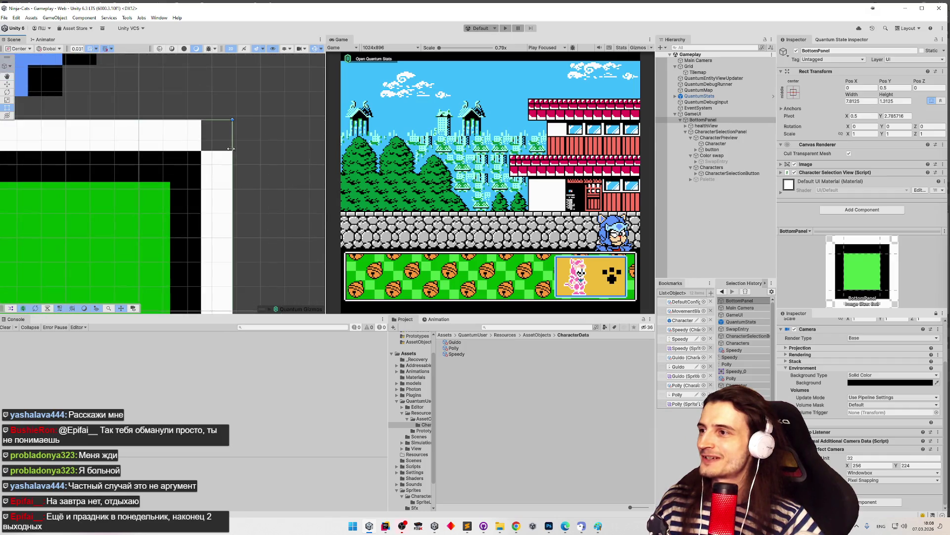
{"action": "scroll", "coordinate": [218, 163], "scroll_direction": "up", "scroll_amount": 2}
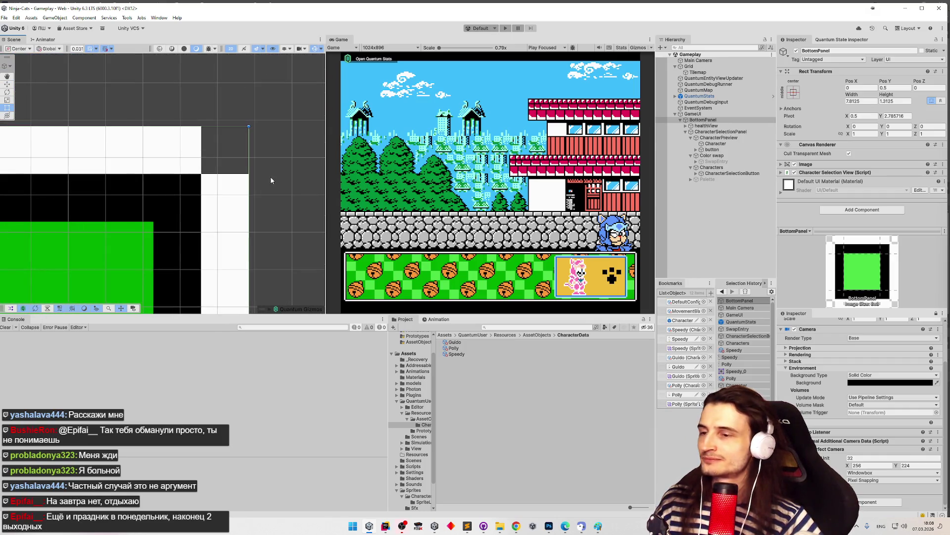
{"action": "scroll", "coordinate": [271, 176], "scroll_direction": "down", "scroll_amount": 4}
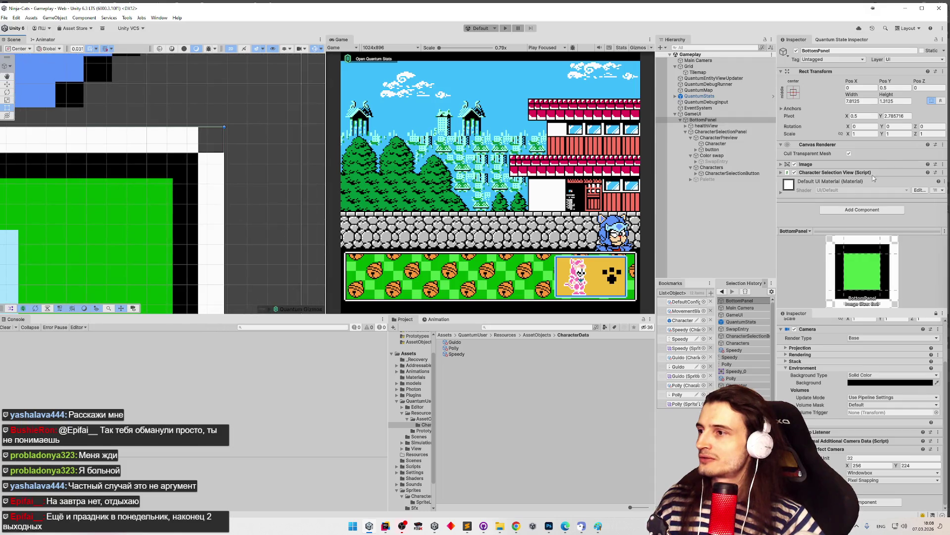
{"action": "scroll", "coordinate": [283, 203], "scroll_direction": "down", "scroll_amount": 2}
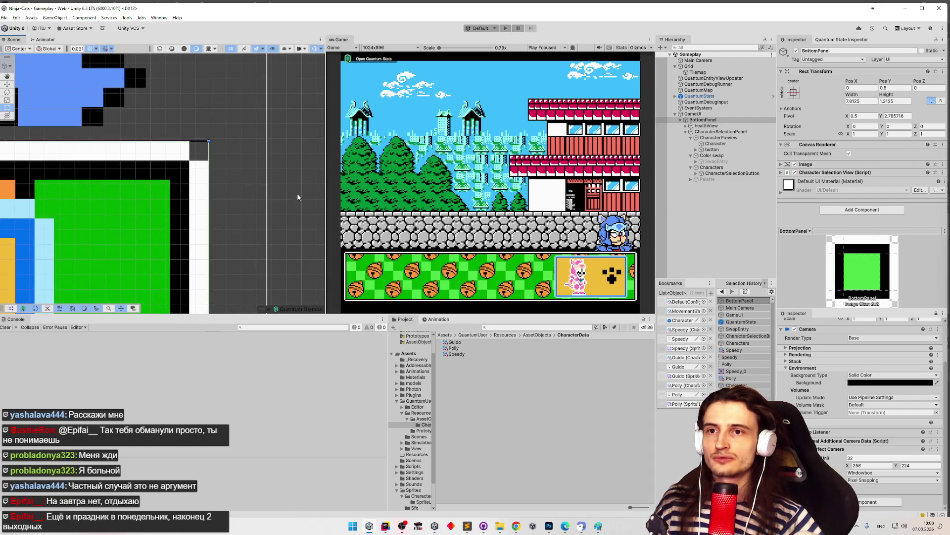
{"action": "left_click", "coordinate": [902, 102]}
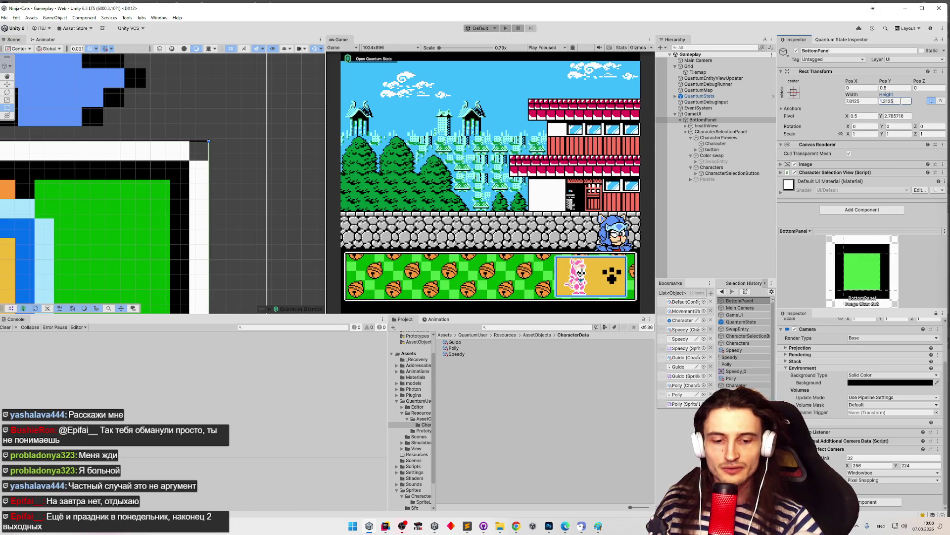
{"action": "type", "text": "/0.3125"}
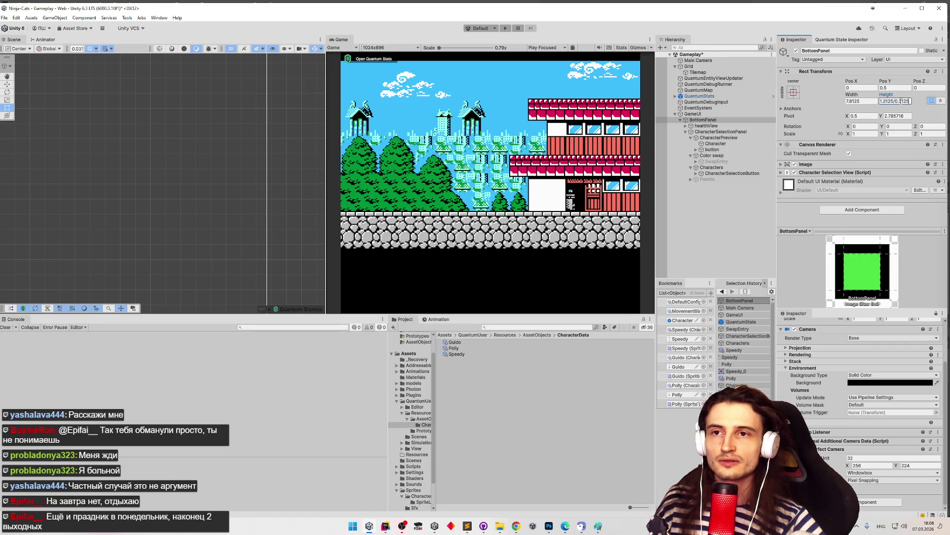
{"action": "key", "text": "Return"}
{"action": "key", "text": "z"}
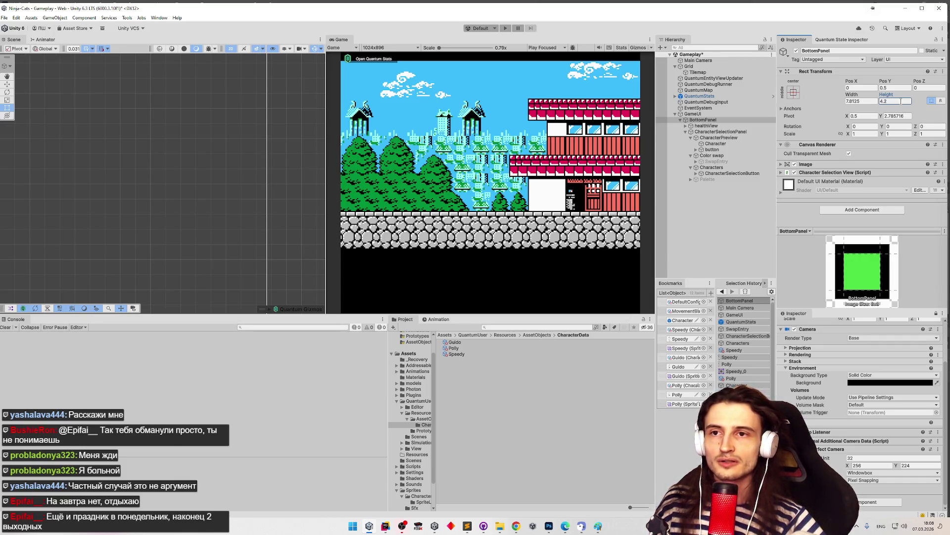
{"action": "key", "text": "ctrl+z"}
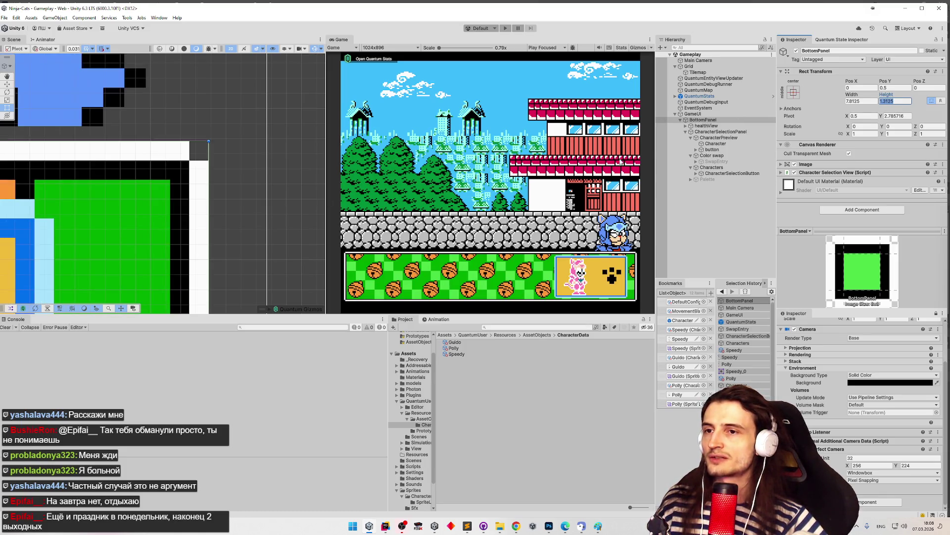
{"action": "double_click", "coordinate": [738, 138]}
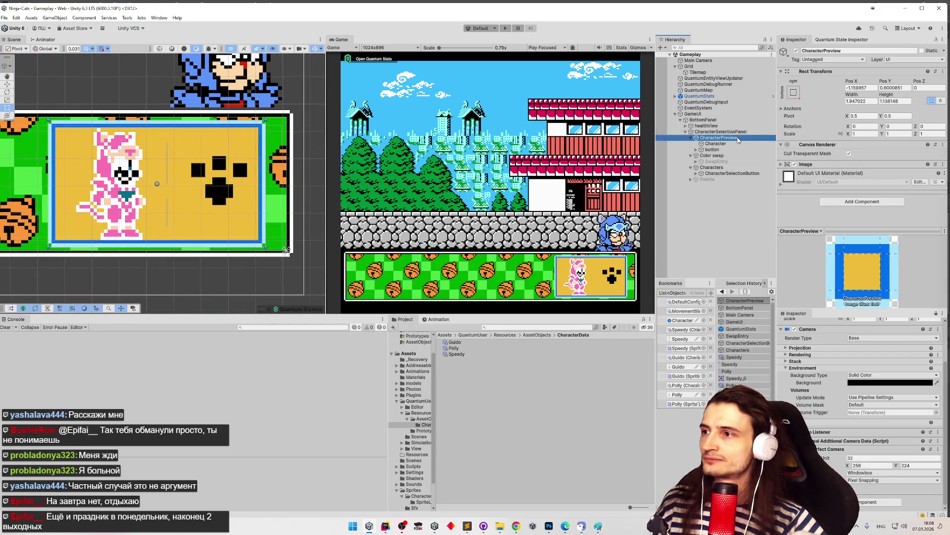
Step: Set CharacterPreview's height to 0.03125*36, exactly 1.125 units
{"action": "left_click", "coordinate": [904, 101]}
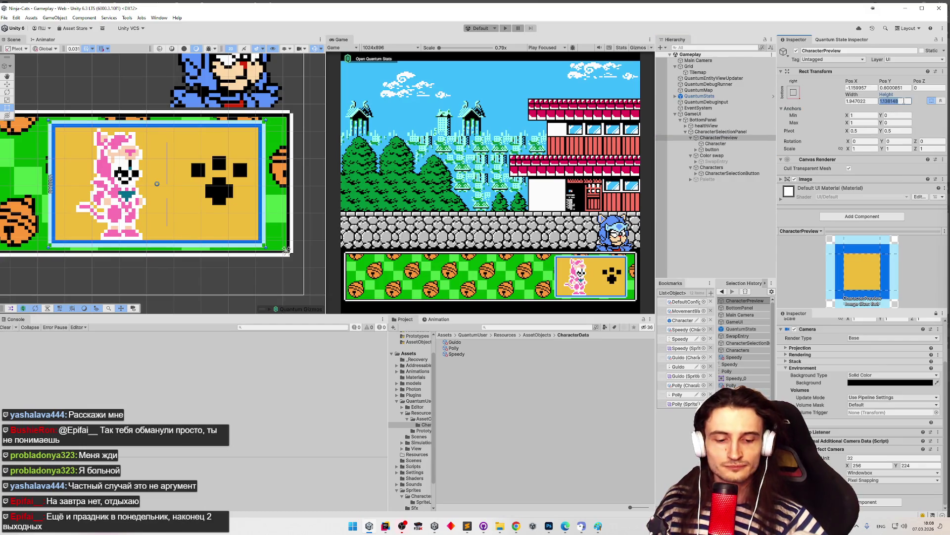
{"action": "type", "text": "0"}
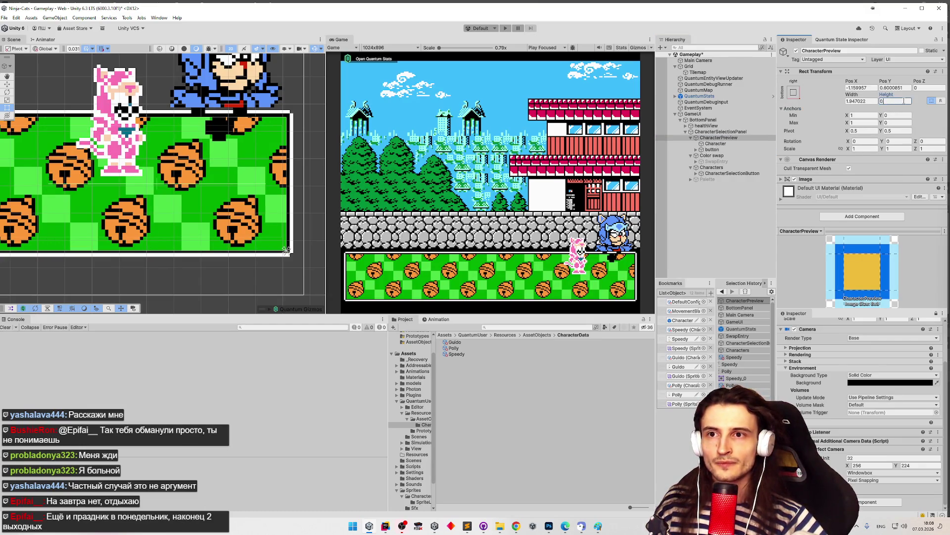
{"action": "type", "text": ".03125"}
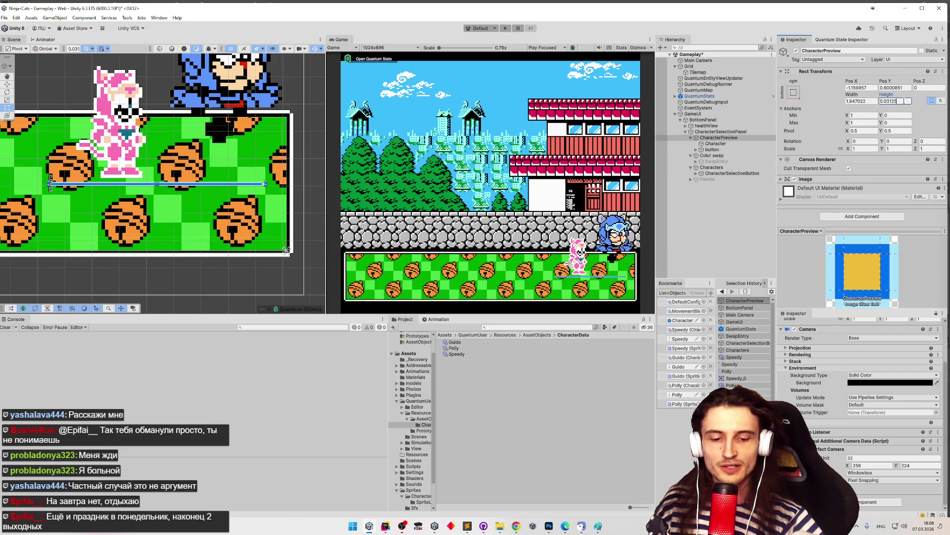
{"action": "type", "text": "*36"}
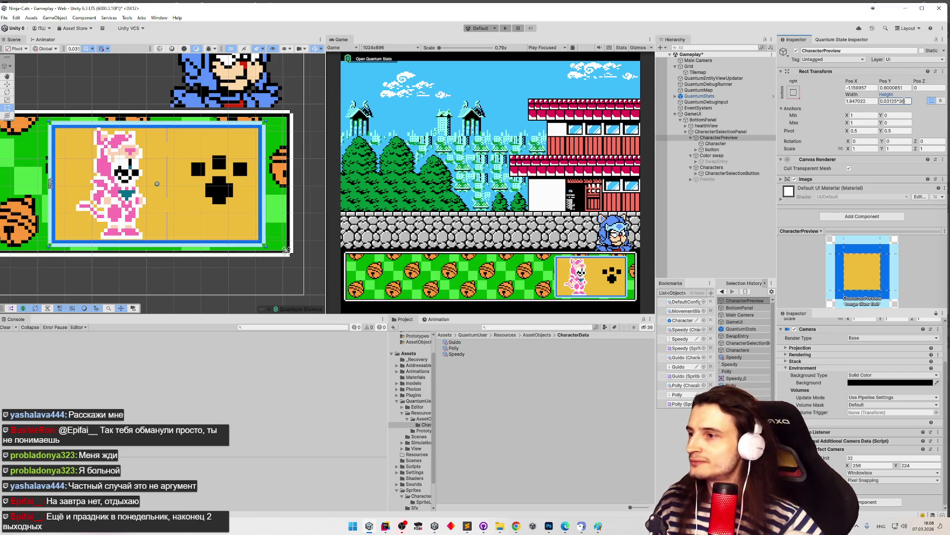
{"action": "key", "text": "Return"}
{"action": "scroll", "coordinate": [282, 152], "scroll_direction": "up", "scroll_amount": 3}
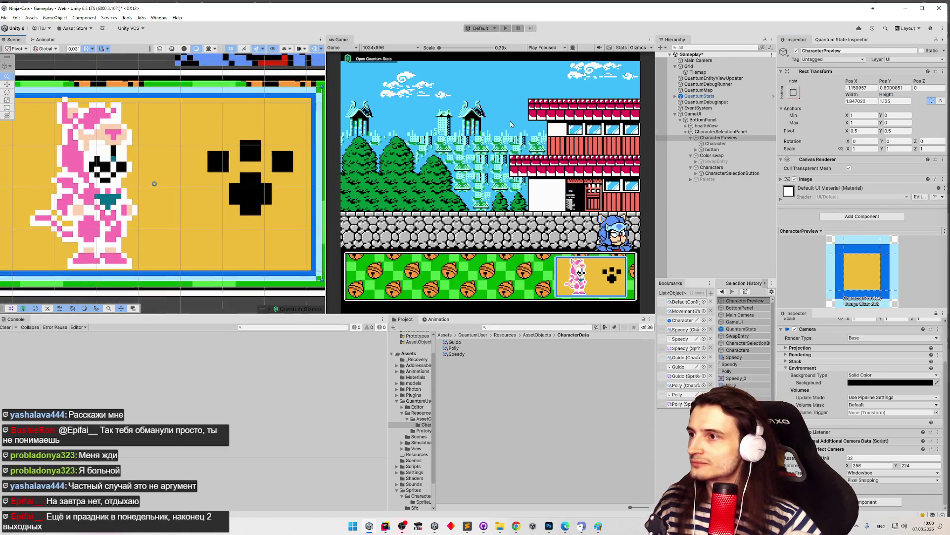
{"action": "scroll", "coordinate": [233, 147], "scroll_direction": "up", "scroll_amount": 5}
{"action": "left_click_drag", "start_coordinate": [152, 191], "coordinate": [127, 210]}
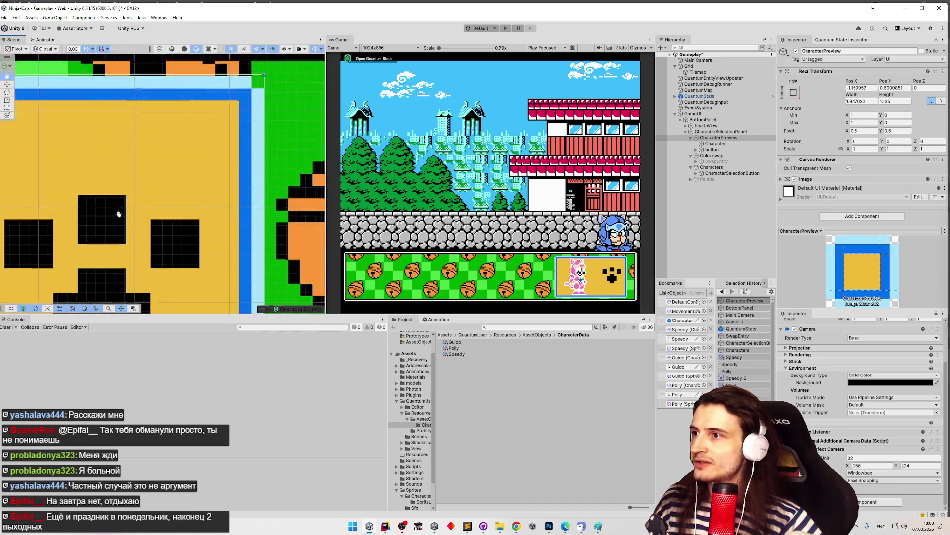
{"action": "scroll", "coordinate": [127, 210], "scroll_direction": "up", "scroll_amount": 3}
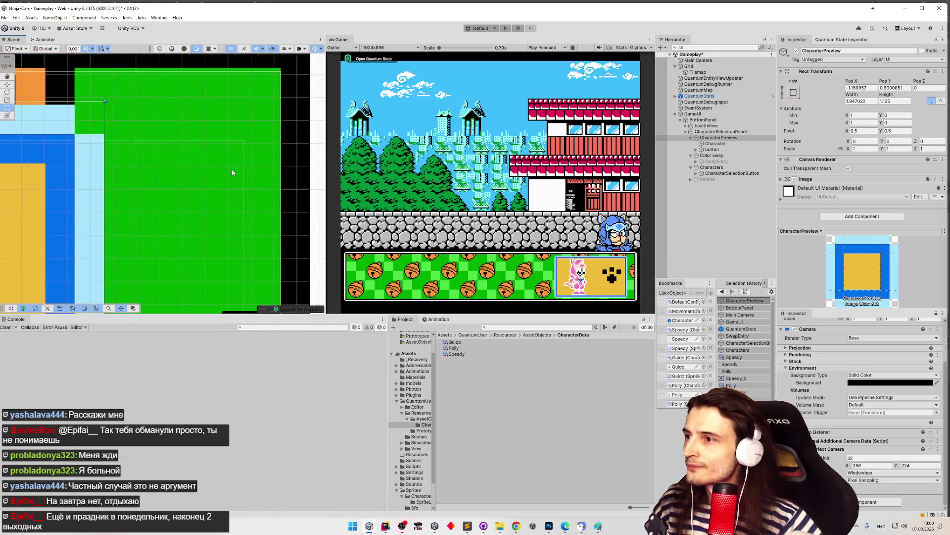
{"action": "scroll", "coordinate": [230, 178], "scroll_direction": "up", "scroll_amount": 1}
{"action": "scroll", "coordinate": [188, 175], "scroll_direction": "down", "scroll_amount": 3}
{"action": "scroll", "coordinate": [148, 172], "scroll_direction": "up", "scroll_amount": 2}
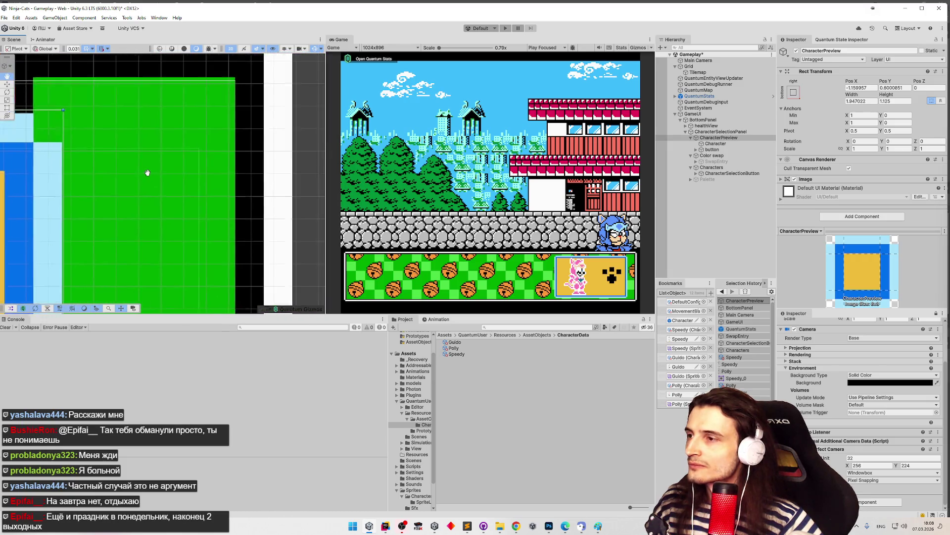
{"action": "left_click_drag", "start_coordinate": [149, 173], "coordinate": [121, 171]}
{"action": "scroll", "coordinate": [271, 169], "scroll_direction": "up", "scroll_amount": 2}
{"action": "scroll", "coordinate": [251, 177], "scroll_direction": "up", "scroll_amount": 3}
{"action": "left_click_drag", "start_coordinate": [251, 177], "coordinate": [187, 184]}
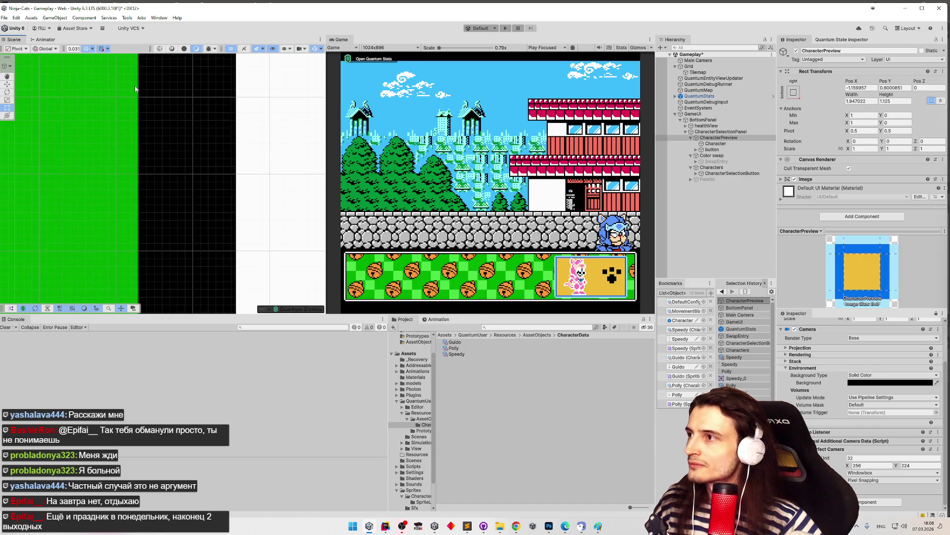
{"action": "left_click", "coordinate": [91, 49]}
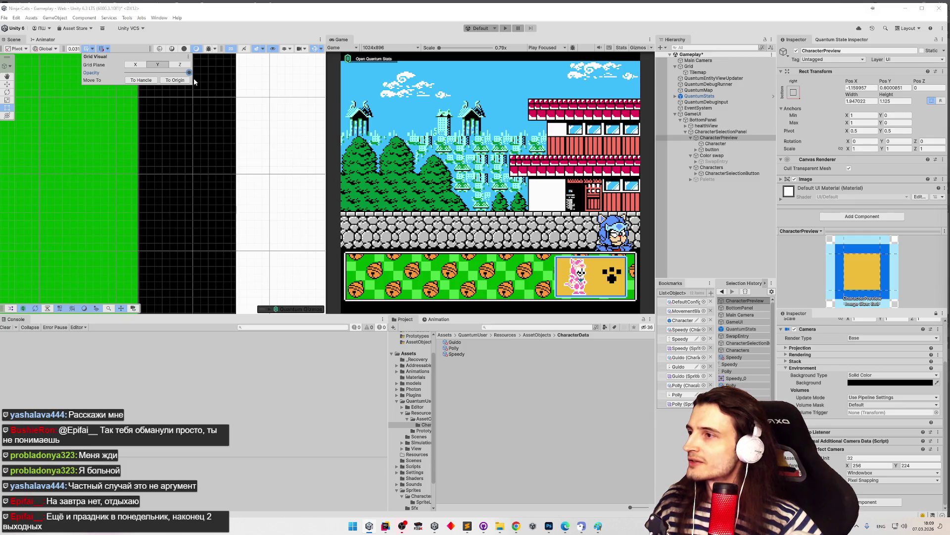
{"action": "left_click", "coordinate": [150, 85]}
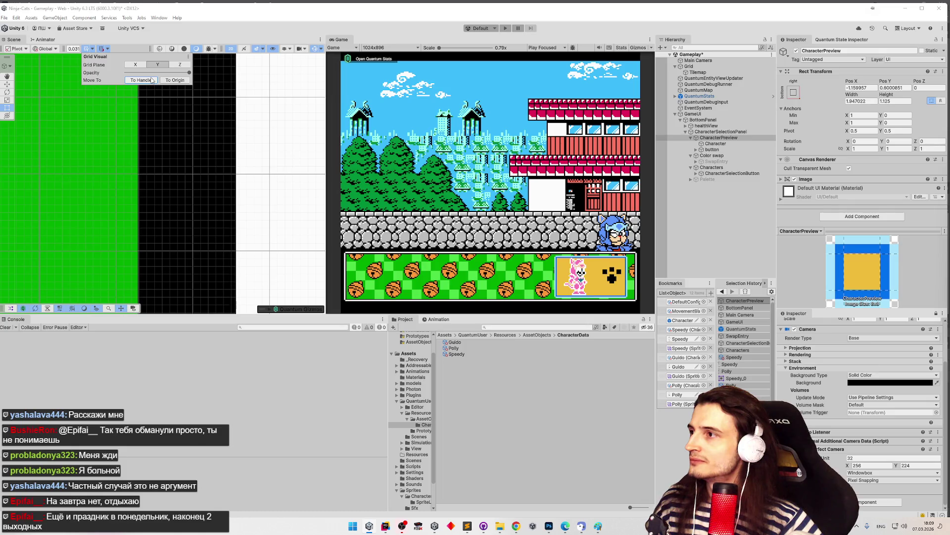
{"action": "left_click", "coordinate": [179, 82]}
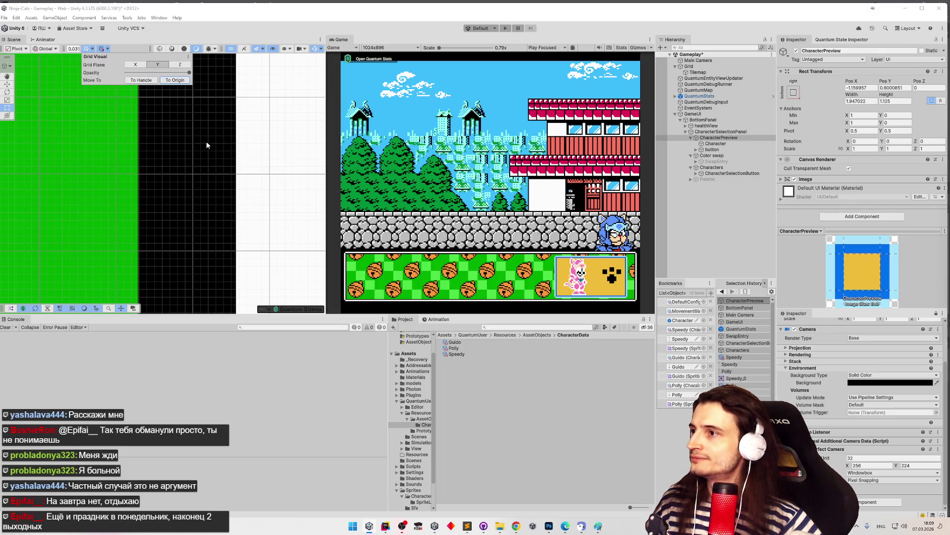
{"action": "scroll", "coordinate": [203, 148], "scroll_direction": "down", "scroll_amount": 3}
{"action": "double_click", "coordinate": [721, 137]}
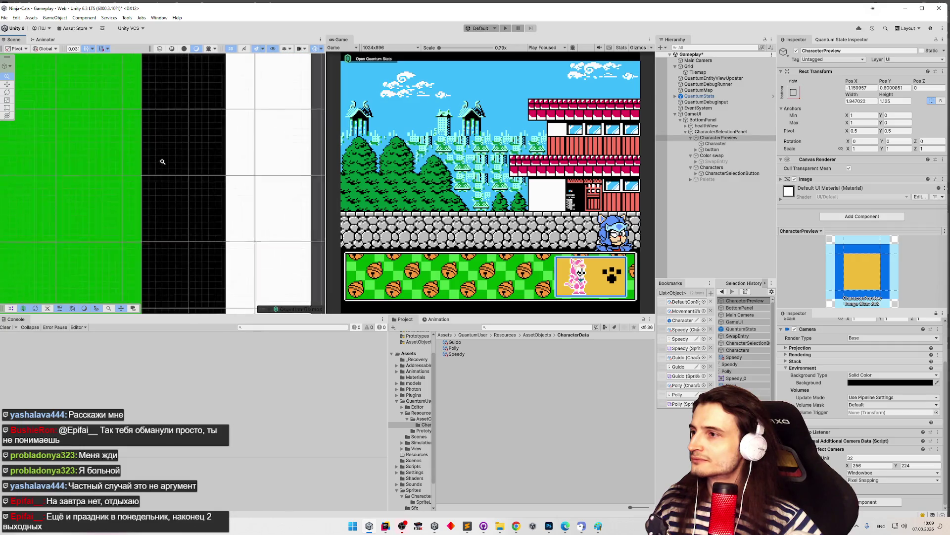
{"action": "left_click", "coordinate": [720, 138]}
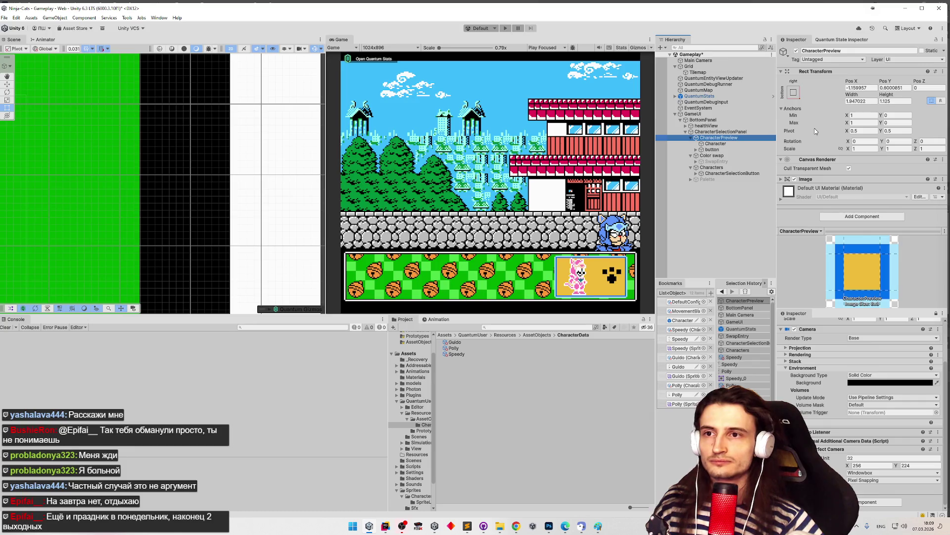
Step: Nudge CharacterPreview right to Pos X about -0.97, then view its corner against the panel
{"action": "left_click_drag", "start_coordinate": [852, 82], "coordinate": [858, 82]}
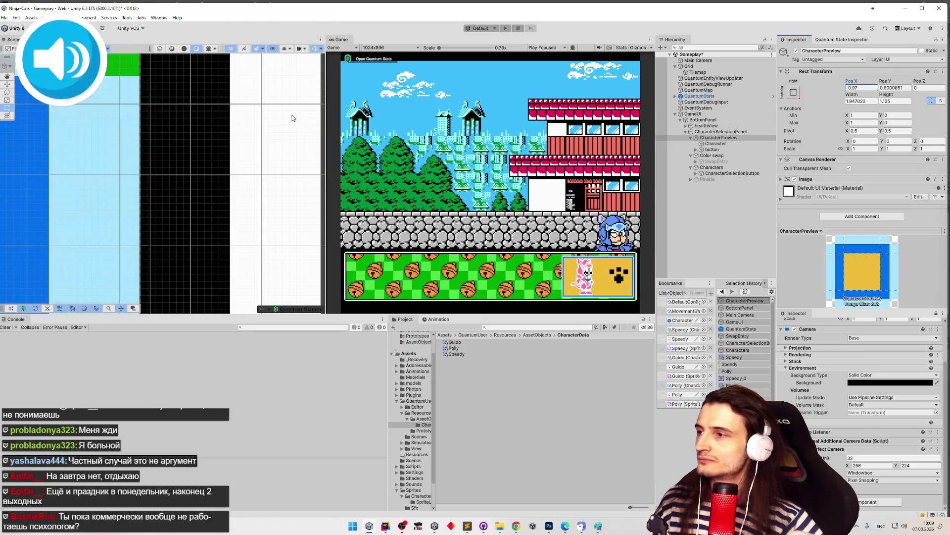
{"action": "scroll", "coordinate": [62, 136], "scroll_direction": "down", "scroll_amount": 2}
{"action": "scroll", "coordinate": [162, 141], "scroll_direction": "down", "scroll_amount": 3}
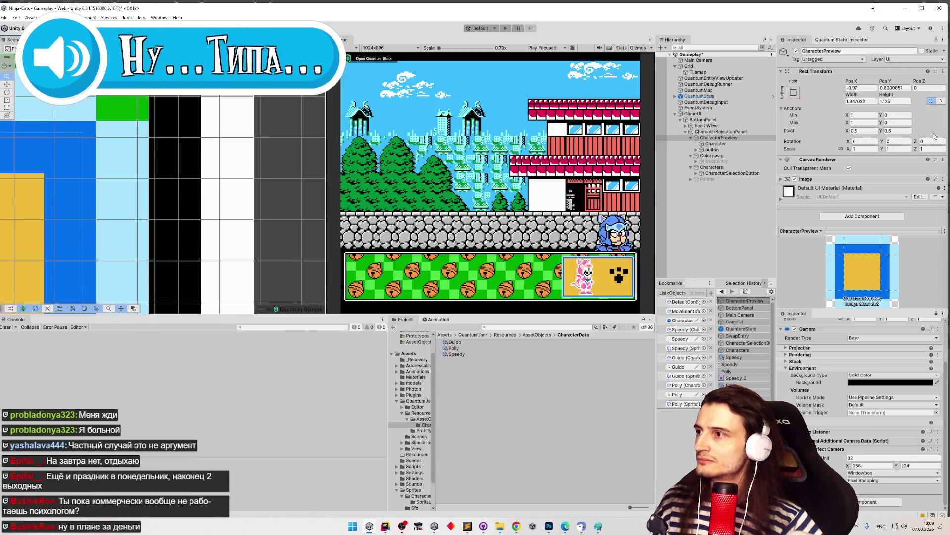
{"action": "scroll", "coordinate": [189, 143], "scroll_direction": "down", "scroll_amount": 4}
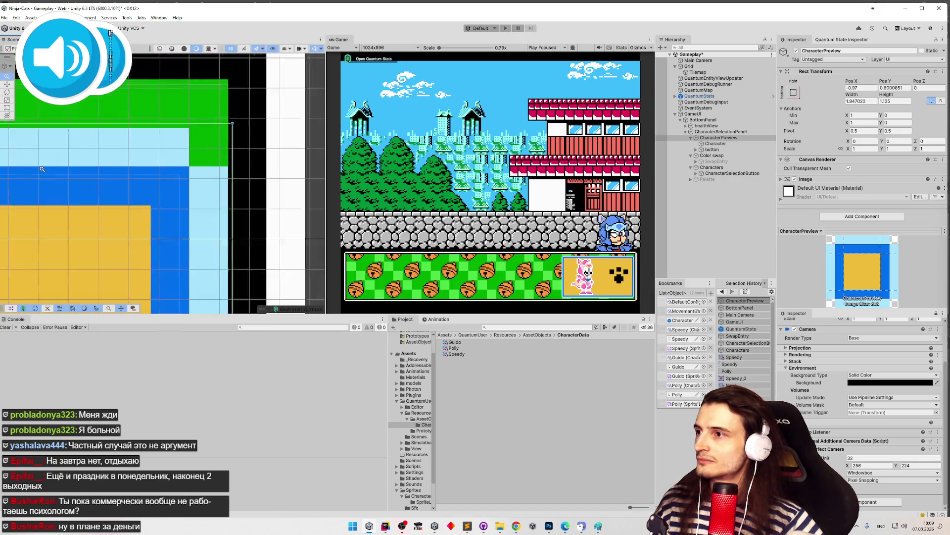
{"action": "scroll", "coordinate": [102, 168], "scroll_direction": "up", "scroll_amount": 3}
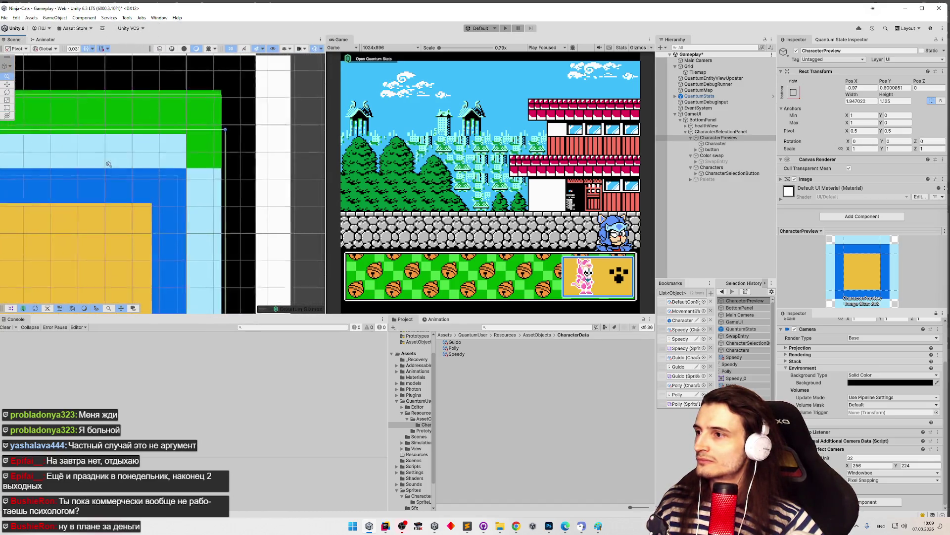
{"action": "scroll", "coordinate": [102, 168], "scroll_direction": "down", "scroll_amount": 1}
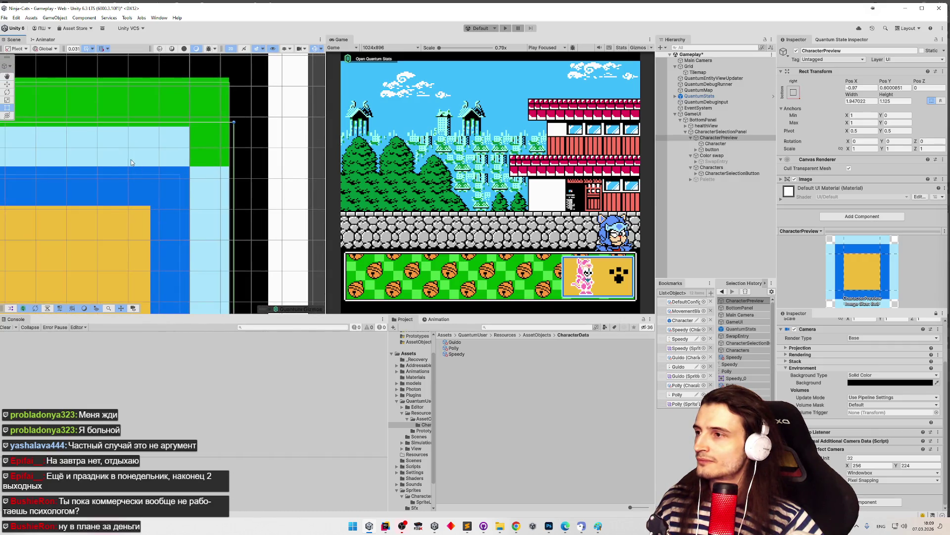
{"action": "left_click_drag", "start_coordinate": [210, 158], "coordinate": [244, 157]}
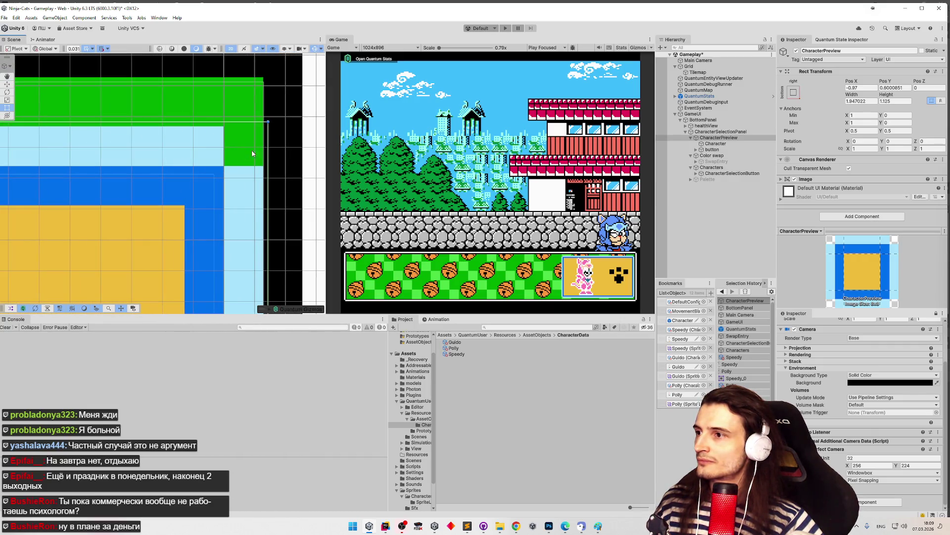
Step: Set CharacterPreview's Pos X to exactly -1 and check the paw against the panel edge
{"action": "left_click", "coordinate": [868, 88]}
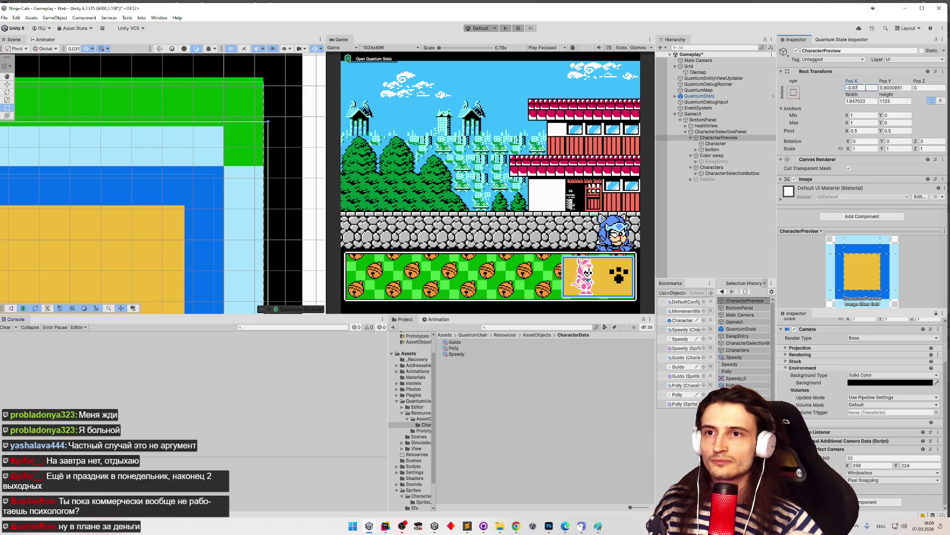
{"action": "type", "text": "-1"}
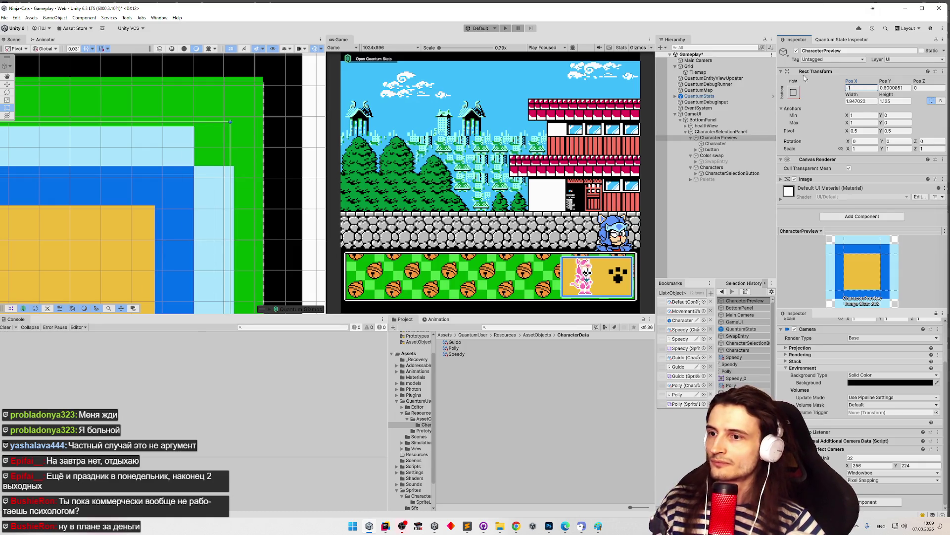
{"action": "key", "text": "BackSpace"}
{"action": "key", "text": "BackSpace"}
{"action": "type", "text": "0"}
{"action": "key", "text": "BackSpace"}
{"action": "type", "text": "-1"}
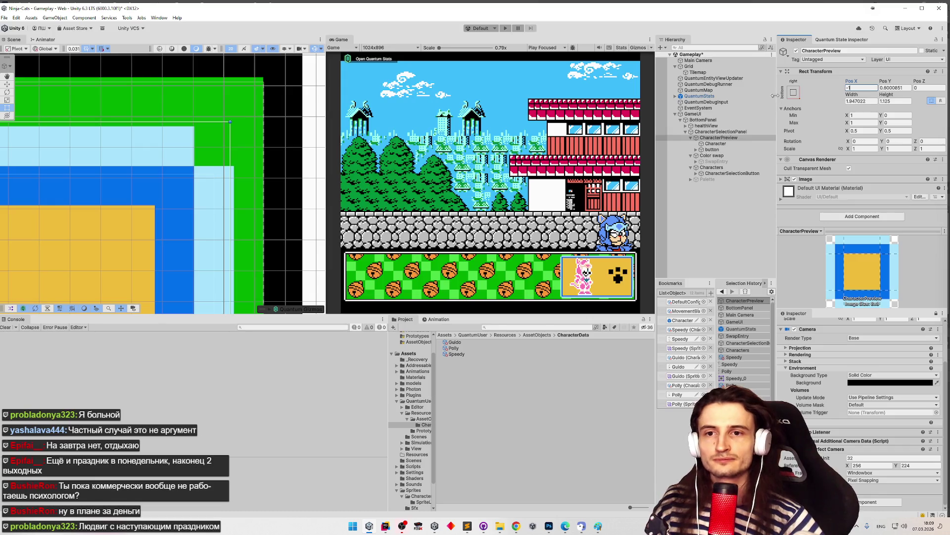
{"action": "scroll", "coordinate": [242, 180], "scroll_direction": "down", "scroll_amount": 5}
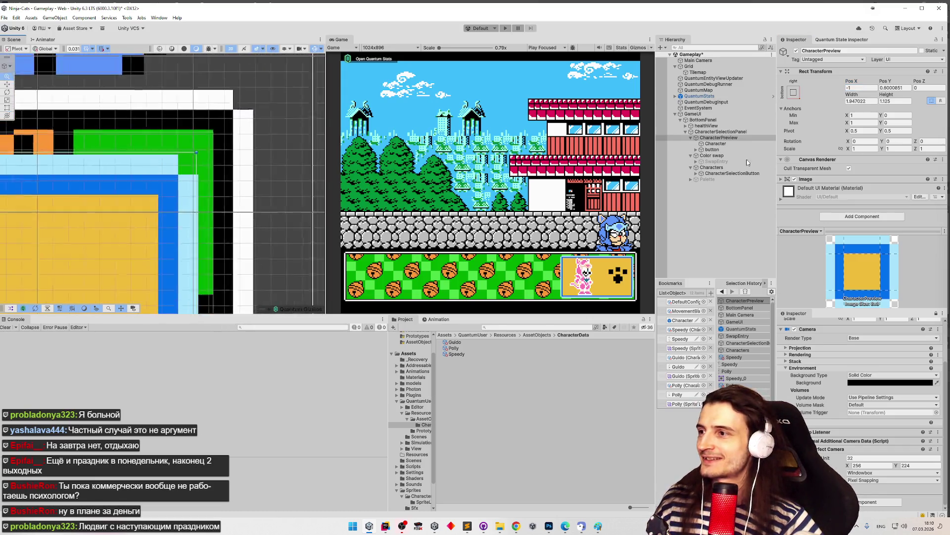
{"action": "mouse_move", "coordinate": [286, 130]}
{"action": "left_mouse_down"}
{"action": "mouse_move", "coordinate": [262, 170]}
{"action": "mouse_move", "coordinate": [197, 194]}
{"action": "mouse_move", "coordinate": [208, 180]}
{"action": "left_mouse_up"}
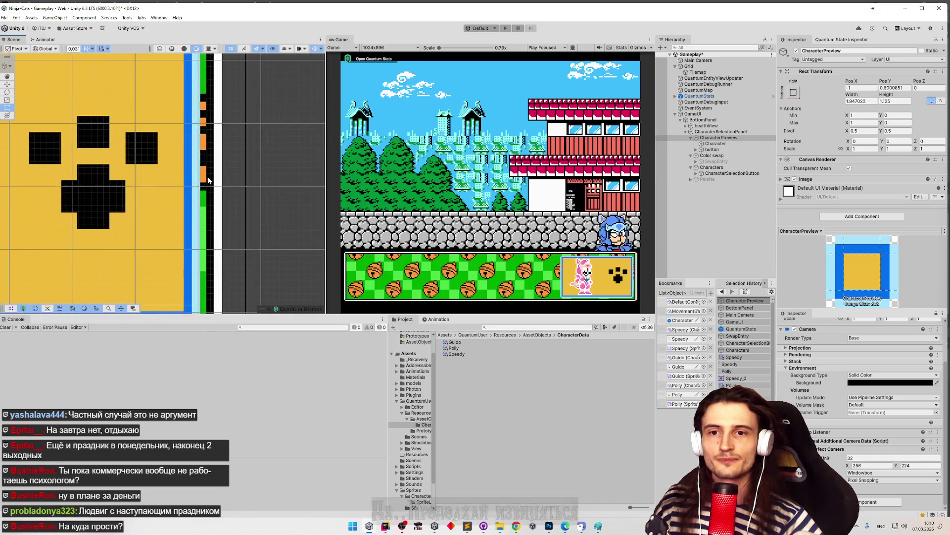
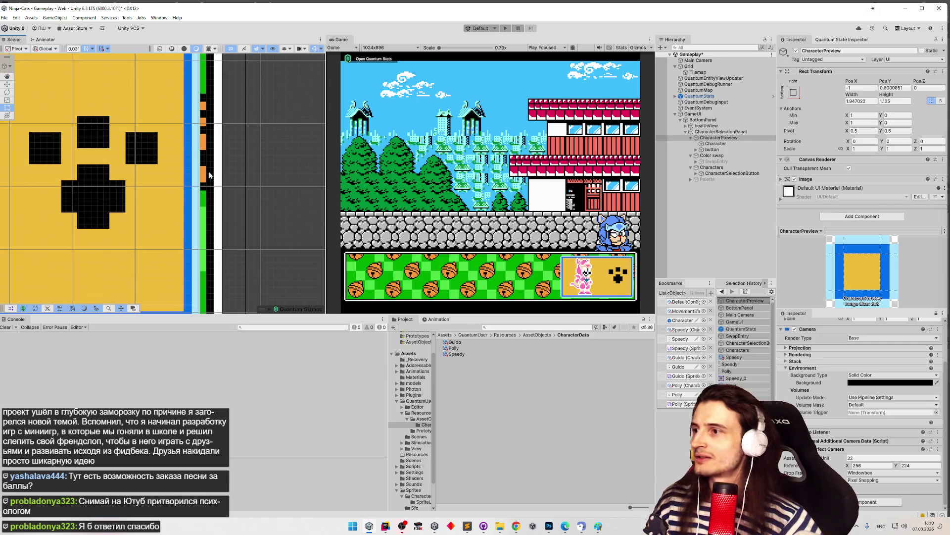
Step: Undo the earlier nudge and drag CharacterPreview slightly left with the Move tool
{"action": "mouse_move", "coordinate": [228, 97]}
{"action": "left_mouse_down"}
{"action": "mouse_move", "coordinate": [242, 148]}
{"action": "mouse_move", "coordinate": [255, 114]}
{"action": "mouse_move", "coordinate": [210, 129]}
{"action": "left_mouse_up"}
{"action": "key", "text": "ctrl+z"}
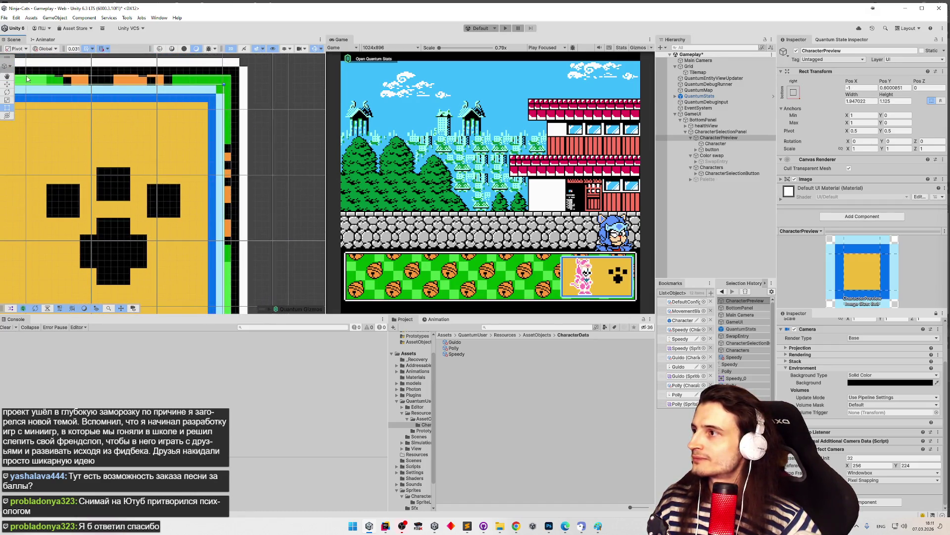
{"action": "key", "text": "w"}
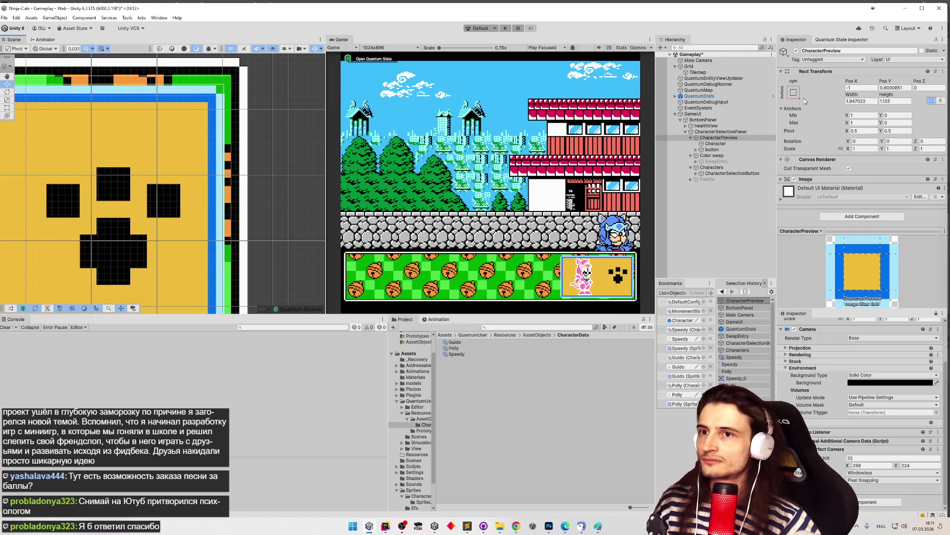
{"action": "left_click_drag", "start_coordinate": [847, 81], "coordinate": [849, 81]}
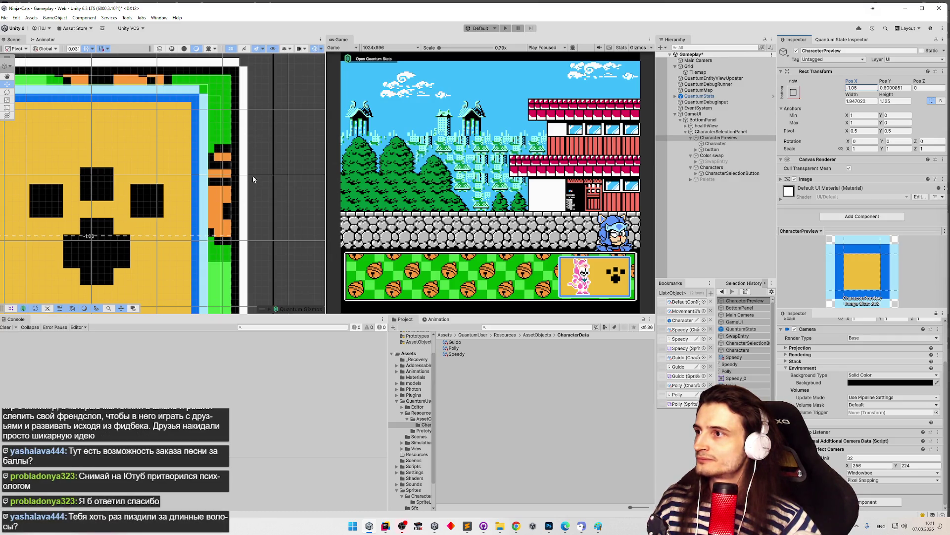
{"action": "scroll", "coordinate": [279, 154], "scroll_direction": "up", "scroll_amount": 5}
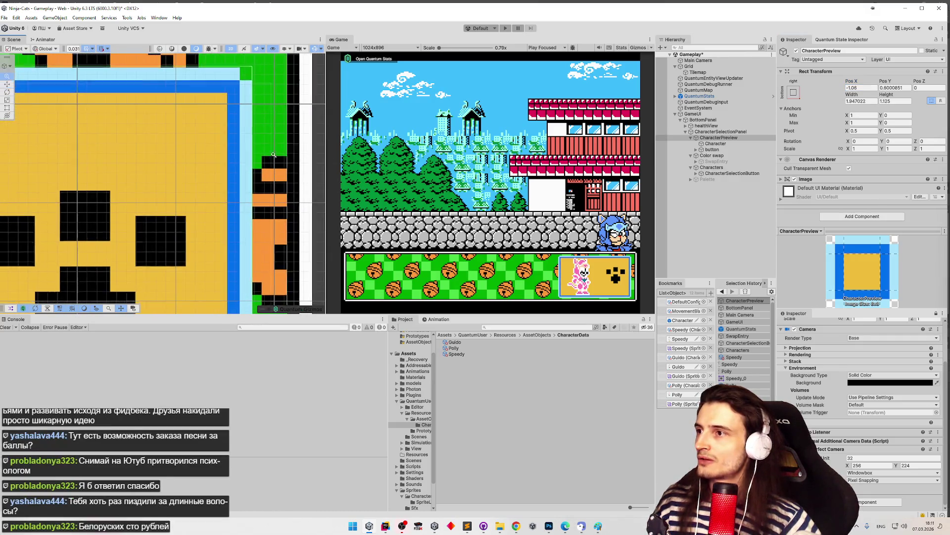
{"action": "scroll", "coordinate": [279, 154], "scroll_direction": "down", "scroll_amount": 2}
Step: Enter -0.97 as CharacterPreview's Pos X, then drag the value to -1.03
{"action": "left_click", "coordinate": [848, 82]}
{"action": "type", "text": "-0.97"}
{"action": "left_click_drag", "start_coordinate": [855, 83], "coordinate": [855, 83]}
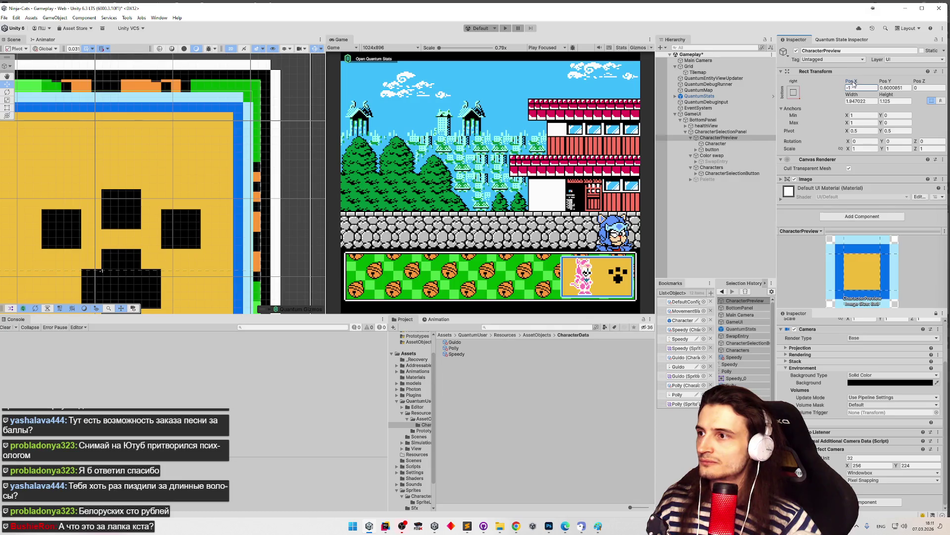
{"action": "left_click_drag", "start_coordinate": [855, 85], "coordinate": [853, 85]}
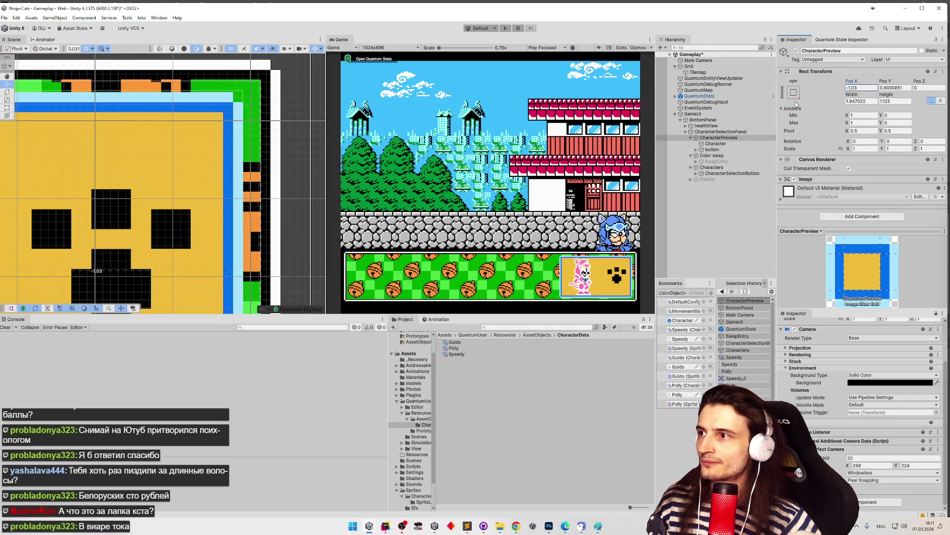
{"action": "scroll", "coordinate": [184, 73], "scroll_direction": "up", "scroll_amount": 3}
{"action": "scroll", "coordinate": [179, 173], "scroll_direction": "down", "scroll_amount": 5}
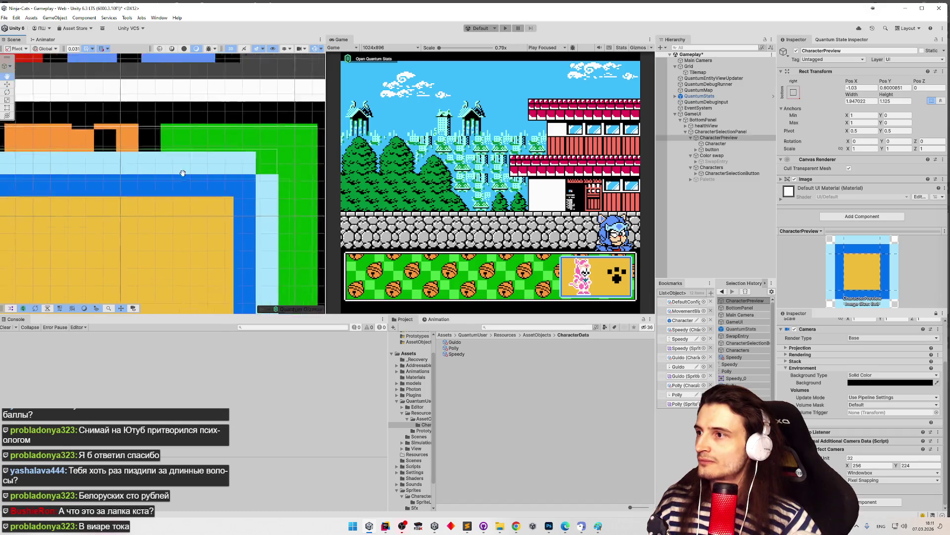
{"action": "scroll", "coordinate": [180, 172], "scroll_direction": "down", "scroll_amount": 2}
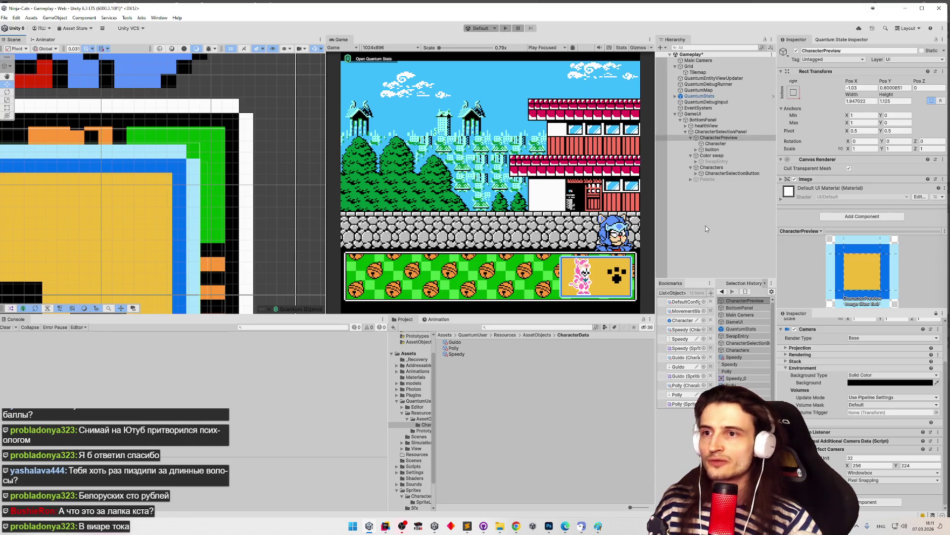
{"action": "left_click", "coordinate": [724, 137]}
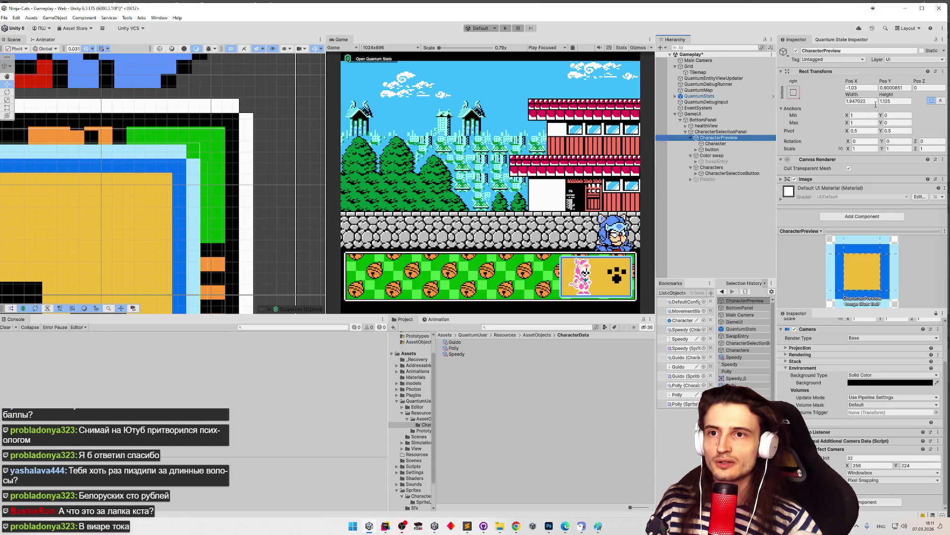
Step: Try a 1.0625 CharacterPreview height and inspect the tile's top and right edges
{"action": "left_click", "coordinate": [895, 101]}
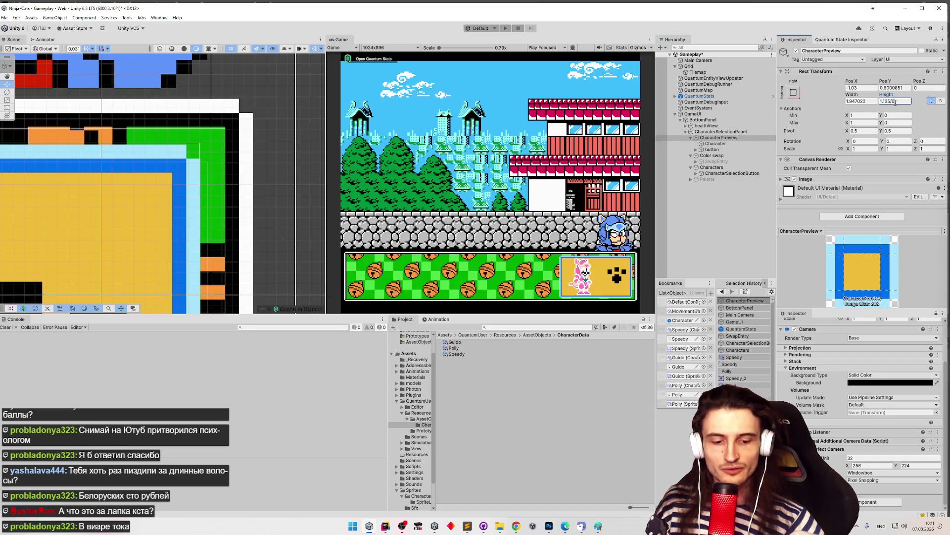
{"action": "type", "text": "0625"}
{"action": "key", "text": "Return"}
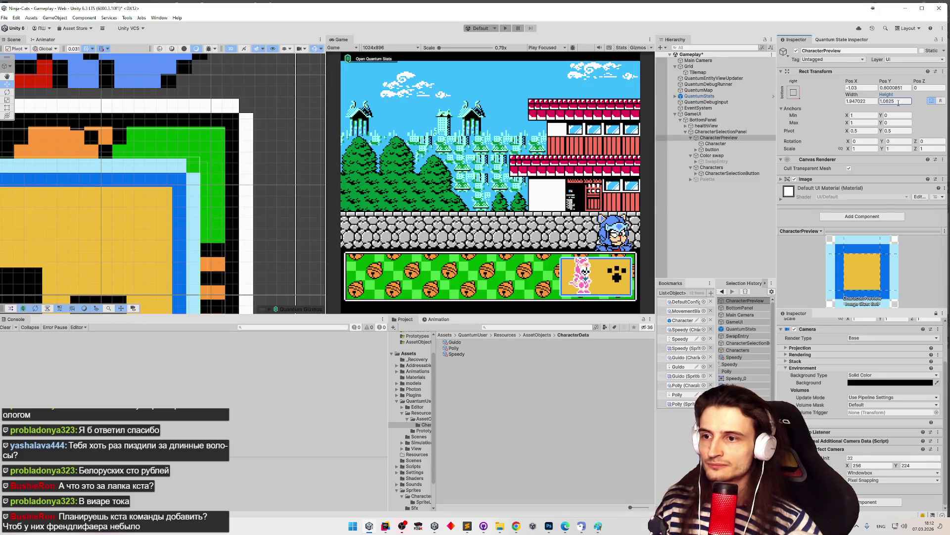
{"action": "left_click_drag", "start_coordinate": [283, 175], "coordinate": [314, 160]}
{"action": "scroll", "coordinate": [241, 140], "scroll_direction": "up", "scroll_amount": 2}
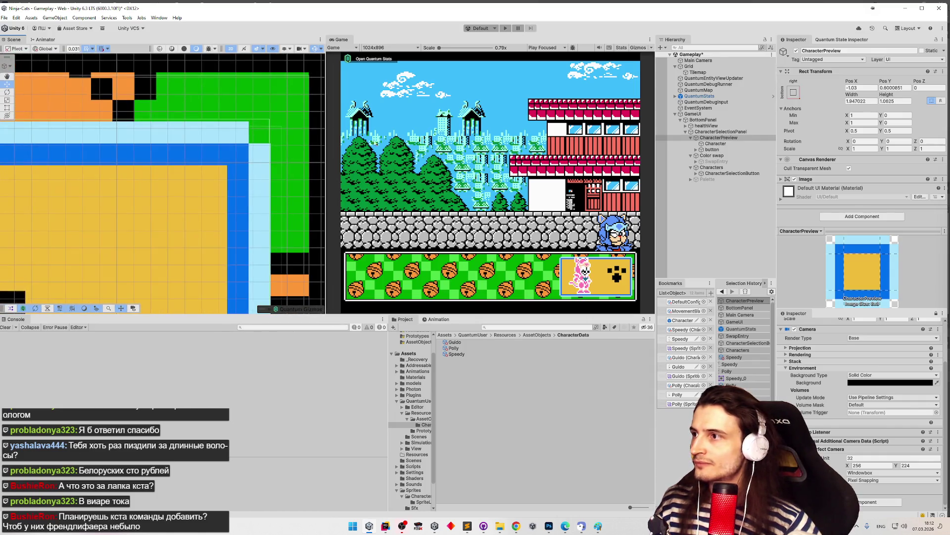
{"action": "scroll", "coordinate": [253, 151], "scroll_direction": "up", "scroll_amount": 1}
{"action": "scroll", "coordinate": [262, 163], "scroll_direction": "up", "scroll_amount": 2}
{"action": "scroll", "coordinate": [154, 153], "scroll_direction": "down", "scroll_amount": 3}
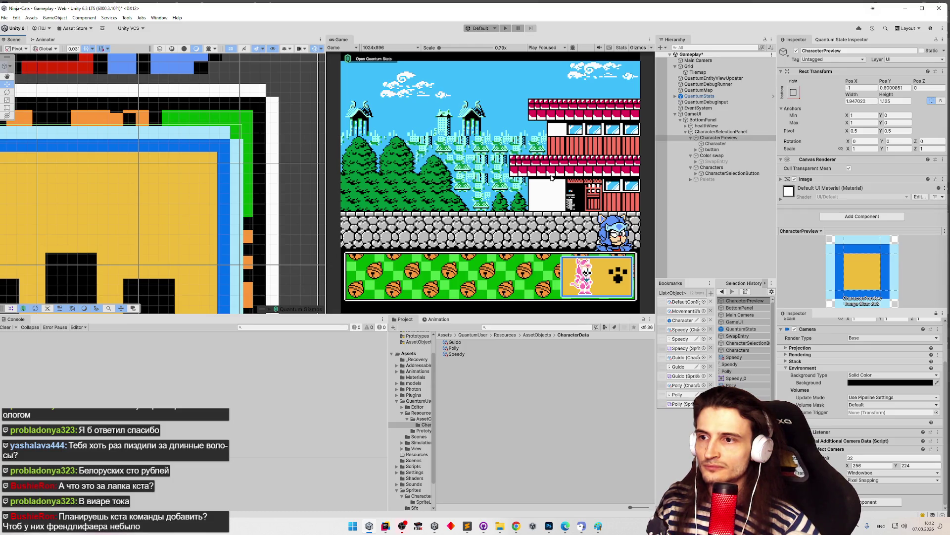
{"action": "mouse_move", "coordinate": [192, 175]}
{"action": "left_mouse_down"}
{"action": "mouse_move", "coordinate": [291, 185]}
{"action": "mouse_move", "coordinate": [190, 165]}
{"action": "mouse_move", "coordinate": [241, 176]}
{"action": "mouse_move", "coordinate": [291, 211]}
{"action": "left_mouse_up"}
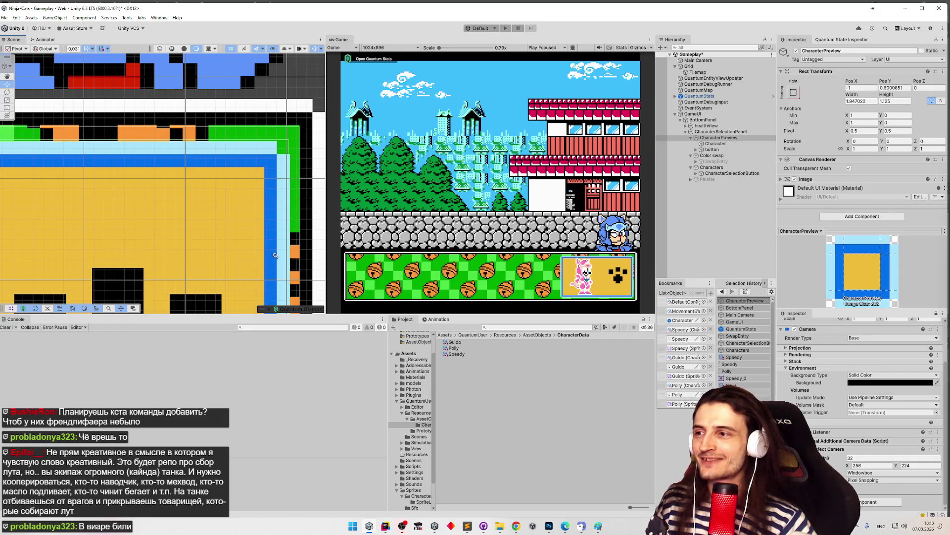
{"action": "scroll", "coordinate": [275, 258], "scroll_direction": "down", "scroll_amount": 2}
{"action": "scroll", "coordinate": [242, 200], "scroll_direction": "down", "scroll_amount": 2}
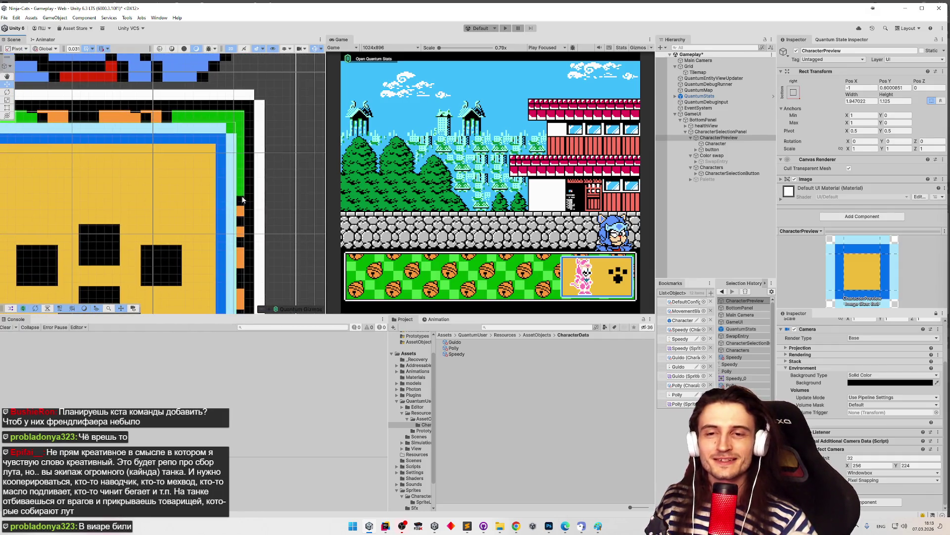
{"action": "scroll", "coordinate": [182, 199], "scroll_direction": "down", "scroll_amount": 1}
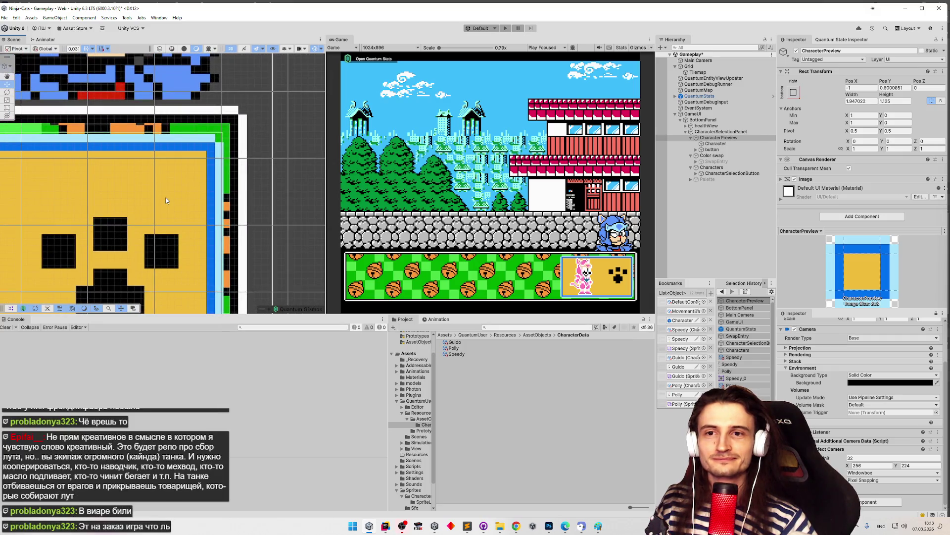
{"action": "scroll", "coordinate": [165, 200], "scroll_direction": "down", "scroll_amount": 2}
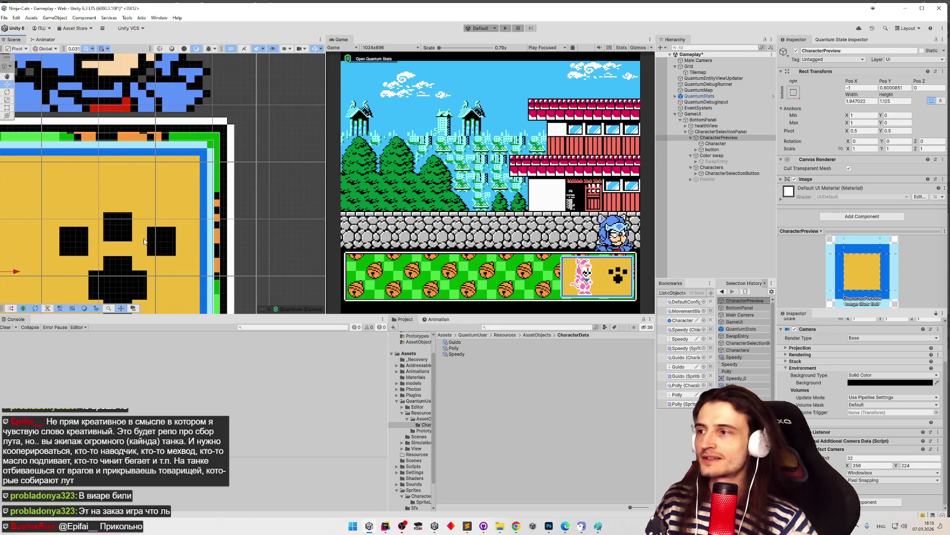
{"action": "scroll", "coordinate": [223, 218], "scroll_direction": "up", "scroll_amount": 2}
{"action": "scroll", "coordinate": [263, 193], "scroll_direction": "down", "scroll_amount": 2}
{"action": "scroll", "coordinate": [304, 167], "scroll_direction": "up", "scroll_amount": 2}
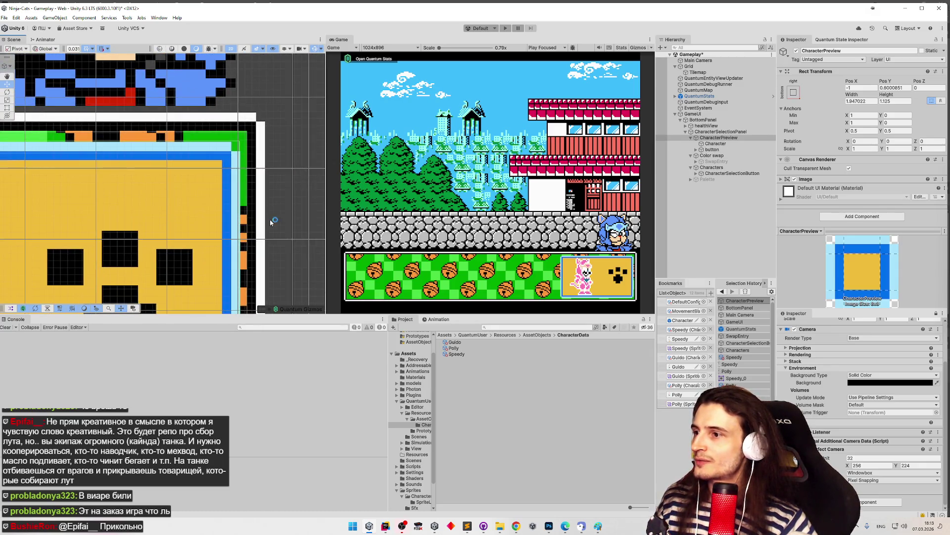
{"action": "scroll", "coordinate": [269, 218], "scroll_direction": "down", "scroll_amount": 2}
{"action": "scroll", "coordinate": [236, 296], "scroll_direction": "up", "scroll_amount": 3}
{"action": "scroll", "coordinate": [236, 296], "scroll_direction": "down", "scroll_amount": 2}
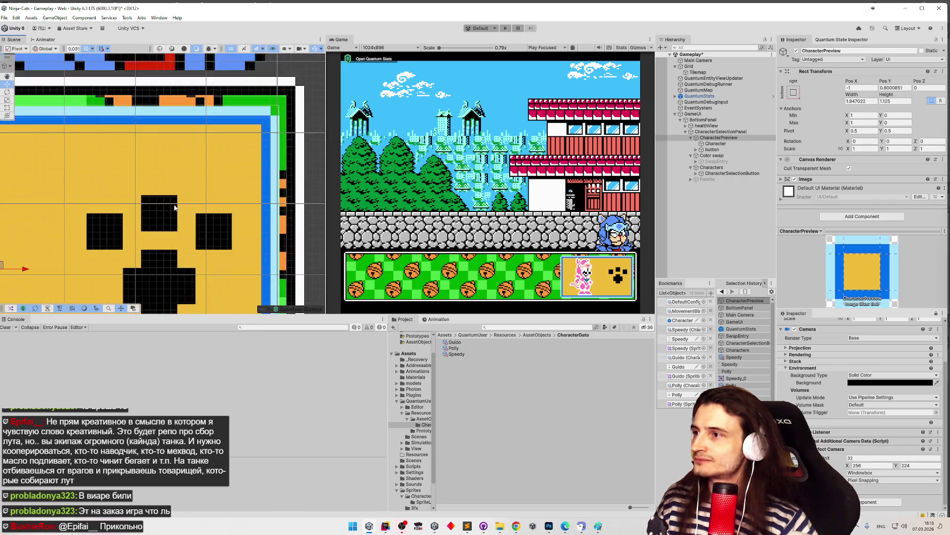
{"action": "scroll", "coordinate": [228, 227], "scroll_direction": "up", "scroll_amount": 2}
{"action": "scroll", "coordinate": [229, 227], "scroll_direction": "up", "scroll_amount": 2}
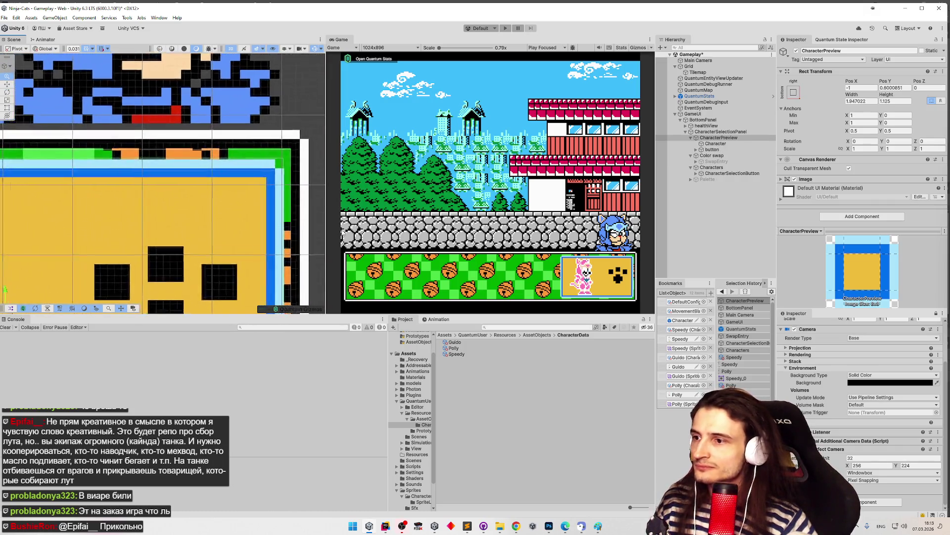
{"action": "scroll", "coordinate": [131, 238], "scroll_direction": "down", "scroll_amount": 5}
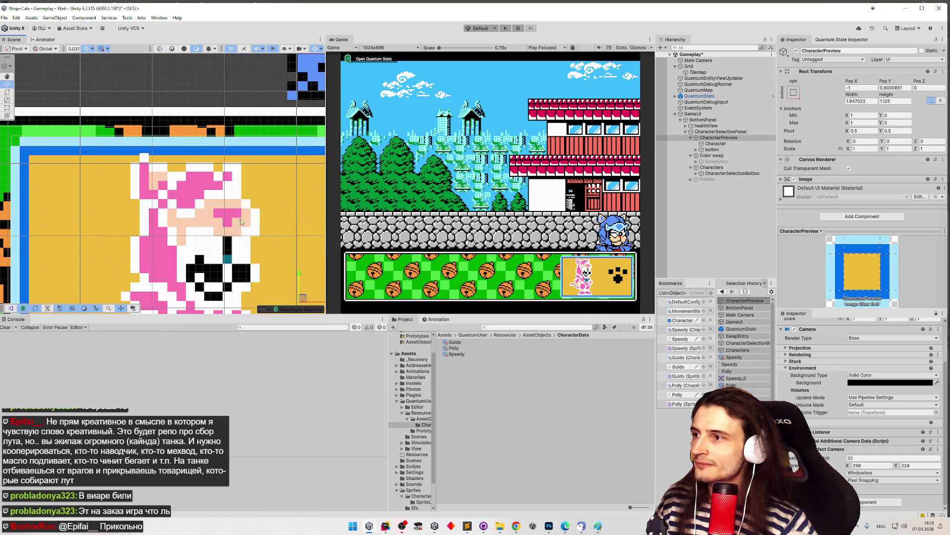
Step: Select CharacterPreview and look over its yellow square preview on the green card
{"action": "scroll", "coordinate": [250, 215], "scroll_direction": "down", "scroll_amount": 2}
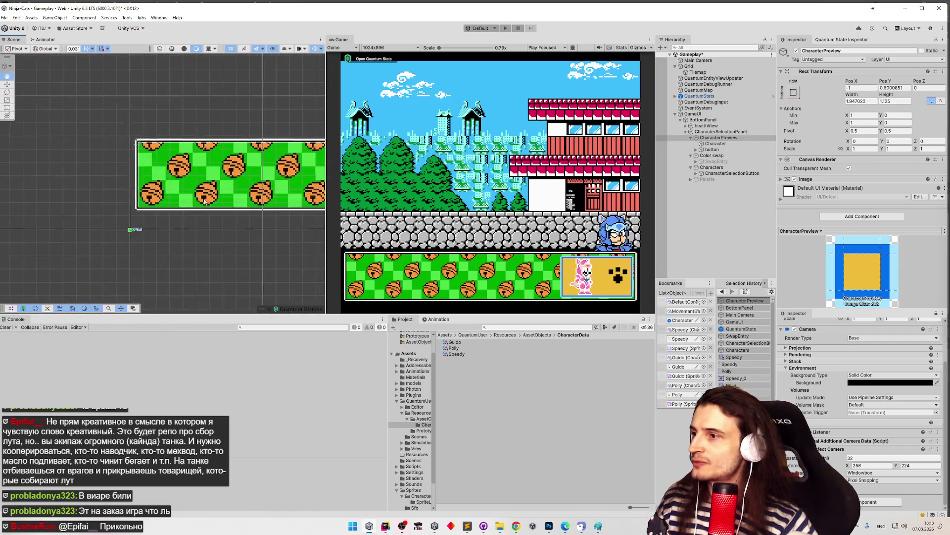
{"action": "scroll", "coordinate": [251, 215], "scroll_direction": "up", "scroll_amount": 6}
{"action": "scroll", "coordinate": [251, 214], "scroll_direction": "up", "scroll_amount": 5}
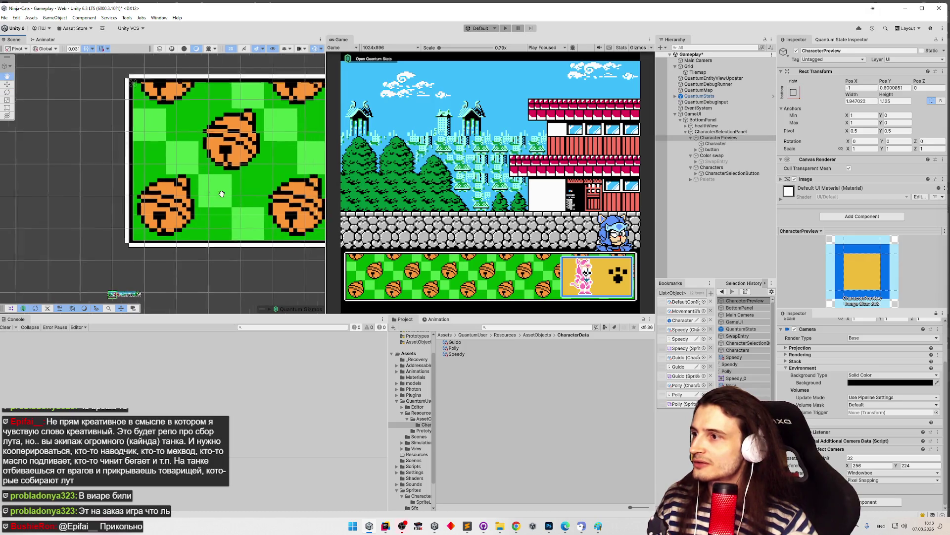
{"action": "scroll", "coordinate": [201, 192], "scroll_direction": "down", "scroll_amount": 3}
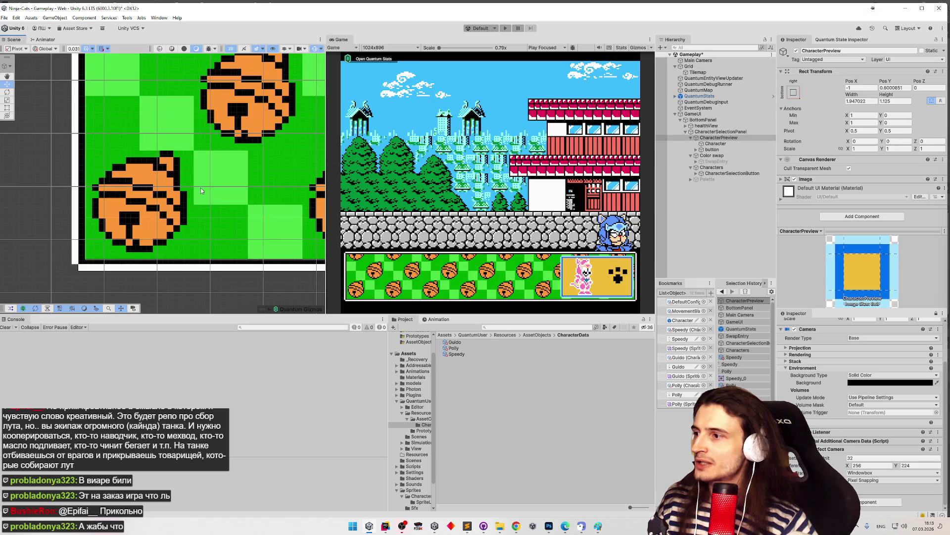
{"action": "scroll", "coordinate": [200, 187], "scroll_direction": "down", "scroll_amount": 4}
{"action": "left_click", "coordinate": [718, 138]}
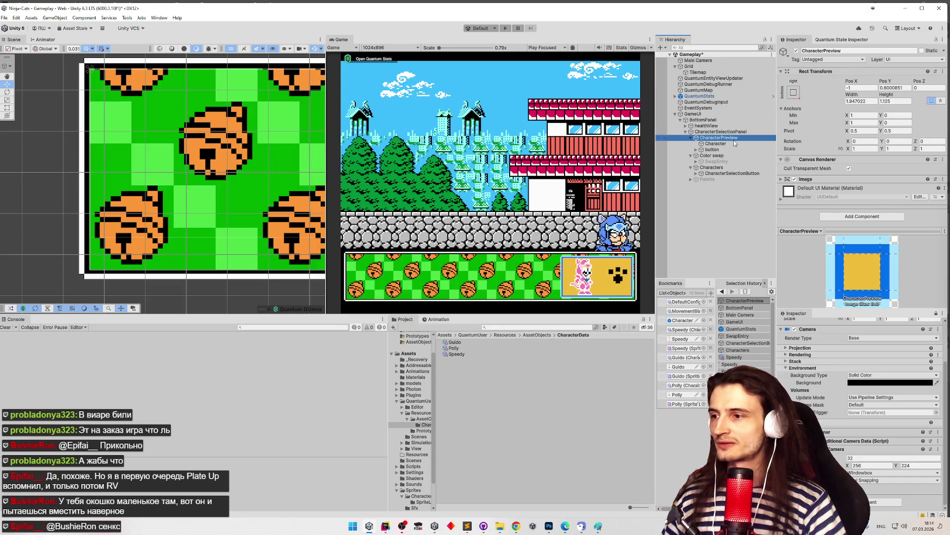
{"action": "scroll", "coordinate": [106, 139], "scroll_direction": "up", "scroll_amount": 2}
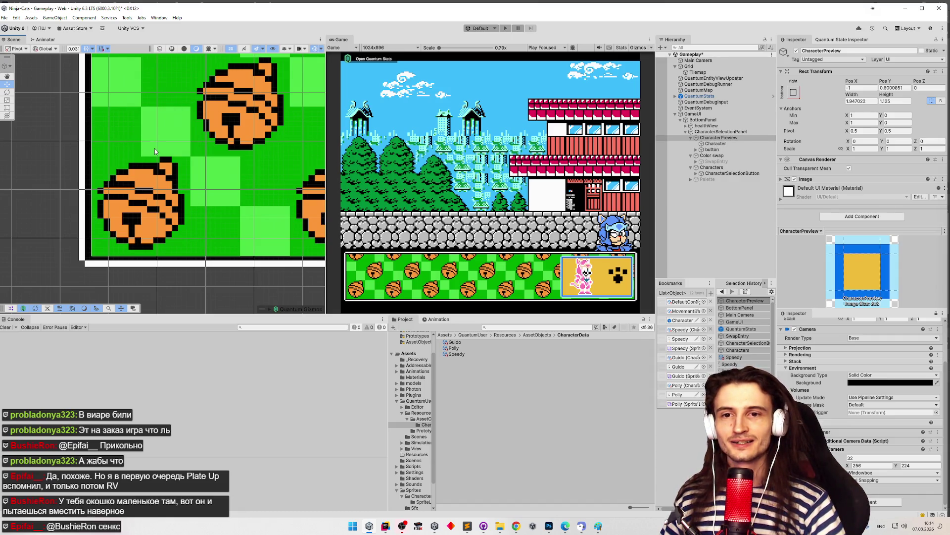
{"action": "scroll", "coordinate": [157, 149], "scroll_direction": "down", "scroll_amount": 2}
{"action": "mouse_move", "coordinate": [162, 150]}
{"action": "left_mouse_down"}
{"action": "mouse_move", "coordinate": [220, 158]}
{"action": "mouse_move", "coordinate": [221, 180]}
{"action": "left_mouse_up"}
{"action": "scroll", "coordinate": [221, 167], "scroll_direction": "down", "scroll_amount": 3}
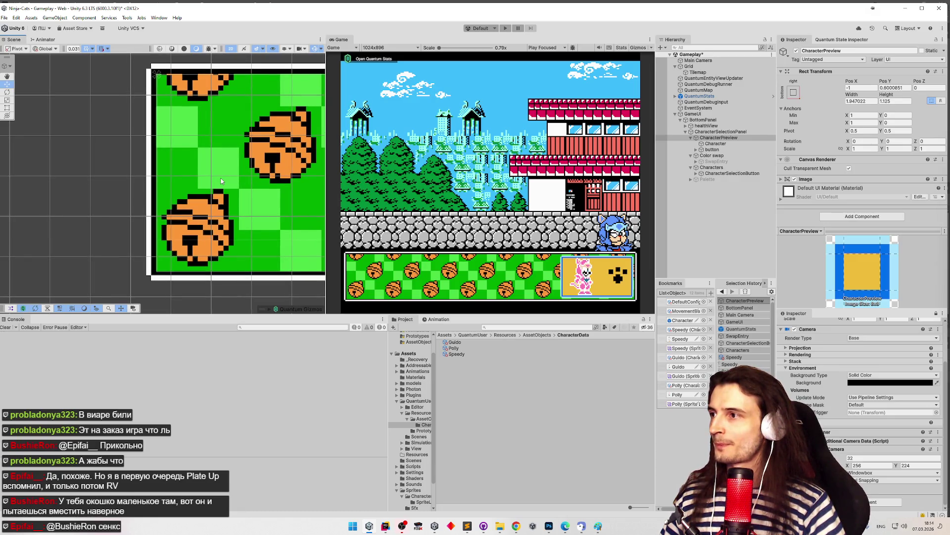
{"action": "left_click", "coordinate": [718, 138]}
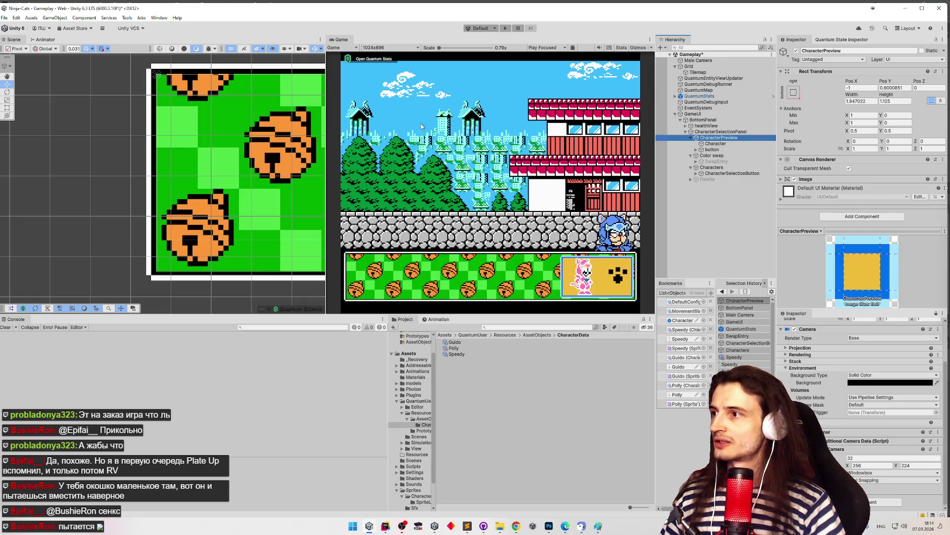
Step: Select CharacterSelectionPanel and switch to the Rect tool
{"action": "left_click", "coordinate": [733, 132]}
{"action": "left_click", "coordinate": [734, 139]}
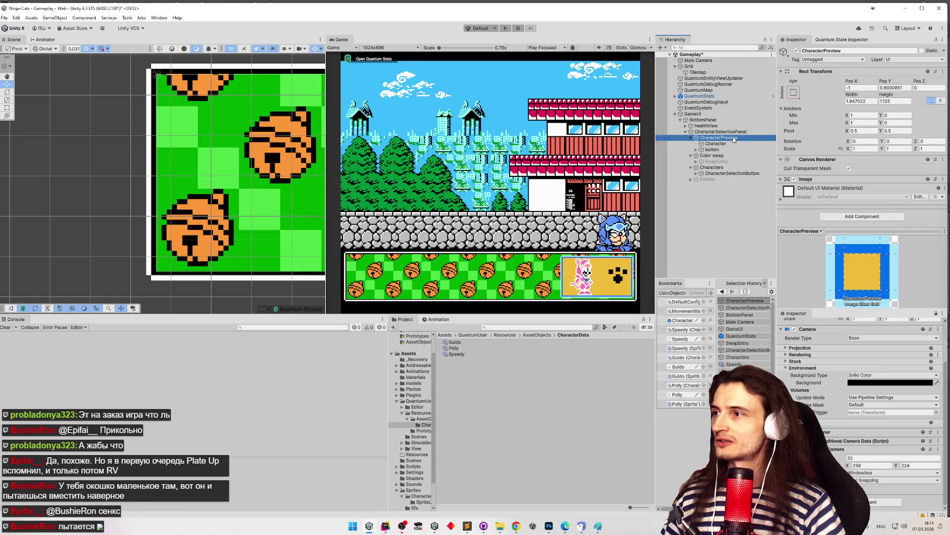
{"action": "left_click", "coordinate": [7, 107]}
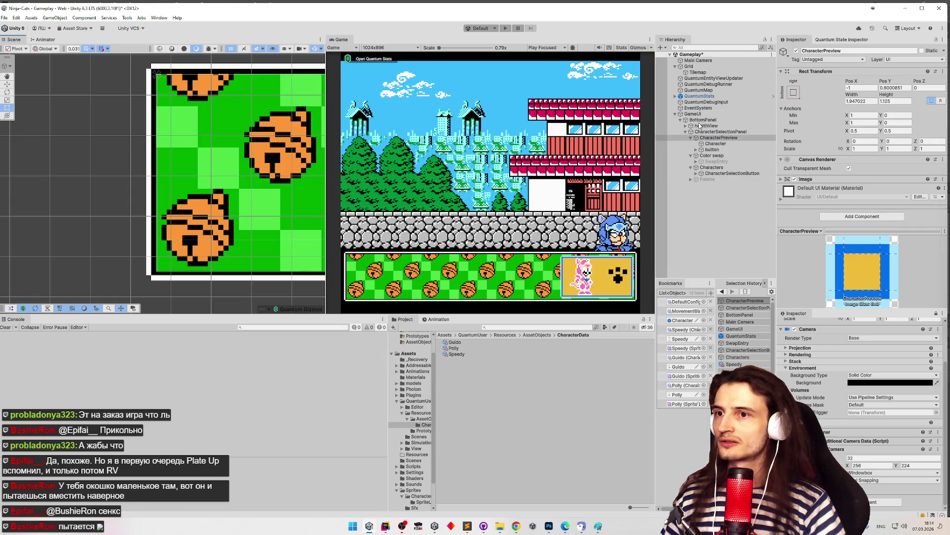
Step: Nudge CharacterSelectionPanel's top-left handle, resizing it to 7.687156 by 1.197073
{"action": "left_click", "coordinate": [709, 133]}
{"action": "scroll", "coordinate": [180, 119], "scroll_direction": "up", "scroll_amount": 3}
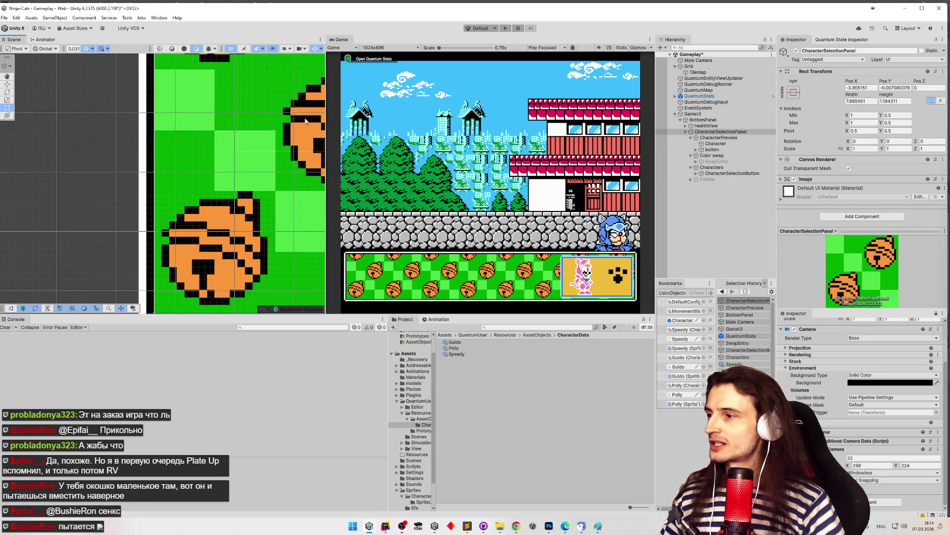
{"action": "scroll", "coordinate": [198, 120], "scroll_direction": "up", "scroll_amount": 2}
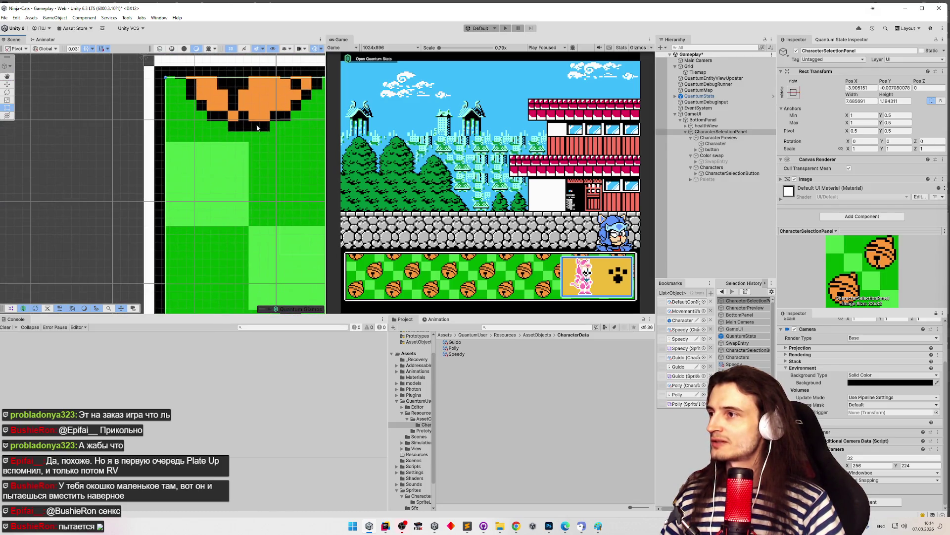
{"action": "mouse_move", "coordinate": [196, 114]}
{"action": "left_mouse_down"}
{"action": "mouse_move", "coordinate": [190, 121]}
{"action": "mouse_move", "coordinate": [211, 84]}
{"action": "mouse_move", "coordinate": [218, 179]}
{"action": "mouse_move", "coordinate": [217, 156]}
{"action": "left_mouse_up"}
{"action": "scroll", "coordinate": [216, 156], "scroll_direction": "up", "scroll_amount": 3}
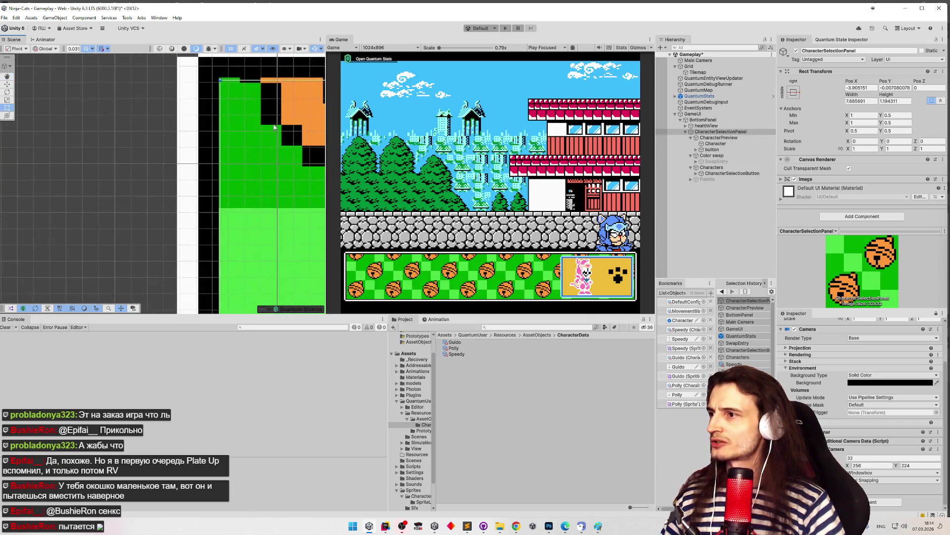
{"action": "left_click_drag", "start_coordinate": [208, 125], "coordinate": [208, 124]}
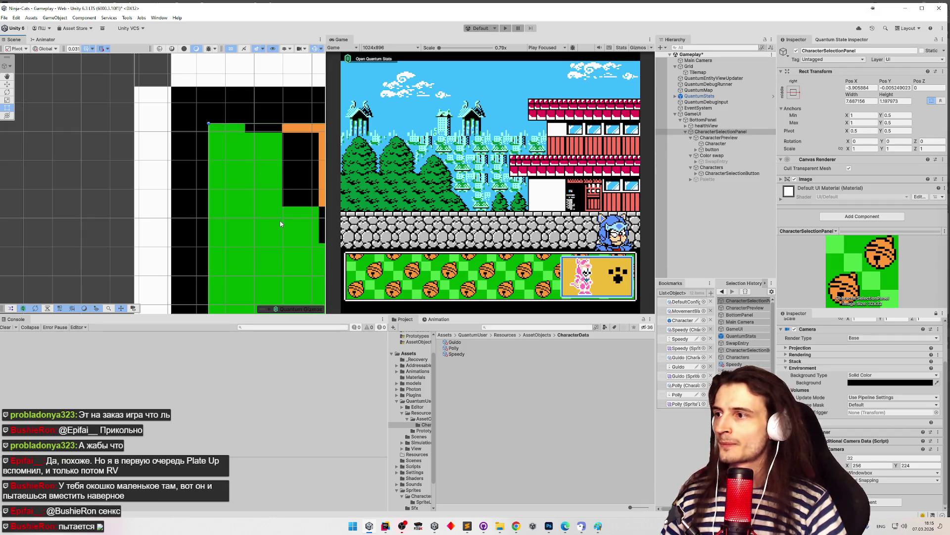
{"action": "scroll", "coordinate": [280, 223], "scroll_direction": "down", "scroll_amount": 2}
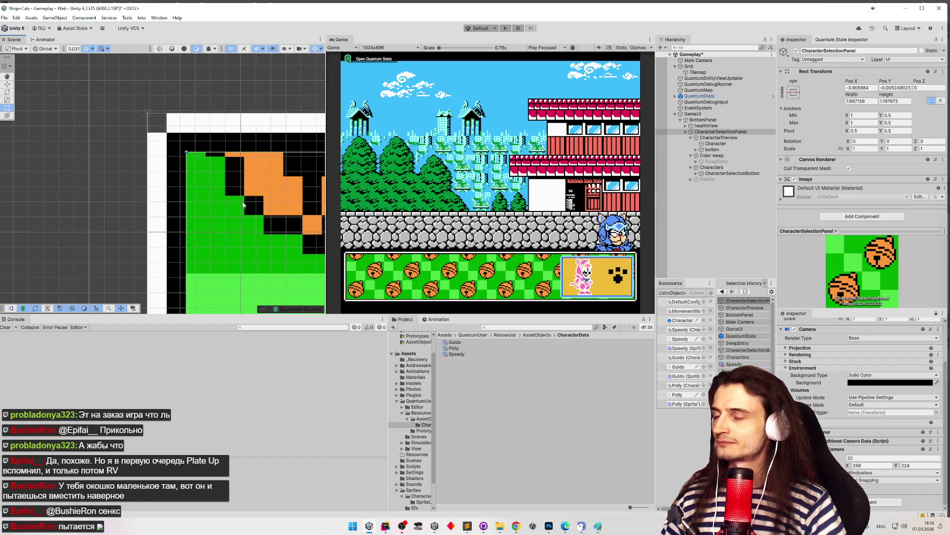
{"action": "scroll", "coordinate": [235, 201], "scroll_direction": "down", "scroll_amount": 3}
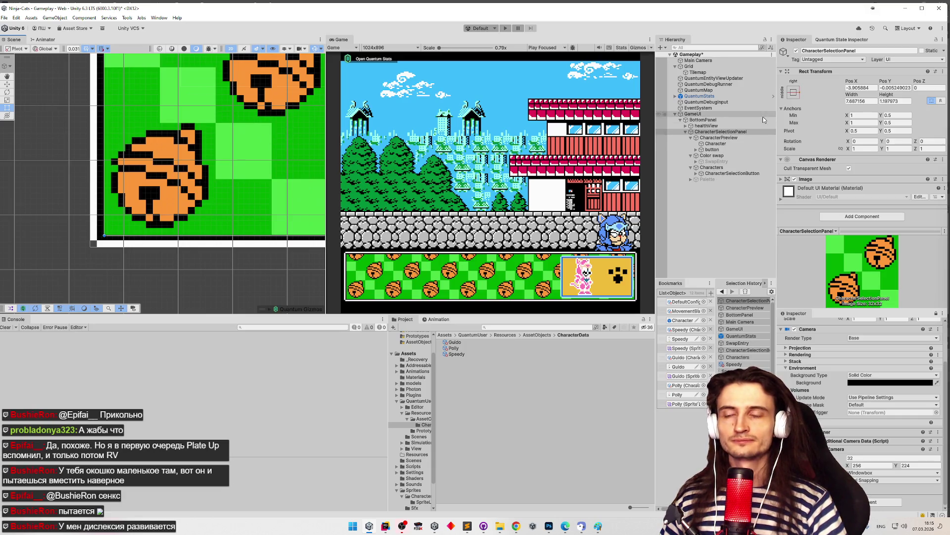
Step: Try panel widths of 226, 236 and 248 pixels as 0.03125 multiples
{"action": "left_click", "coordinate": [872, 100]}
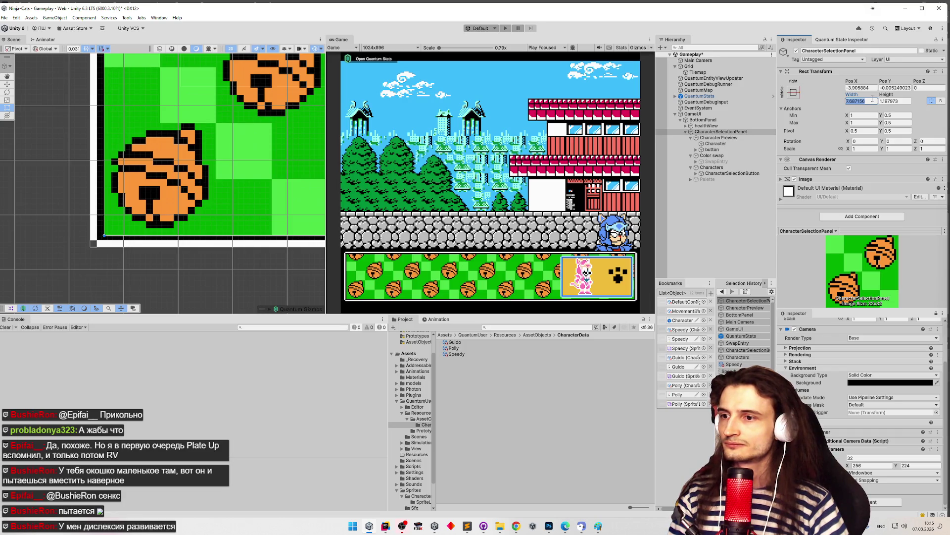
{"action": "key", "text": "BackSpace"}
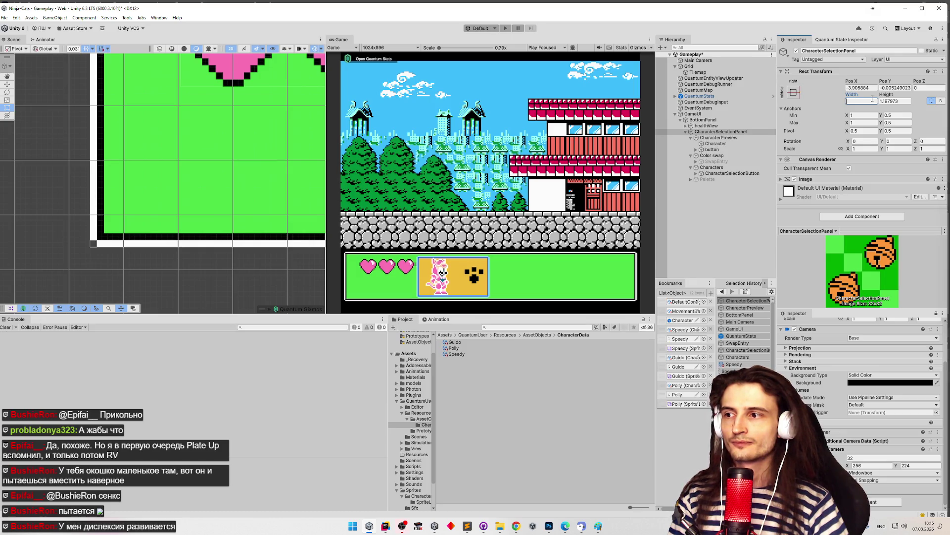
{"action": "type", "text": "0.5"}
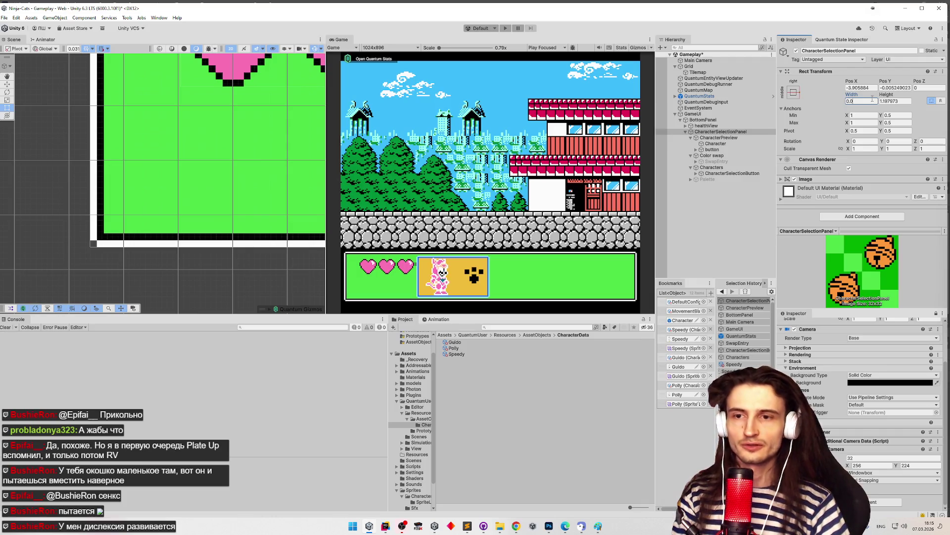
{"action": "type", "text": "1"}
{"action": "type", "text": "1"}
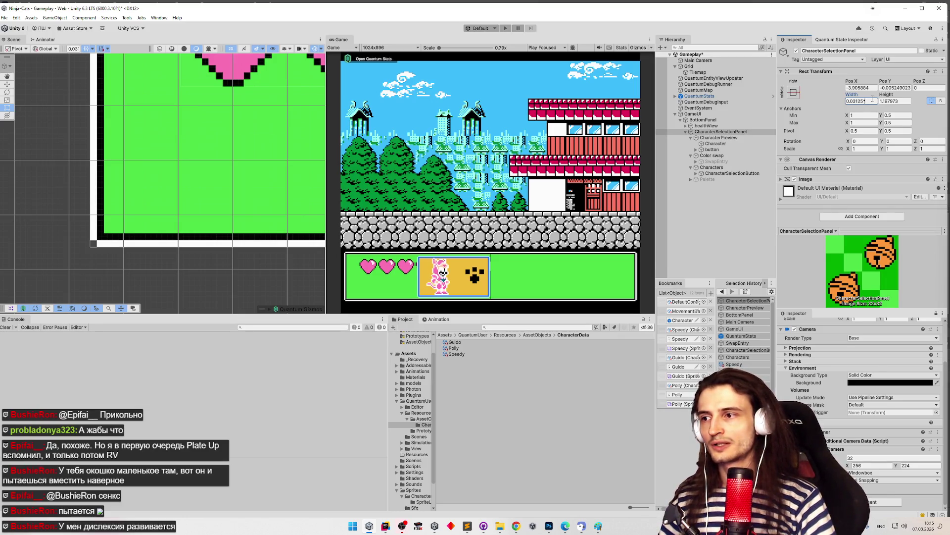
{"action": "type", "text": "*226"}
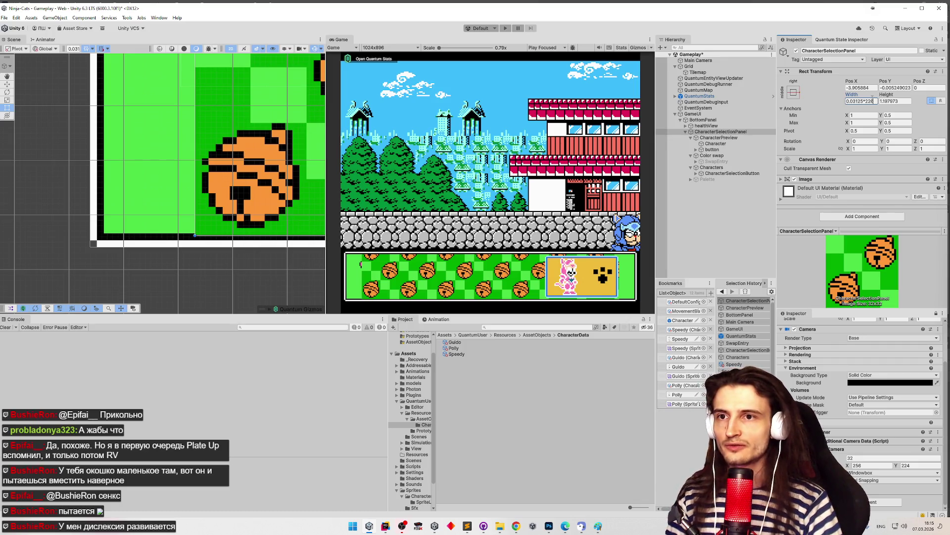
{"action": "key", "text": "BackSpace"}
{"action": "key", "text": "BackSpace"}
{"action": "type", "text": "36"}
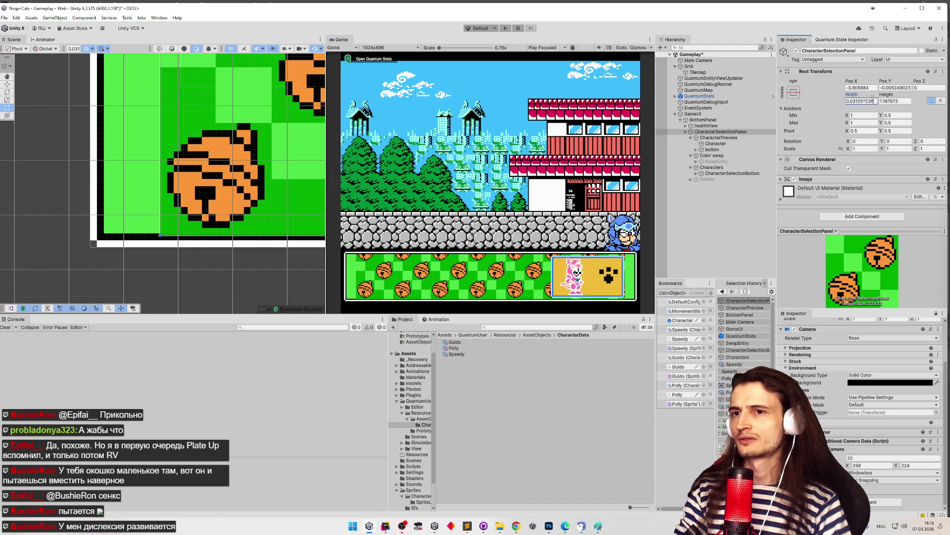
{"action": "key", "text": "BackSpace"}
{"action": "key", "text": "BackSpace"}
{"action": "type", "text": "48"}
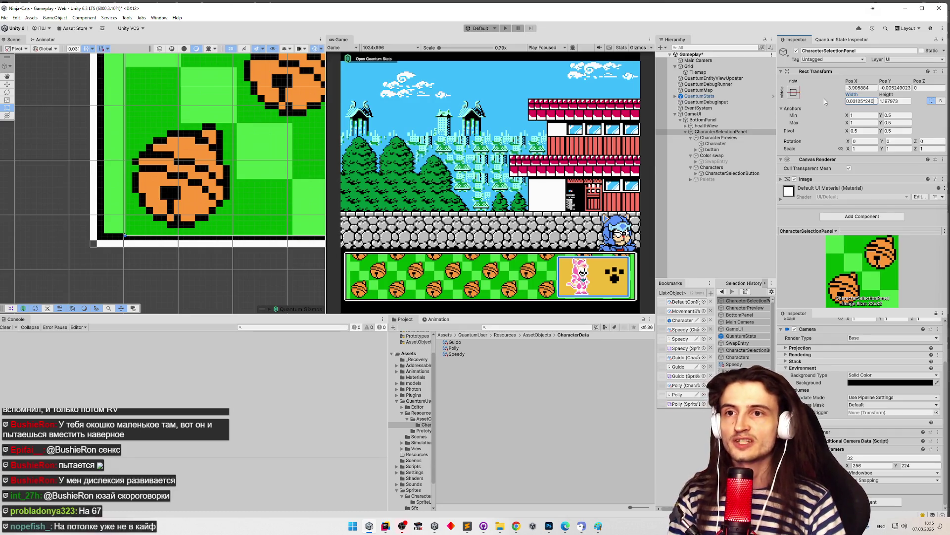
Step: Settle the width at 0.03125*246 (7.6875) and start the height at 0.03125*40
{"action": "key", "text": "BackSpace"}
{"action": "key", "text": "BackSpace"}
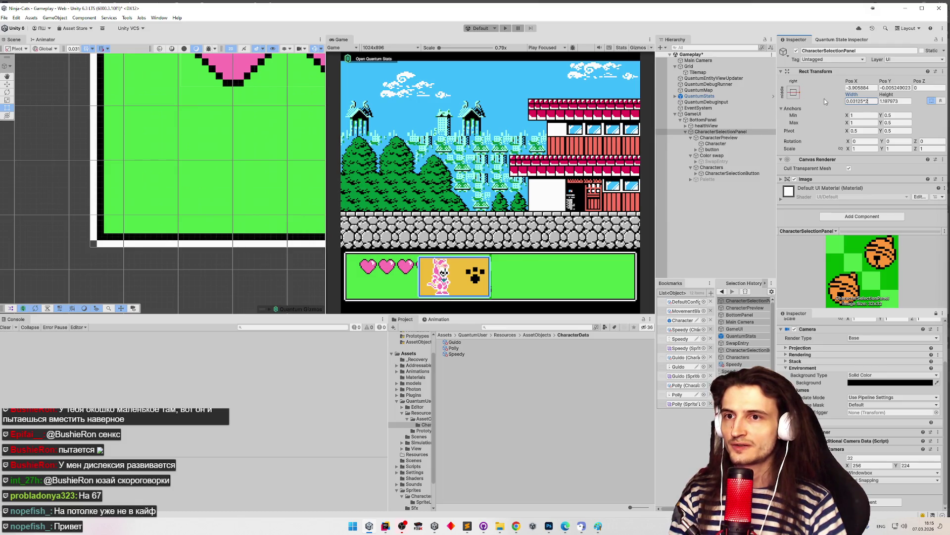
{"action": "type", "text": "50"}
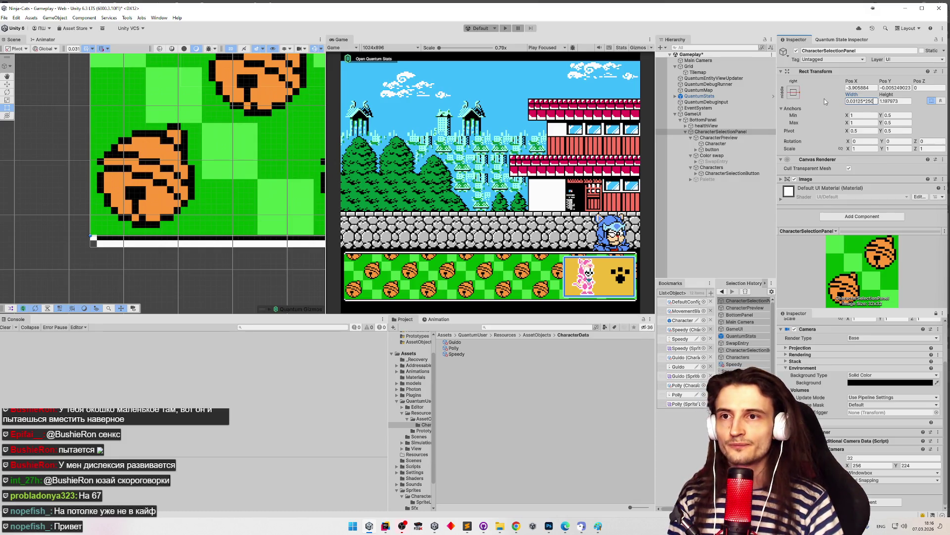
{"action": "key", "text": "BackSpace"}
{"action": "key", "text": "BackSpace"}
{"action": "type", "text": "48"}
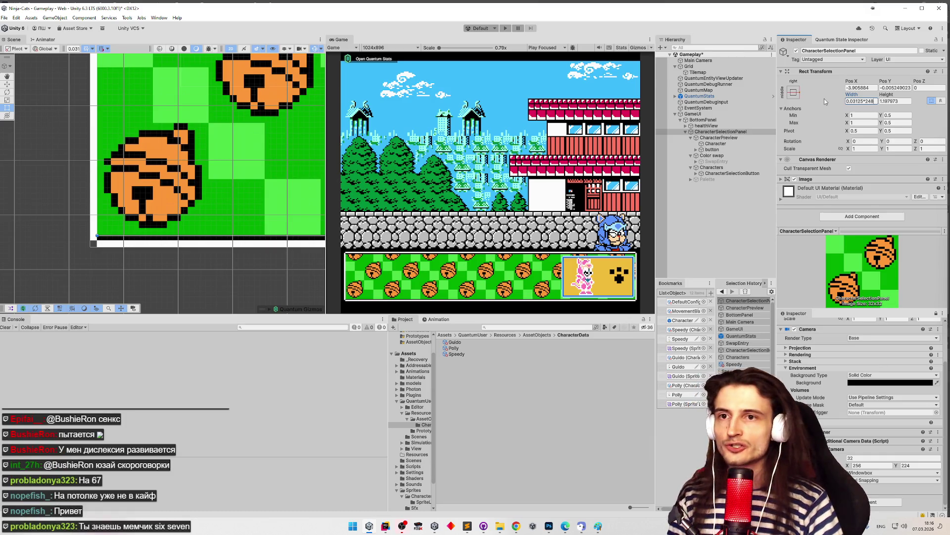
{"action": "key", "text": "BackSpace"}
{"action": "type", "text": "6"}
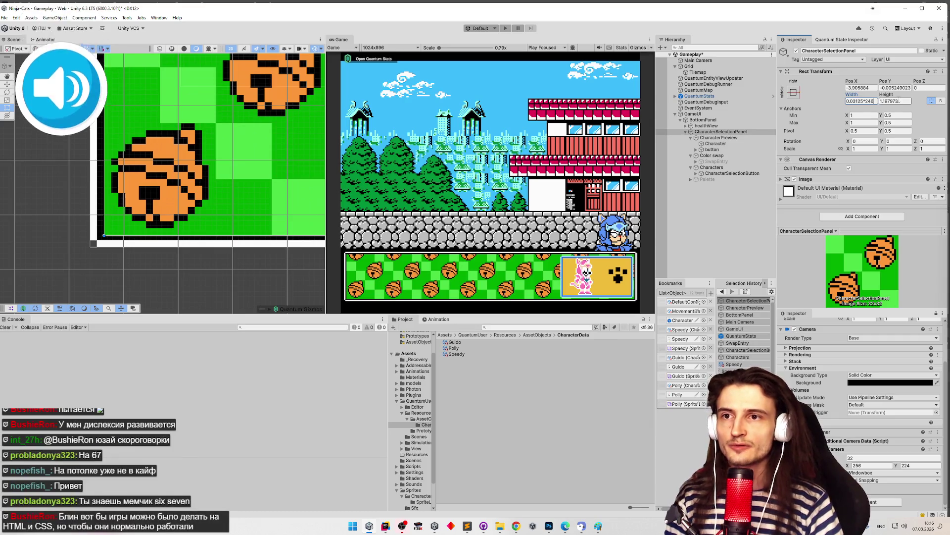
{"action": "key", "text": "Tab"}
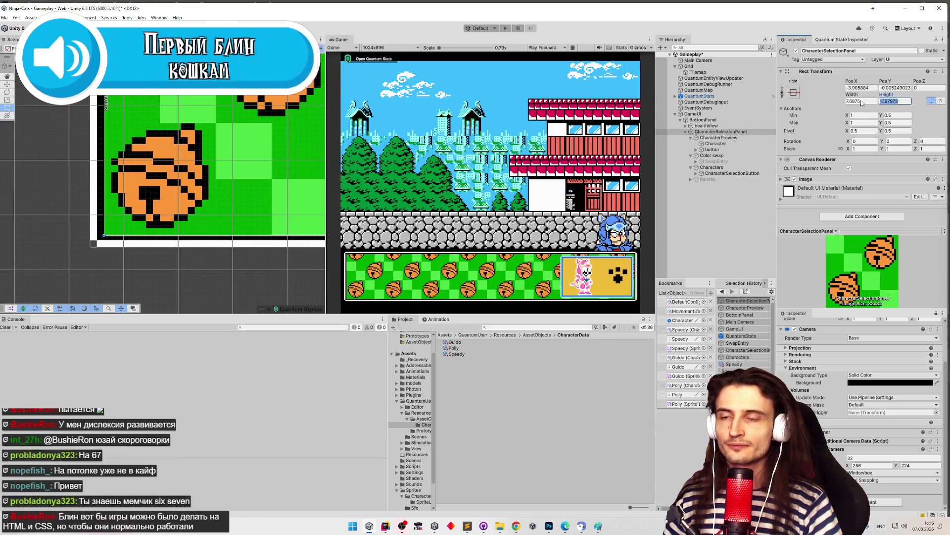
{"action": "type", "text": "0.03125*"}
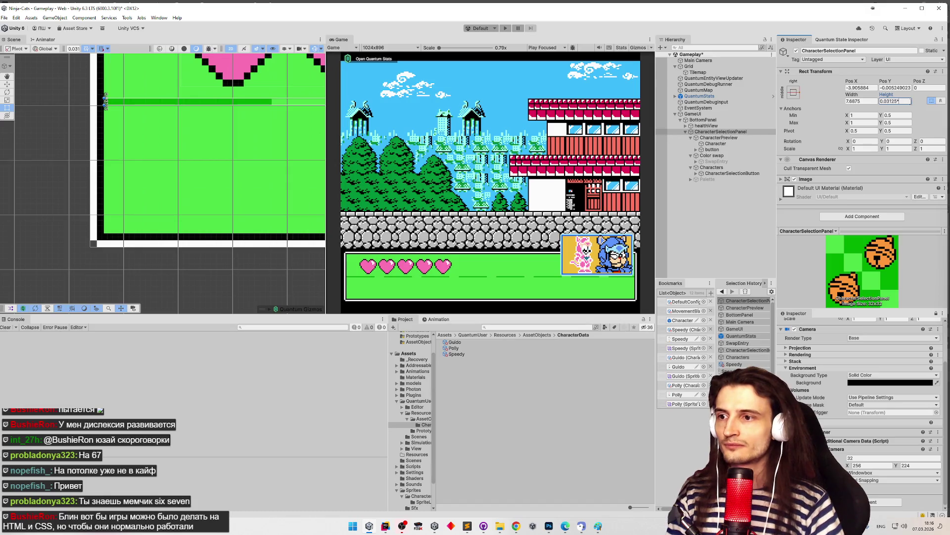
{"action": "type", "text": "40"}
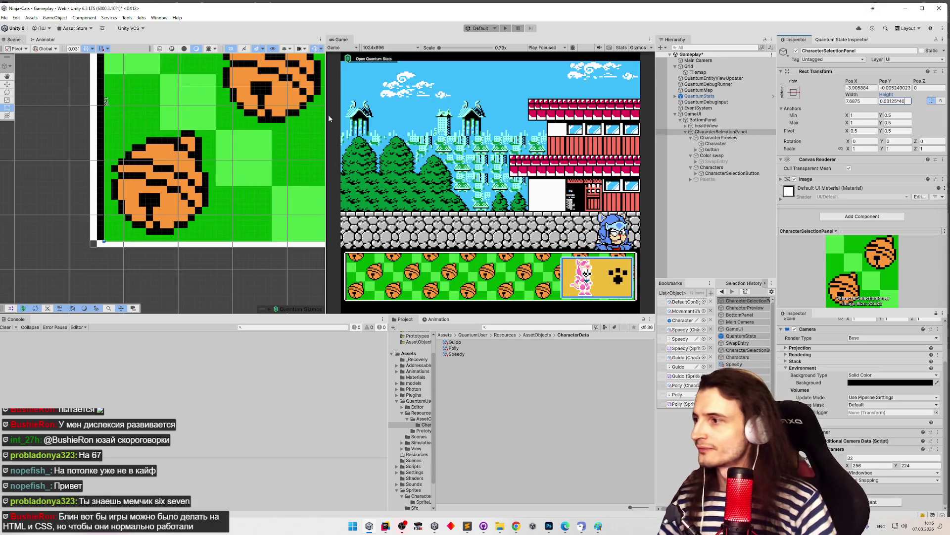
{"action": "double_click", "coordinate": [902, 101]}
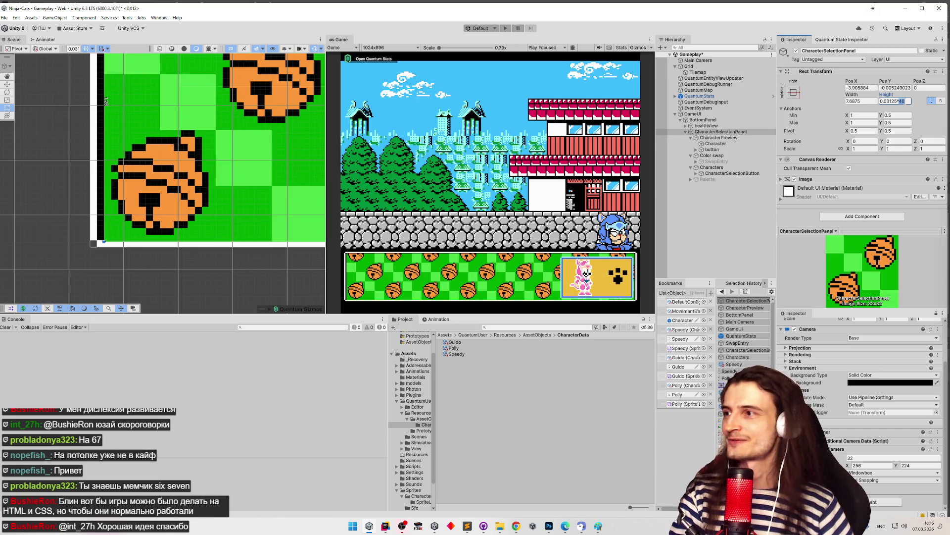
{"action": "type", "text": "38"}
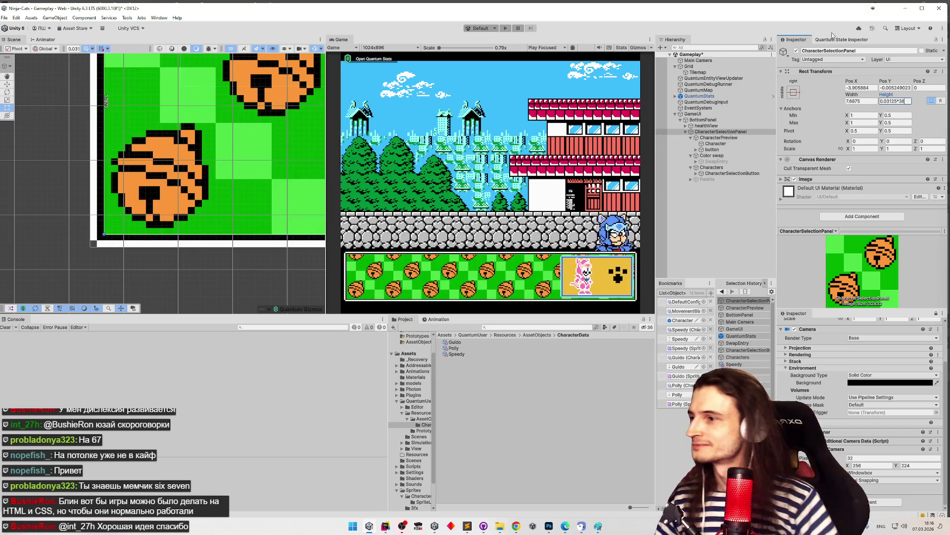
{"action": "scroll", "coordinate": [168, 220], "scroll_direction": "up", "scroll_amount": 3}
{"action": "mouse_move", "coordinate": [167, 220]}
{"action": "left_mouse_down"}
{"action": "mouse_move", "coordinate": [159, 216]}
{"action": "mouse_move", "coordinate": [179, 198]}
{"action": "left_mouse_up"}
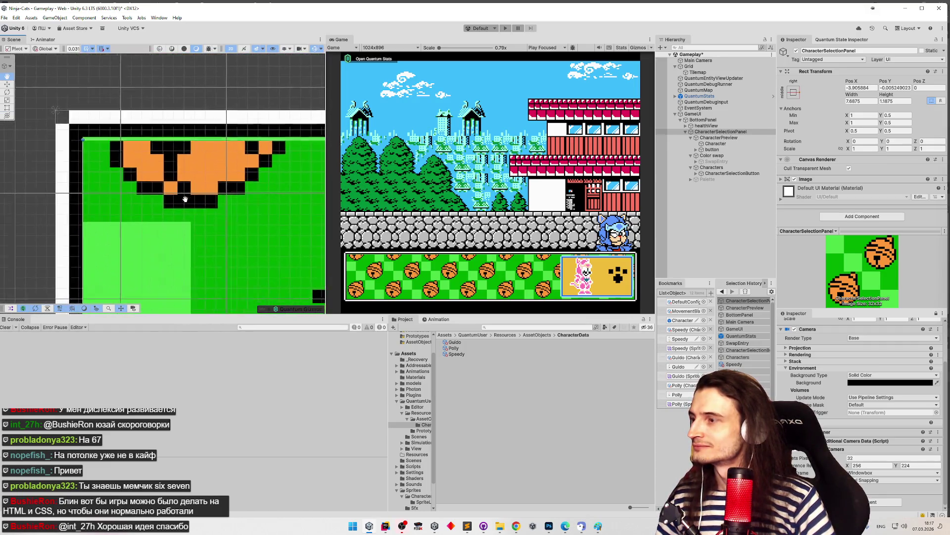
{"action": "scroll", "coordinate": [74, 183], "scroll_direction": "up", "scroll_amount": 3}
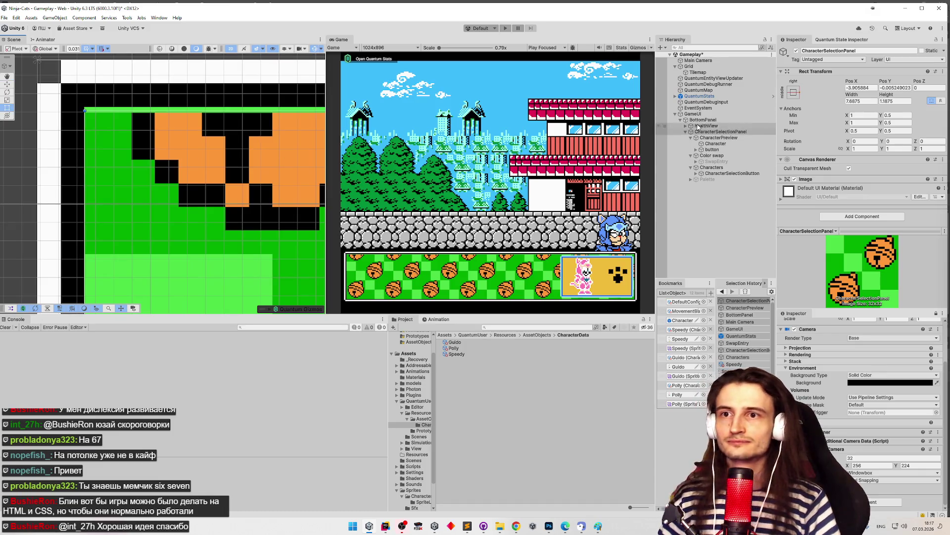
{"action": "left_click", "coordinate": [894, 88]}
{"action": "type", "text": "0"}
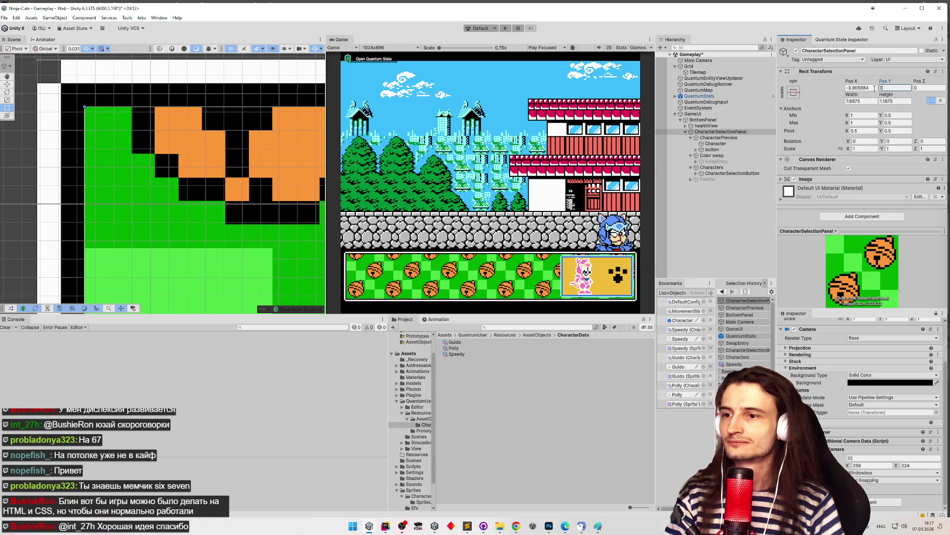
{"action": "scroll", "coordinate": [214, 207], "scroll_direction": "down", "scroll_amount": 3}
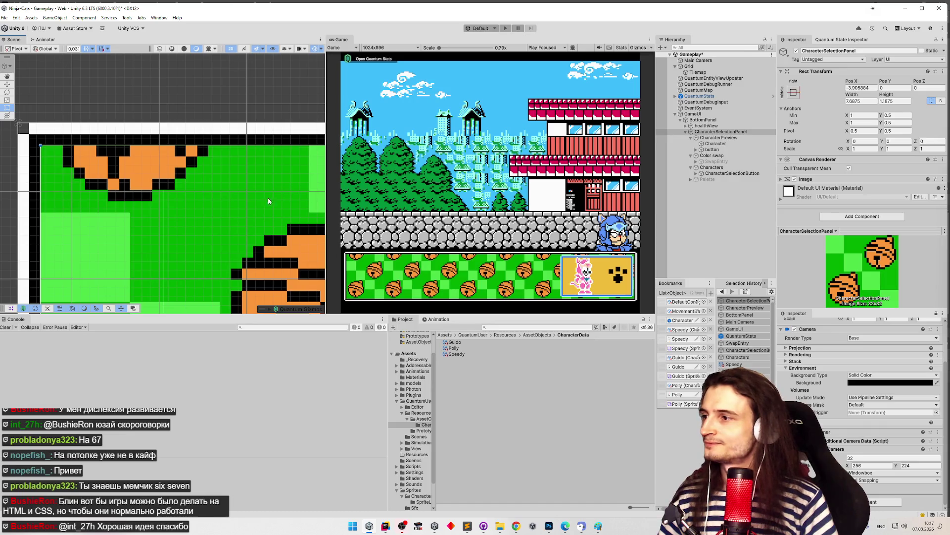
{"action": "scroll", "coordinate": [178, 176], "scroll_direction": "up", "scroll_amount": 3}
{"action": "key", "text": "f"}
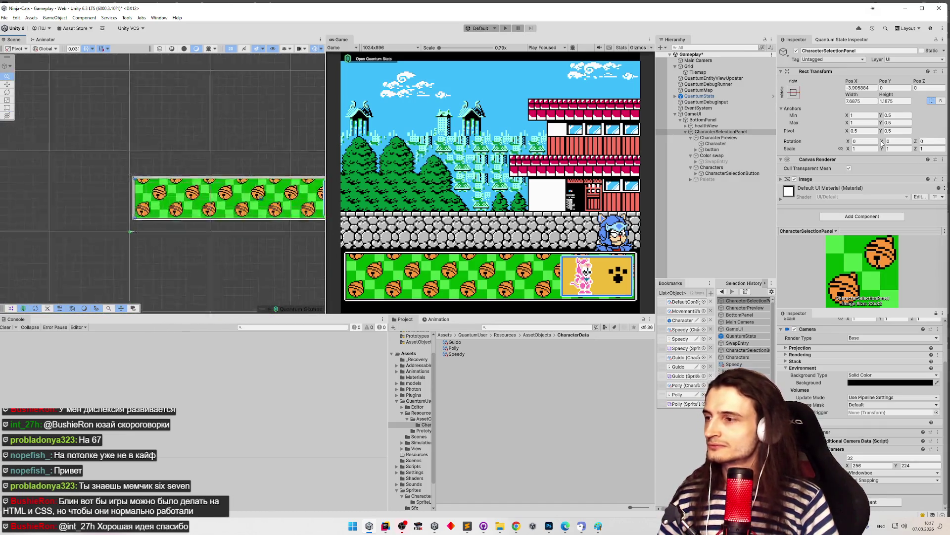
{"action": "key", "text": "f"}
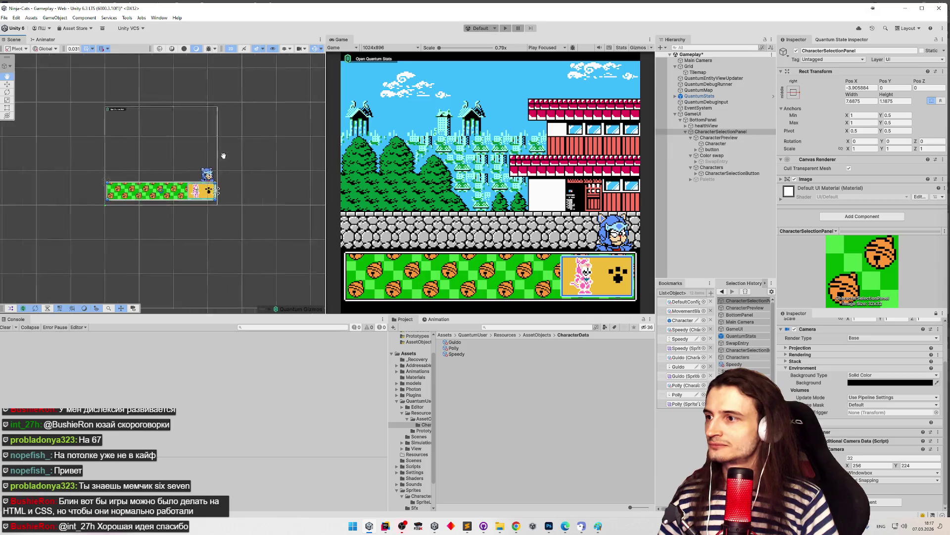
{"action": "scroll", "coordinate": [263, 205], "scroll_direction": "up", "scroll_amount": 5}
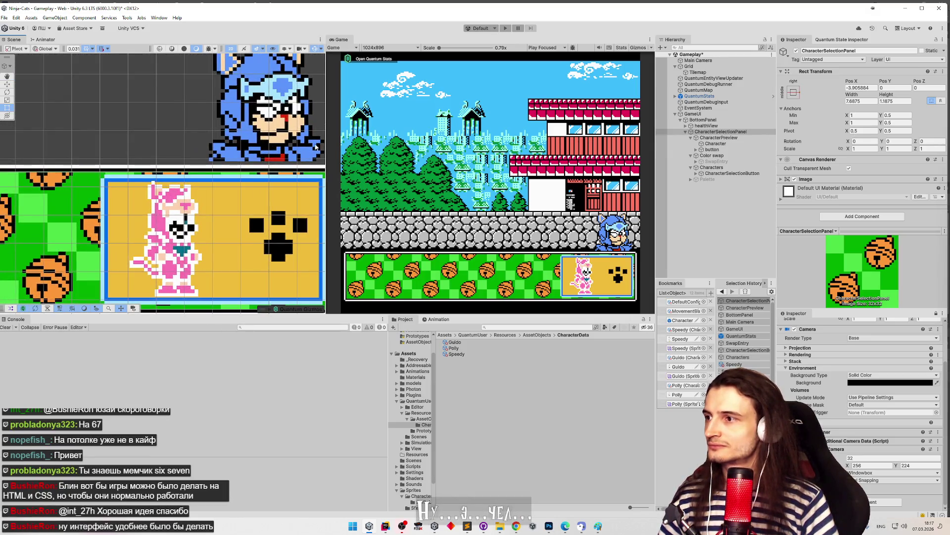
{"action": "scroll", "coordinate": [196, 170], "scroll_direction": "up", "scroll_amount": 6}
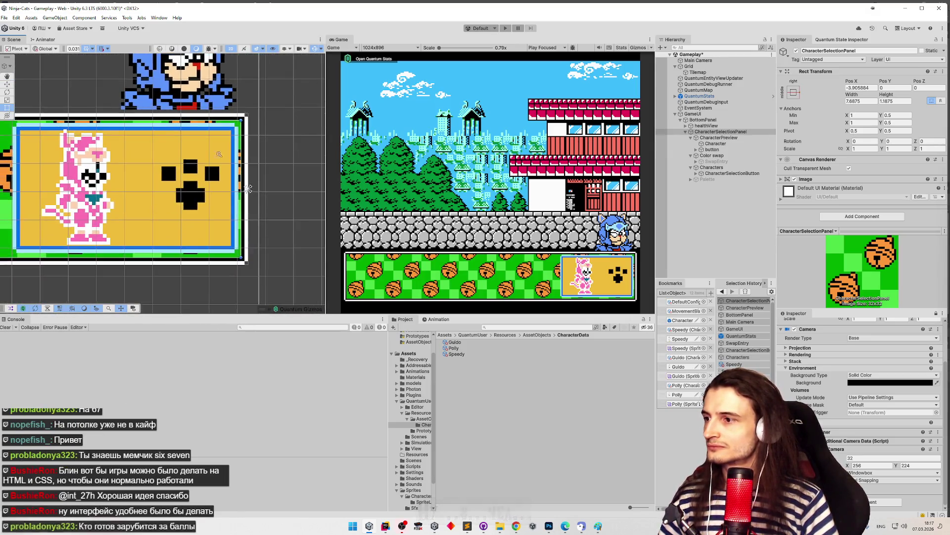
{"action": "scroll", "coordinate": [251, 153], "scroll_direction": "down", "scroll_amount": 2}
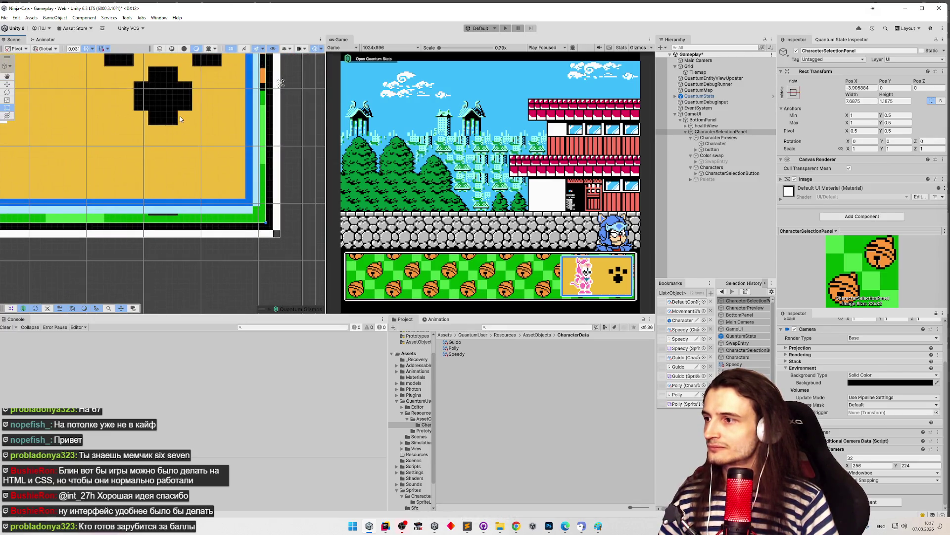
{"action": "scroll", "coordinate": [232, 191], "scroll_direction": "up", "scroll_amount": 2}
{"action": "scroll", "coordinate": [233, 191], "scroll_direction": "down", "scroll_amount": 4}
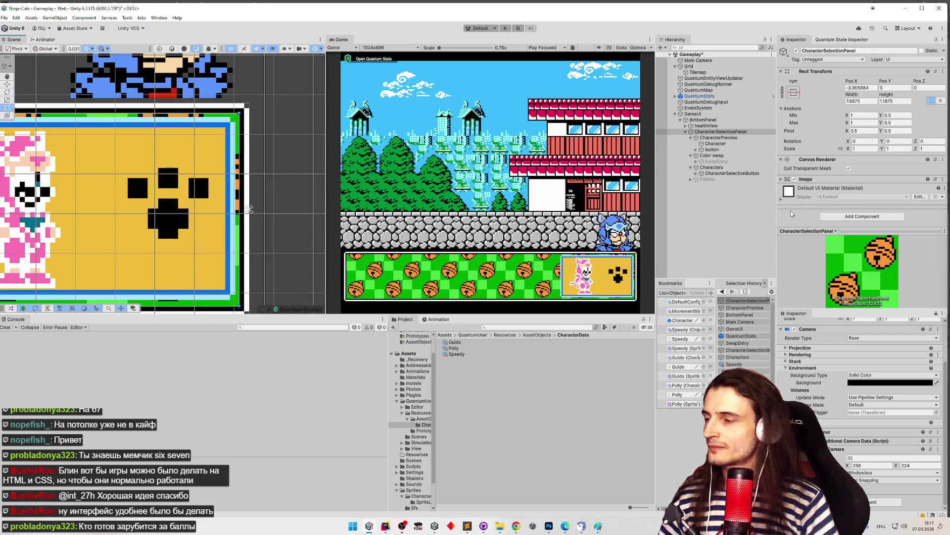
Step: Select CharacterPreview and change its Pos Y from 0.8000851 to 0.5
{"action": "left_click", "coordinate": [750, 139]}
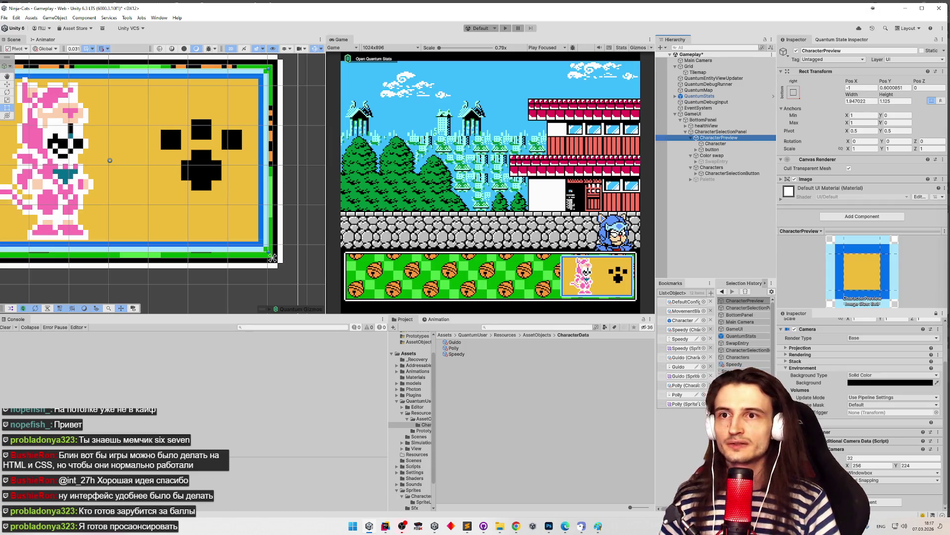
{"action": "left_click", "coordinate": [906, 89]}
{"action": "double_click", "coordinate": [889, 89]}
{"action": "key", "text": "BackSpace"}
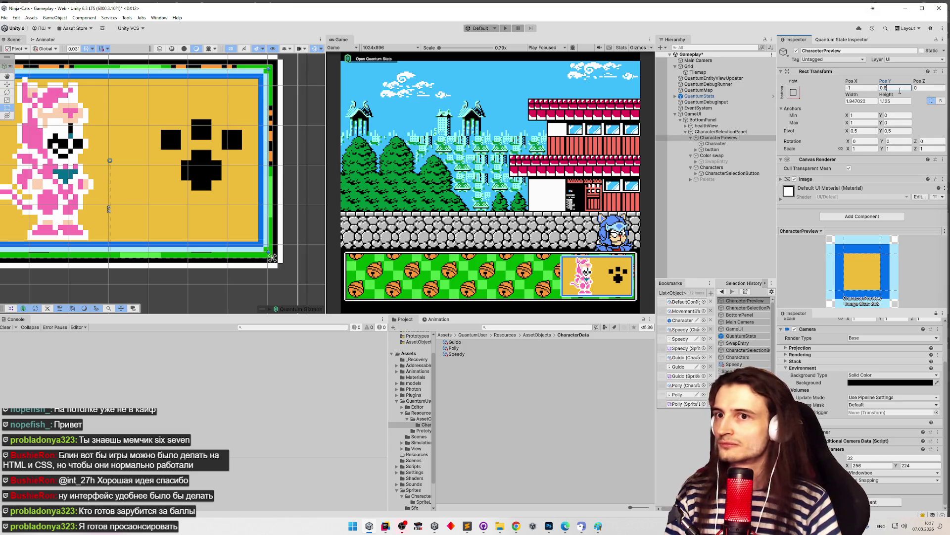
{"action": "key", "text": "BackSpace"}
{"action": "type", "text": "5"}
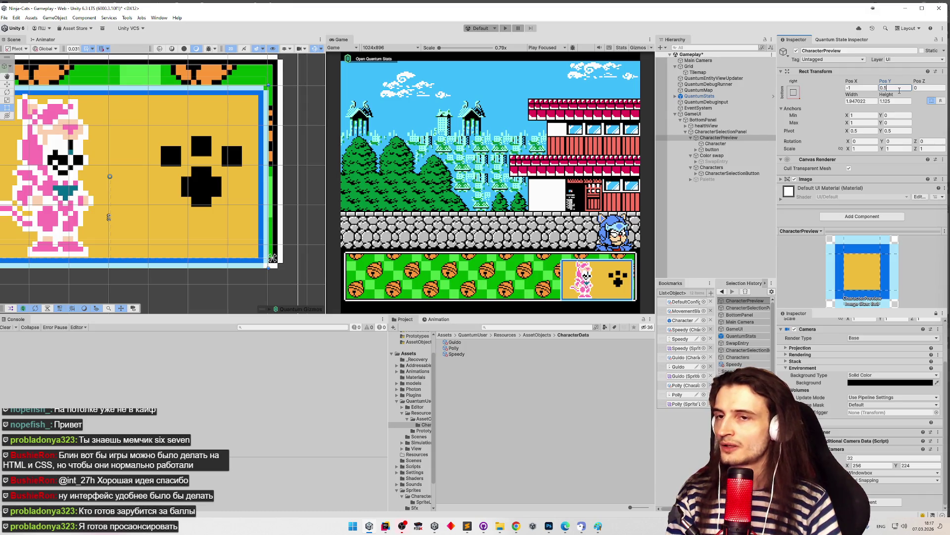
Step: Try a 0.03125*20 preview width, then undo back to the original size
{"action": "left_click", "coordinate": [872, 101]}
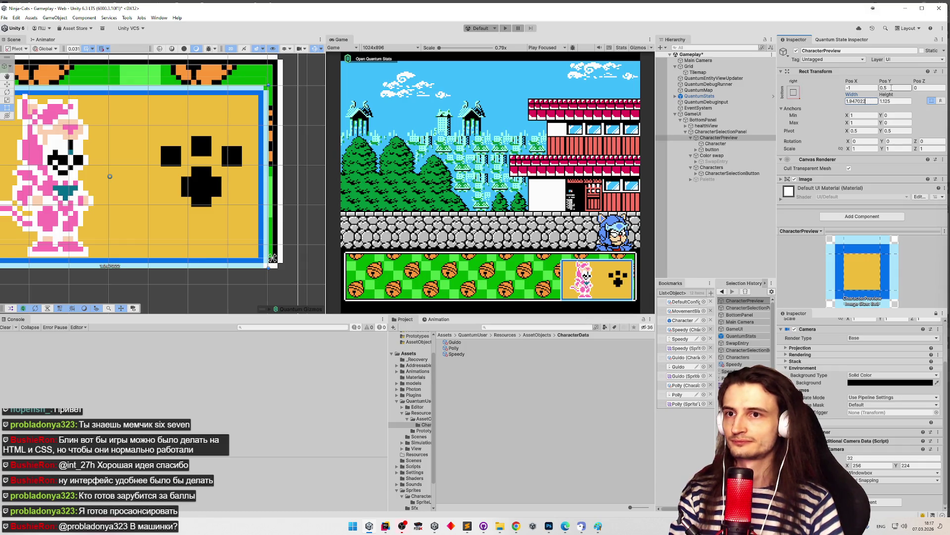
{"action": "left_click_drag", "start_coordinate": [891, 88], "coordinate": [897, 88]}
{"action": "left_click", "coordinate": [871, 100]}
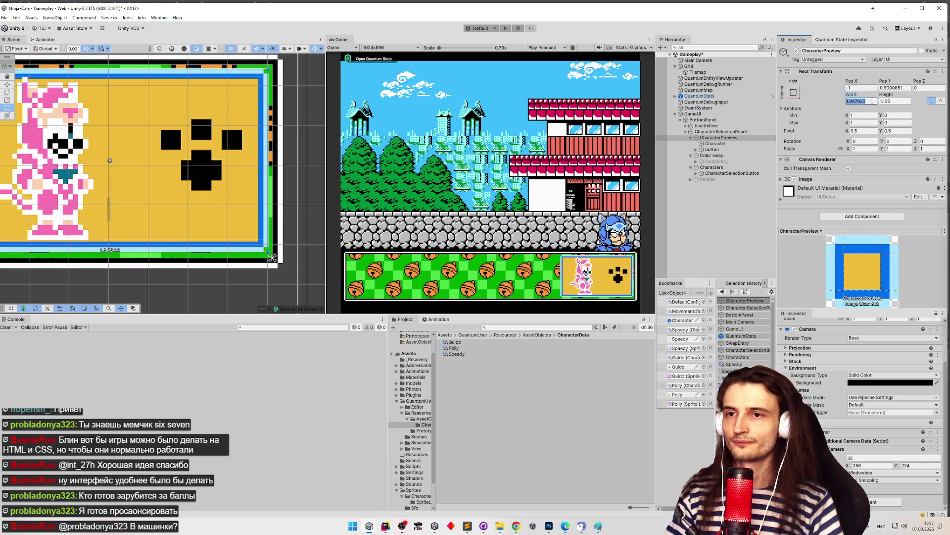
{"action": "key", "text": "BackSpace"}
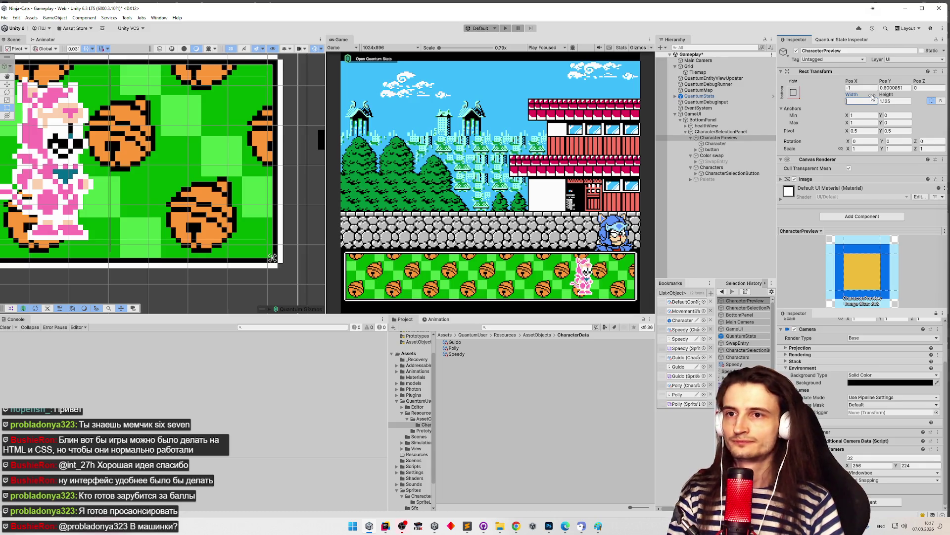
{"action": "type", "text": "0.03125"}
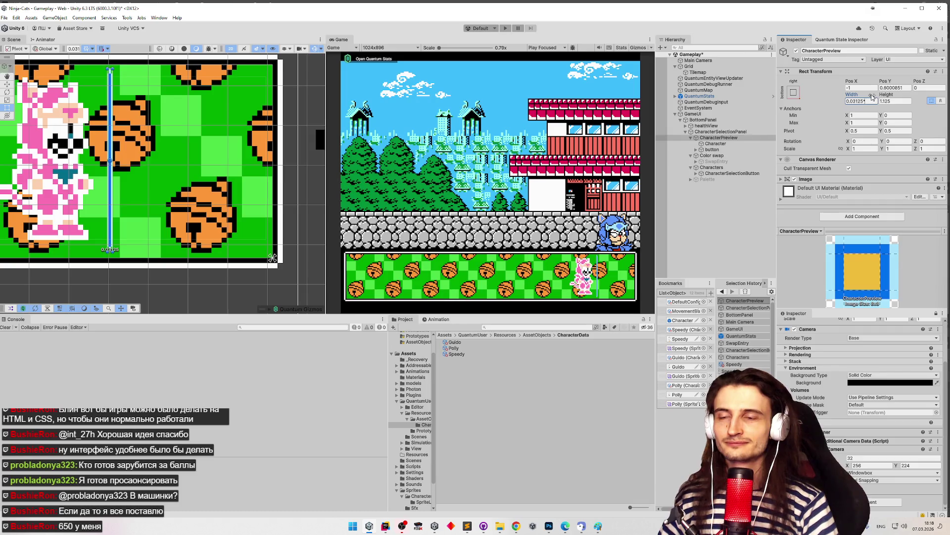
{"action": "type", "text": "*20"}
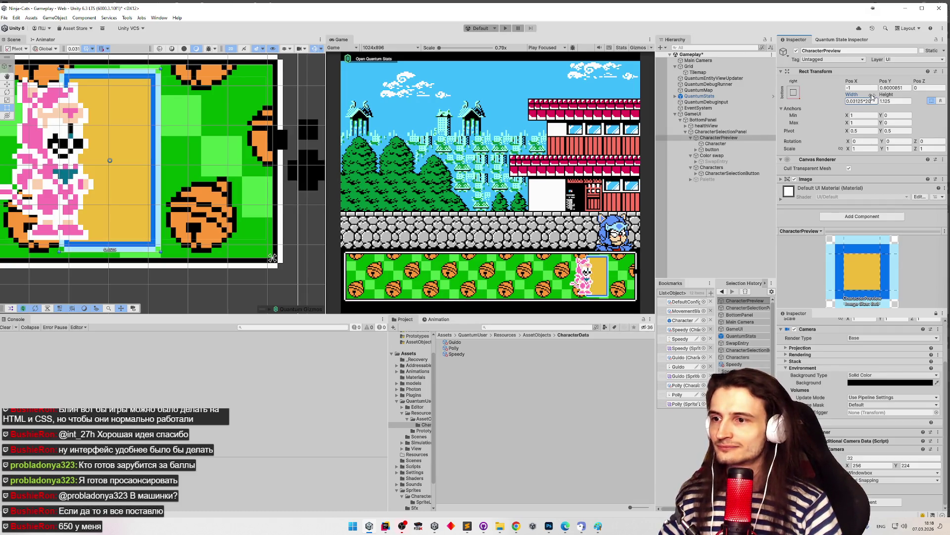
{"action": "key", "text": "Return"}
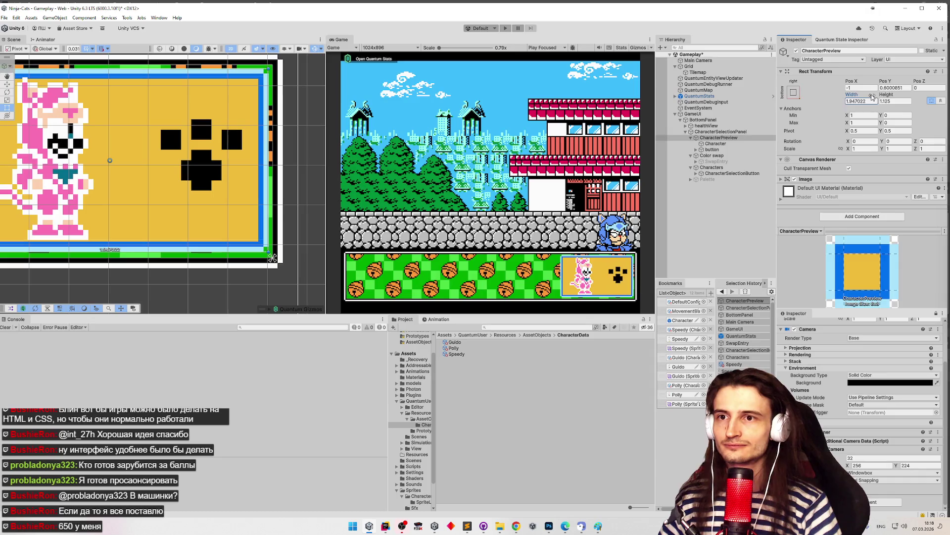
{"action": "left_click", "coordinate": [283, 161]}
{"action": "key", "text": "ctrl+z"}
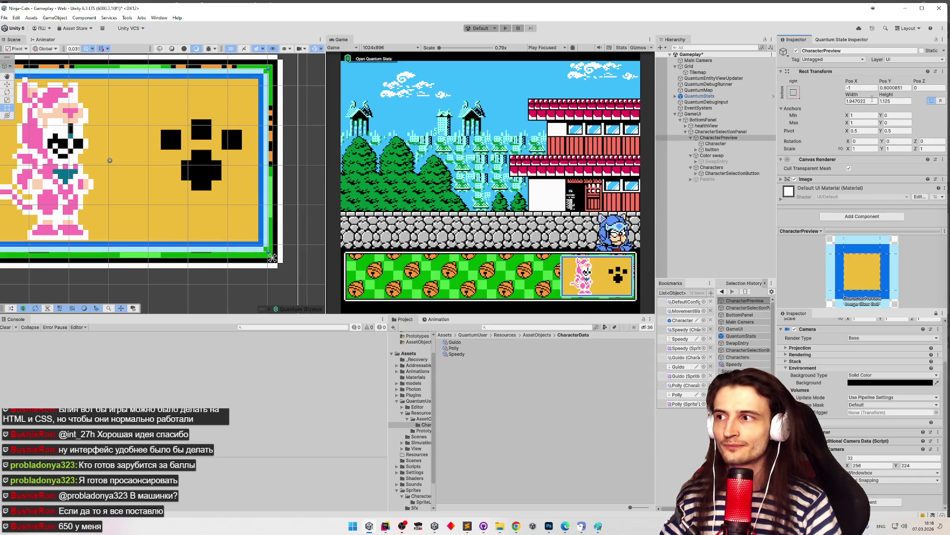
{"action": "left_click", "coordinate": [892, 100]}
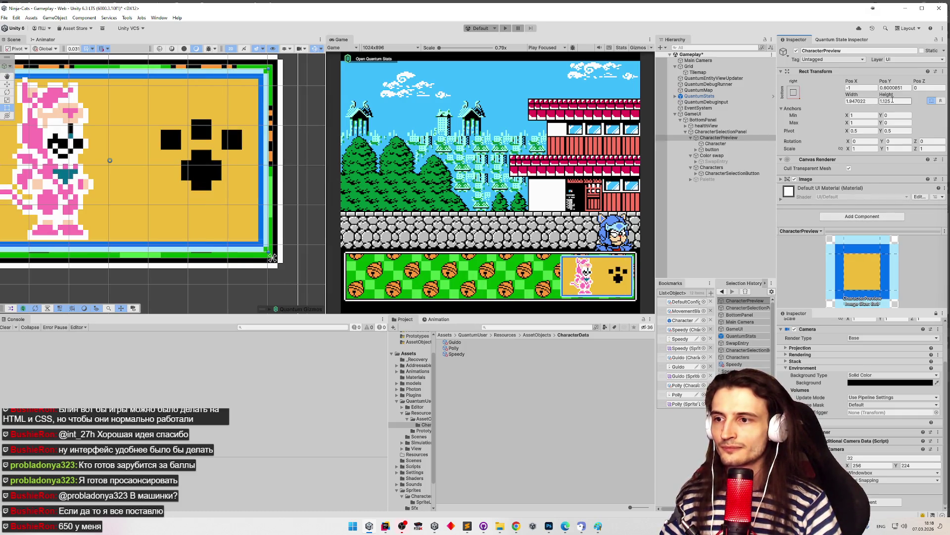
{"action": "left_click_drag", "start_coordinate": [143, 126], "coordinate": [222, 145]}
{"action": "scroll", "coordinate": [222, 145], "scroll_direction": "up", "scroll_amount": 5}
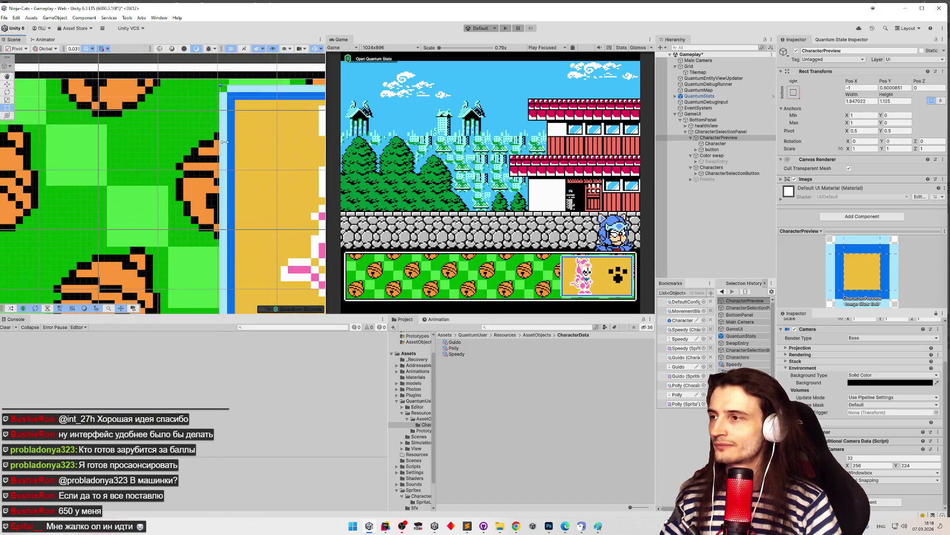
{"action": "left_click", "coordinate": [693, 96]}
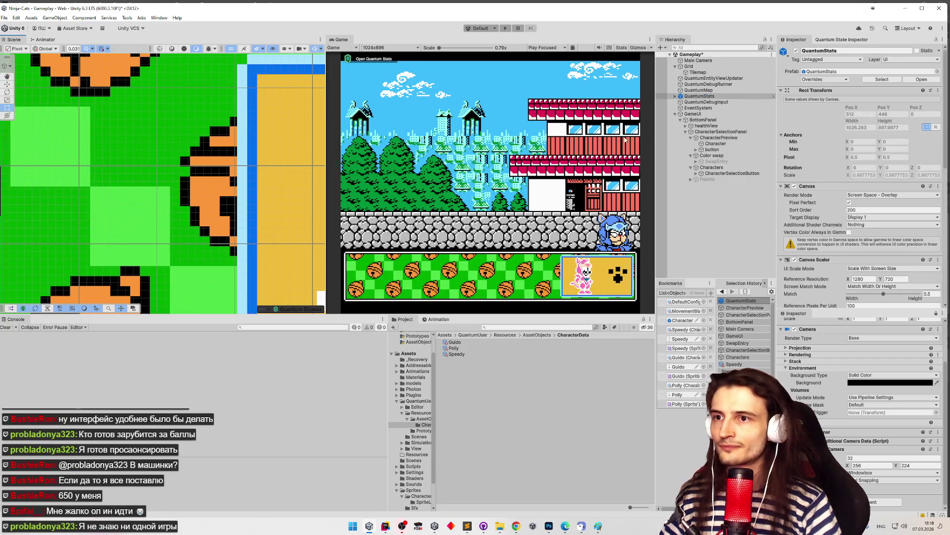
{"action": "left_click", "coordinate": [698, 90]}
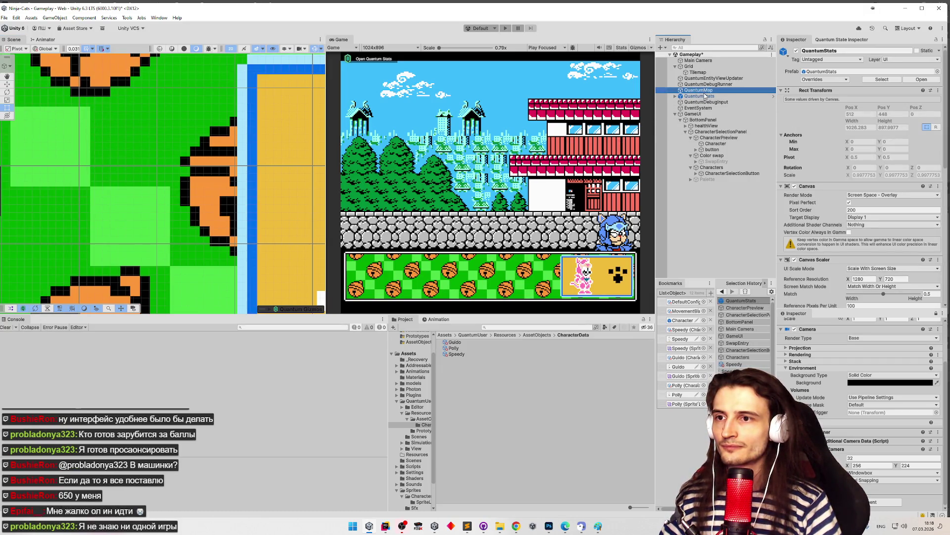
{"action": "left_click", "coordinate": [712, 133]}
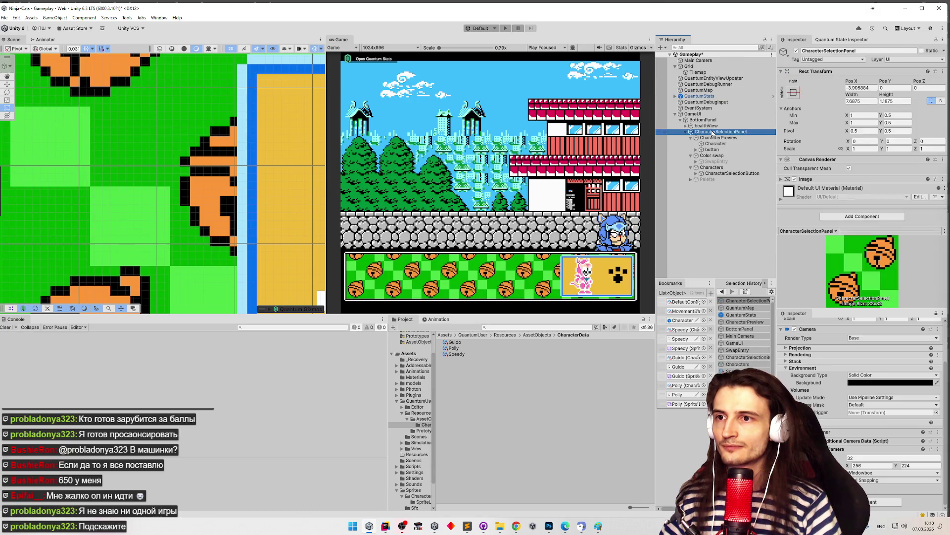
{"action": "left_click", "coordinate": [242, 128]}
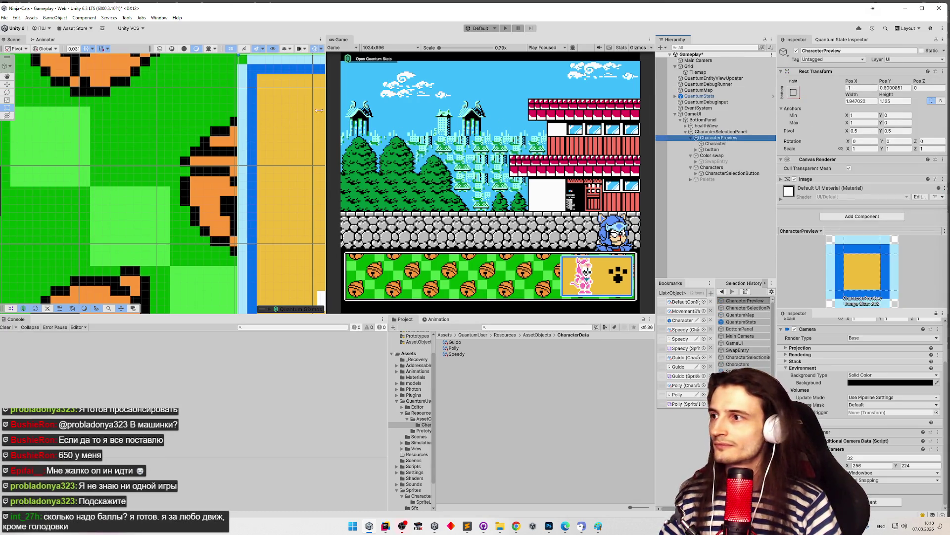
{"action": "mouse_move", "coordinate": [238, 118]}
{"action": "left_mouse_down"}
{"action": "mouse_move", "coordinate": [276, 111]}
{"action": "mouse_move", "coordinate": [241, 112]}
{"action": "left_mouse_up"}
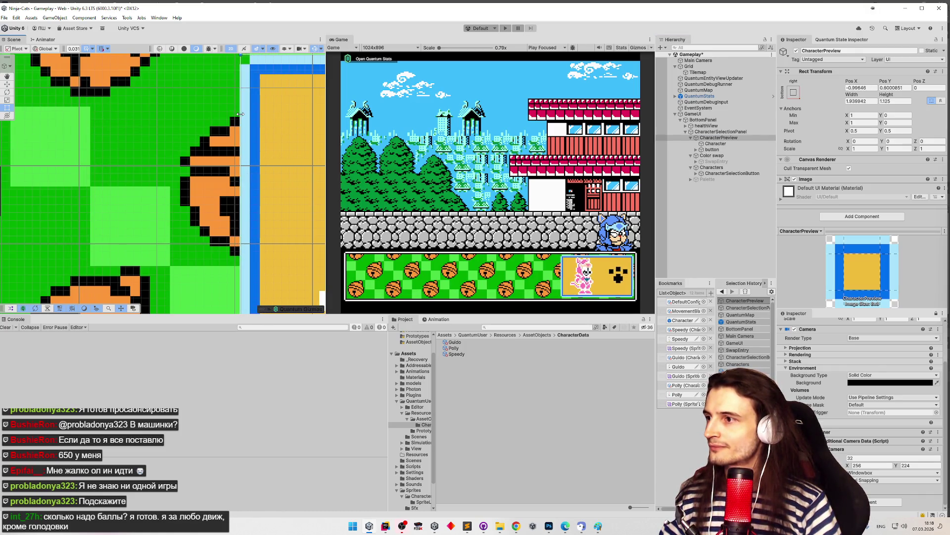
{"action": "scroll", "coordinate": [292, 126], "scroll_direction": "down", "scroll_amount": 8}
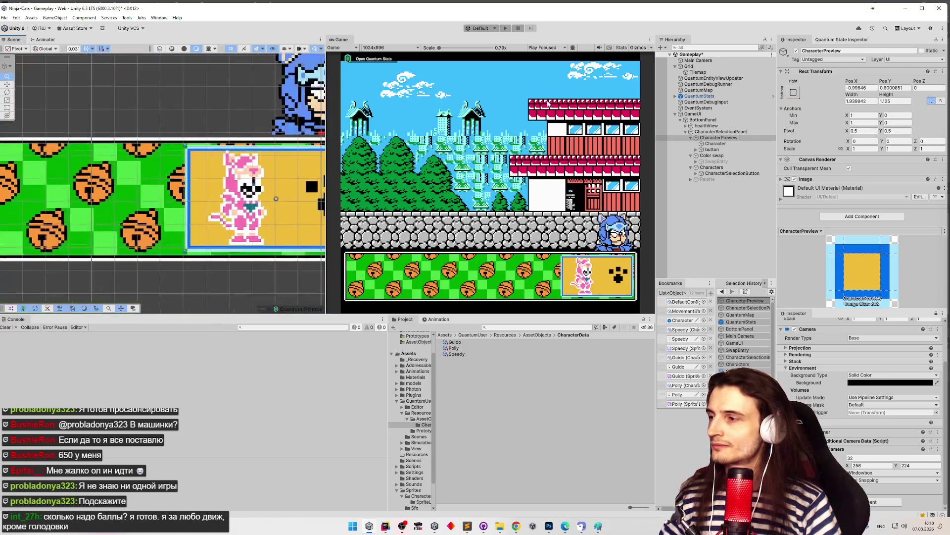
{"action": "mouse_move", "coordinate": [229, 116]}
{"action": "left_mouse_down"}
{"action": "mouse_move", "coordinate": [169, 108]}
{"action": "mouse_move", "coordinate": [237, 99]}
{"action": "left_mouse_up"}
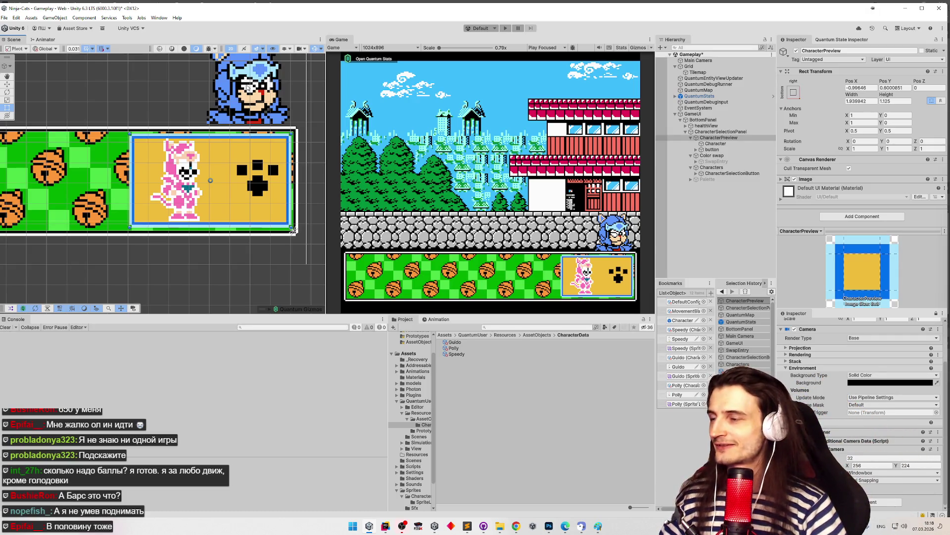
{"action": "scroll", "coordinate": [279, 132], "scroll_direction": "up", "scroll_amount": 2}
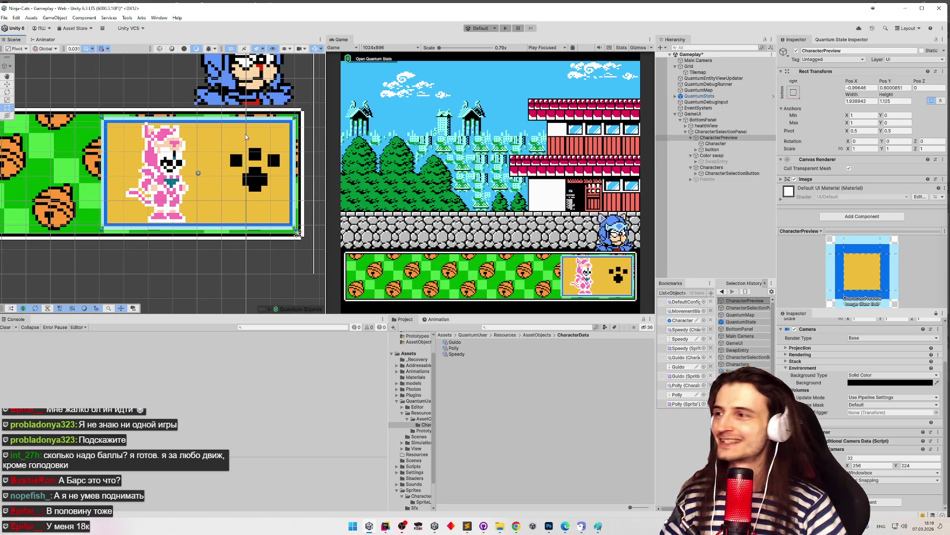
{"action": "scroll", "coordinate": [222, 135], "scroll_direction": "up", "scroll_amount": 3}
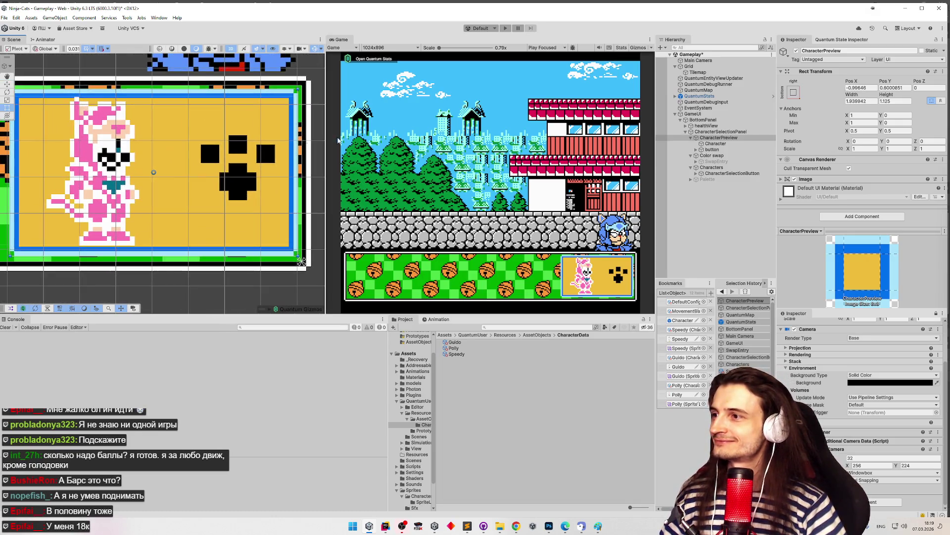
{"action": "scroll", "coordinate": [264, 117], "scroll_direction": "up", "scroll_amount": 3}
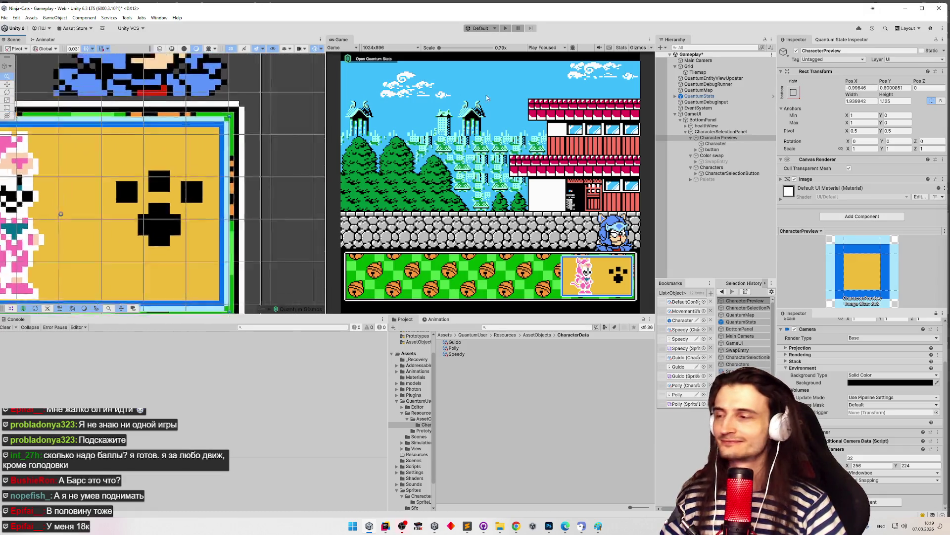
{"action": "left_click_drag", "start_coordinate": [258, 116], "coordinate": [256, 123]}
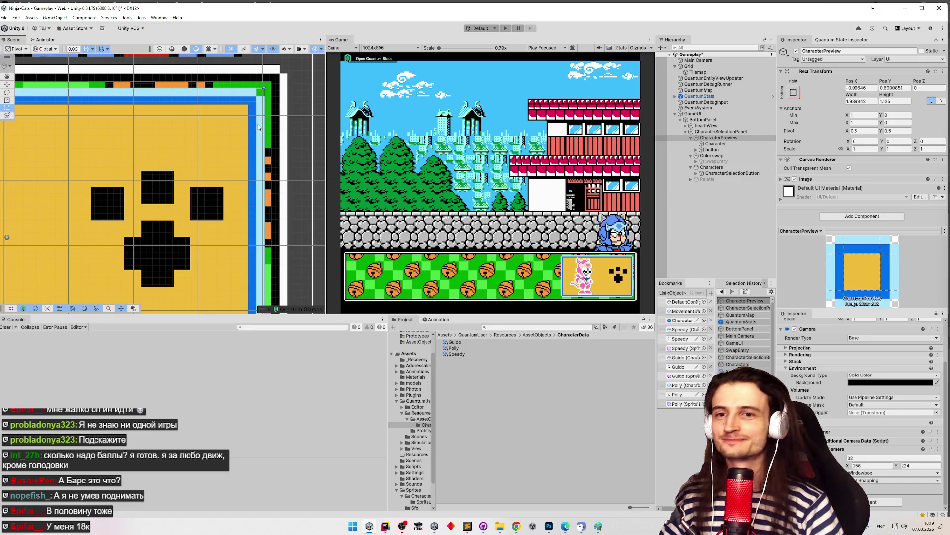
{"action": "key", "text": "f"}
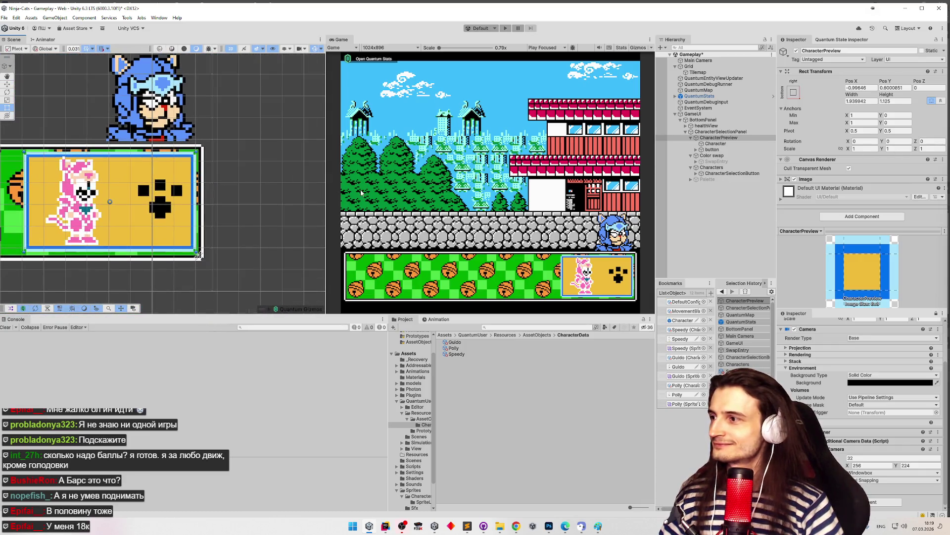
{"action": "scroll", "coordinate": [181, 184], "scroll_direction": "down", "scroll_amount": 3}
{"action": "scroll", "coordinate": [182, 159], "scroll_direction": "up", "scroll_amount": 4}
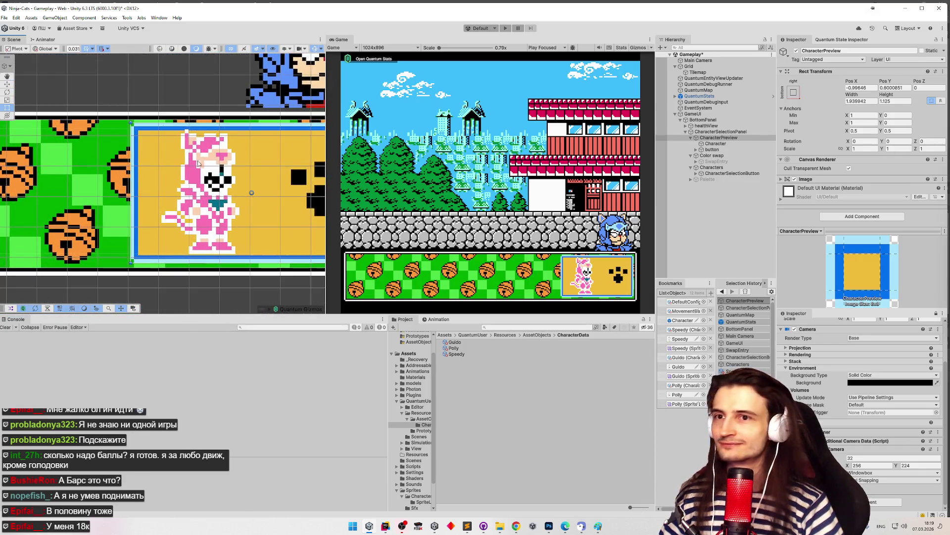
{"action": "left_click", "coordinate": [897, 100]}
{"action": "type", "text": "/0"}
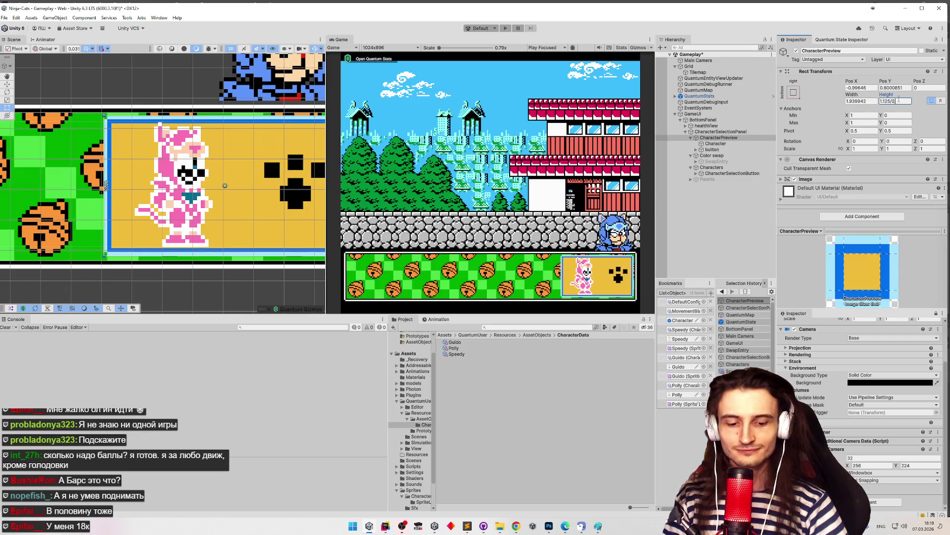
{"action": "type", "text": ".3125"}
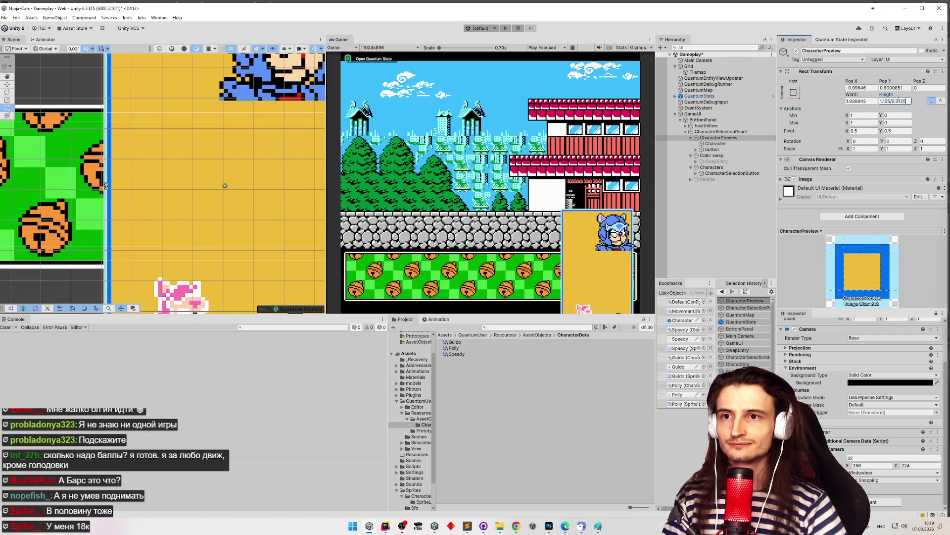
{"action": "key", "text": "Return"}
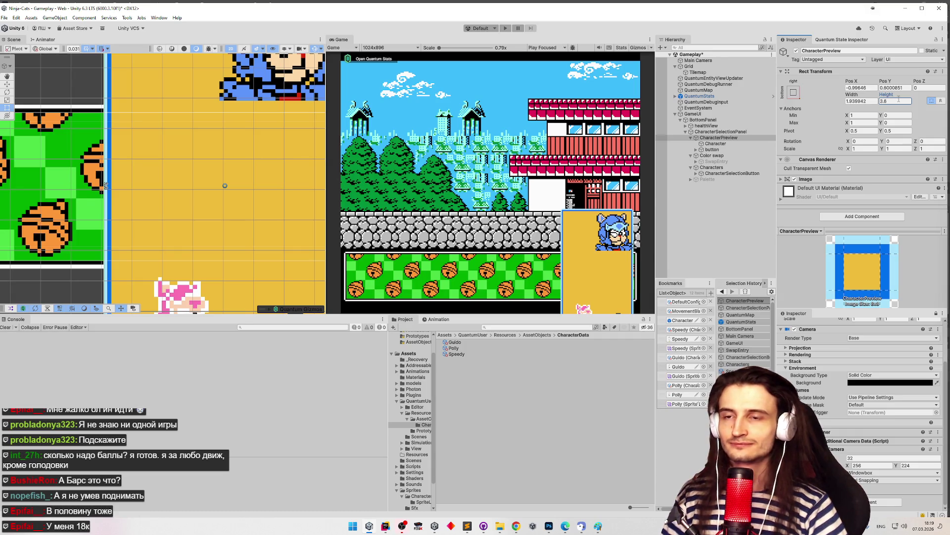
{"action": "key", "text": "ctrl+z"}
{"action": "scroll", "coordinate": [172, 125], "scroll_direction": "up", "scroll_amount": 8}
{"action": "left_click_drag", "start_coordinate": [171, 126], "coordinate": [227, 141]}
{"action": "scroll", "coordinate": [226, 141], "scroll_direction": "up", "scroll_amount": 2}
{"action": "scroll", "coordinate": [197, 225], "scroll_direction": "up", "scroll_amount": 2}
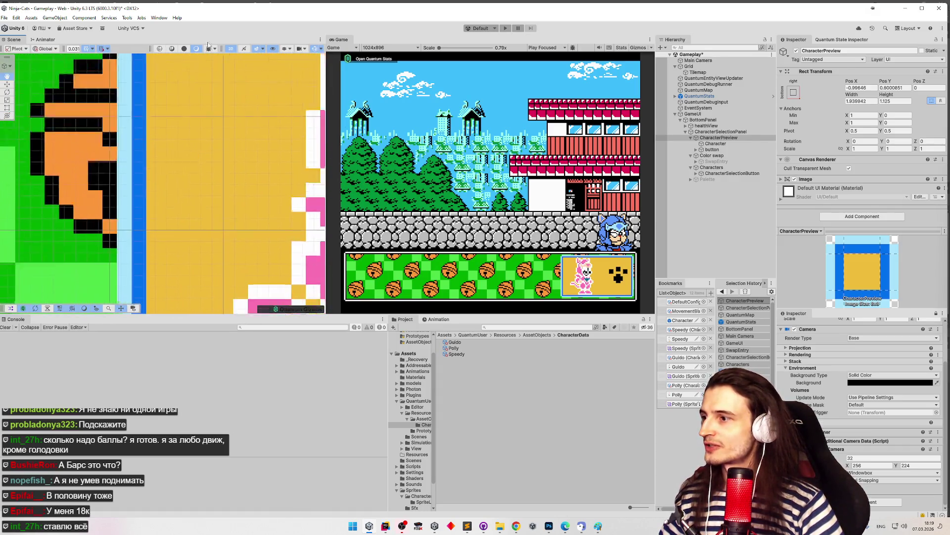
{"action": "scroll", "coordinate": [203, 198], "scroll_direction": "down", "scroll_amount": 2}
{"action": "mouse_move", "coordinate": [203, 198]}
{"action": "left_mouse_down"}
{"action": "mouse_move", "coordinate": [223, 118]}
{"action": "mouse_move", "coordinate": [128, 123]}
{"action": "left_mouse_up"}
{"action": "mouse_move", "coordinate": [322, 125]}
{"action": "left_mouse_down"}
{"action": "mouse_move", "coordinate": [74, 127]}
{"action": "mouse_move", "coordinate": [177, 119]}
{"action": "left_mouse_up"}
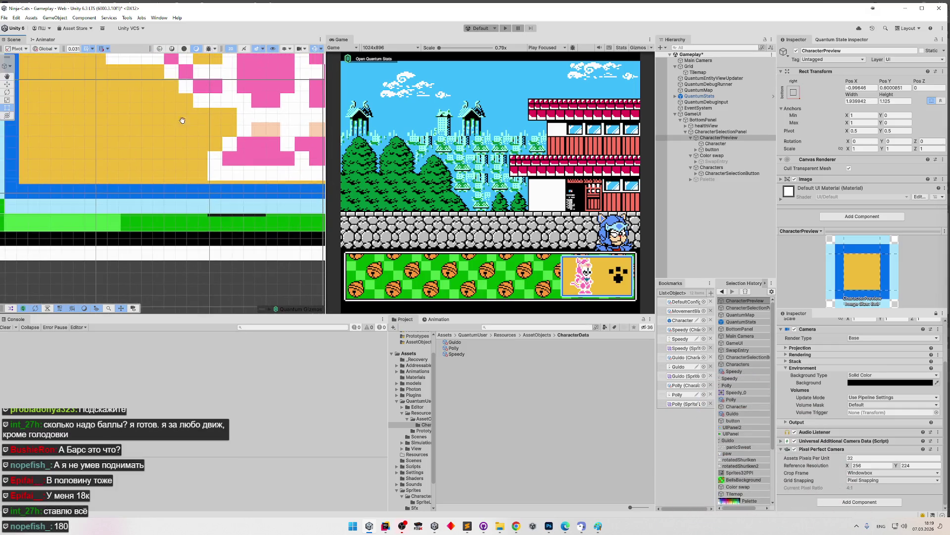
{"action": "left_click_drag", "start_coordinate": [72, 129], "coordinate": [221, 128]}
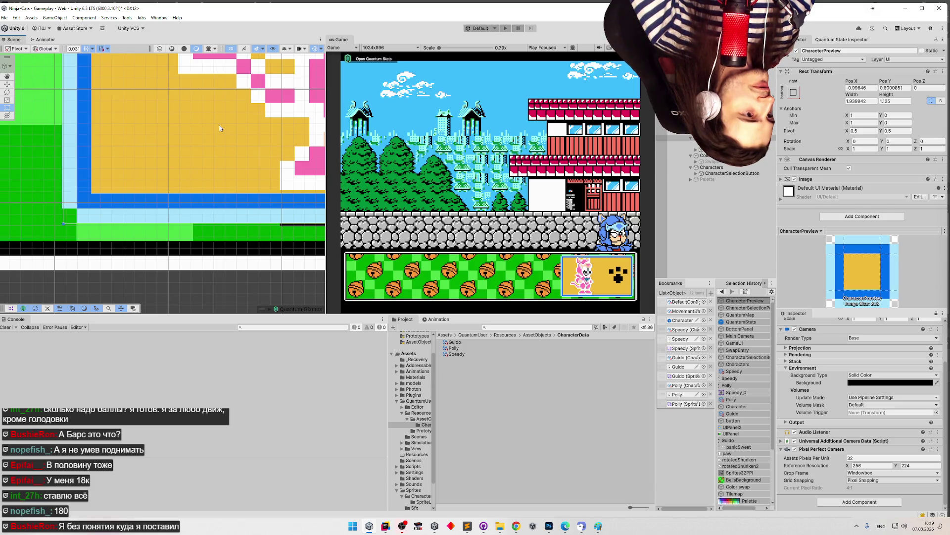
{"action": "scroll", "coordinate": [220, 128], "scroll_direction": "down", "scroll_amount": 3}
{"action": "scroll", "coordinate": [180, 160], "scroll_direction": "up", "scroll_amount": 5}
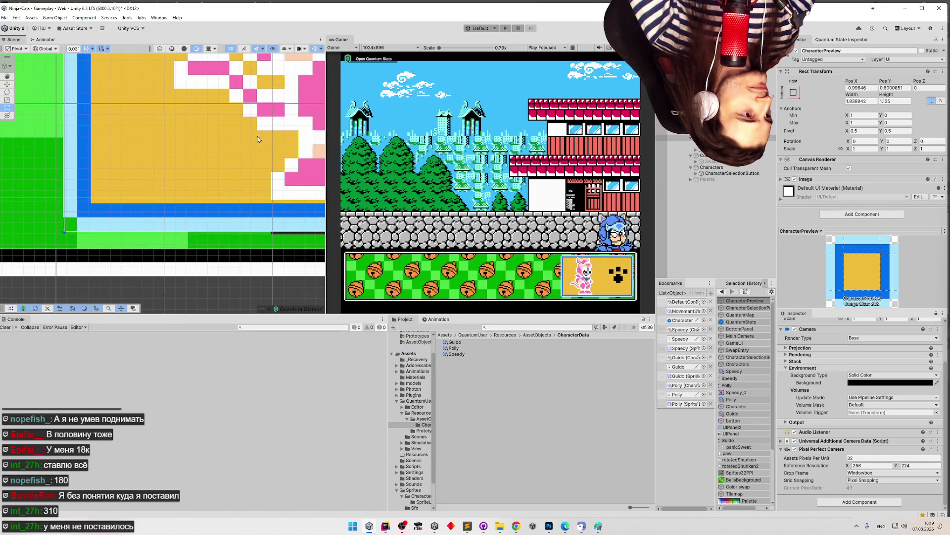
{"action": "mouse_move", "coordinate": [247, 166]}
{"action": "left_mouse_down"}
{"action": "mouse_move", "coordinate": [209, 250]}
{"action": "mouse_move", "coordinate": [29, 228]}
{"action": "left_mouse_up"}
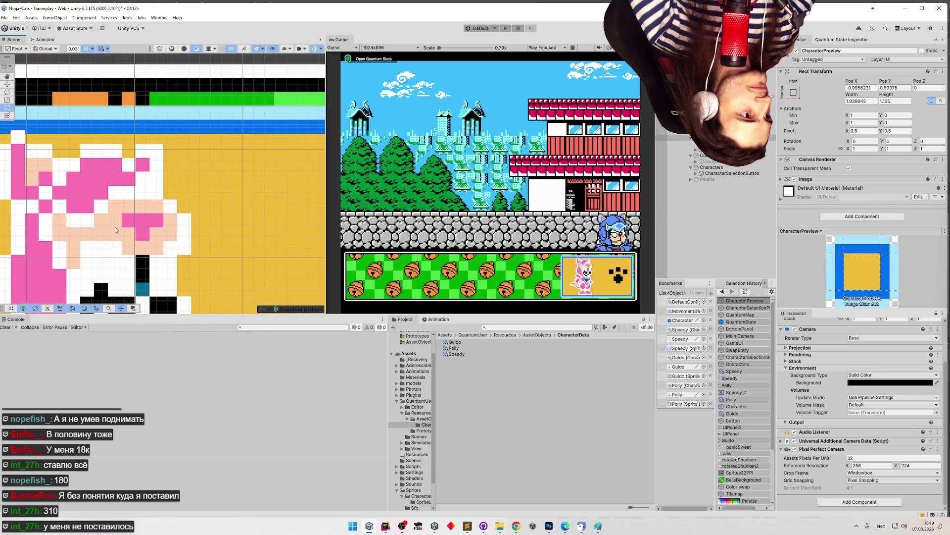
Step: Zoom in and out around the character preview and paw icon
{"action": "scroll", "coordinate": [116, 231], "scroll_direction": "down", "scroll_amount": 2}
{"action": "scroll", "coordinate": [221, 233], "scroll_direction": "down", "scroll_amount": 5}
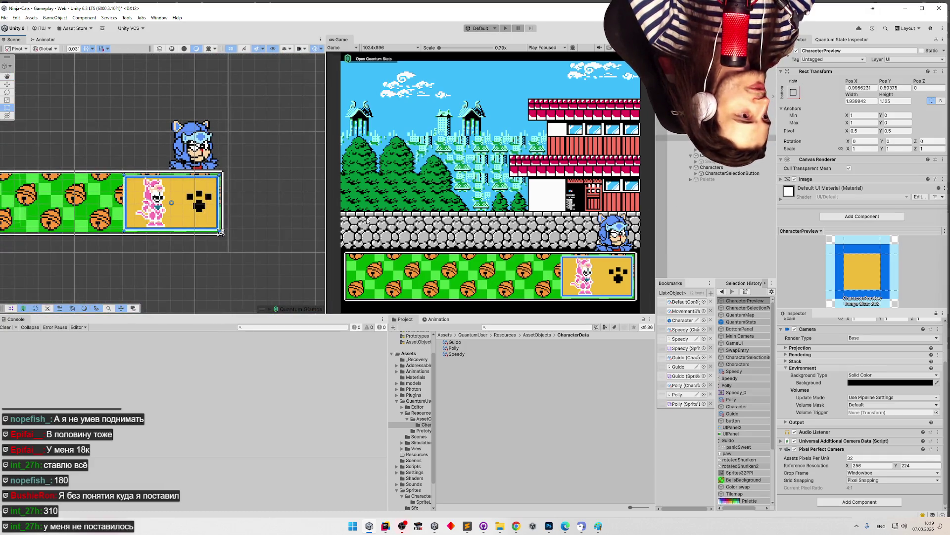
{"action": "scroll", "coordinate": [240, 160], "scroll_direction": "up", "scroll_amount": 5}
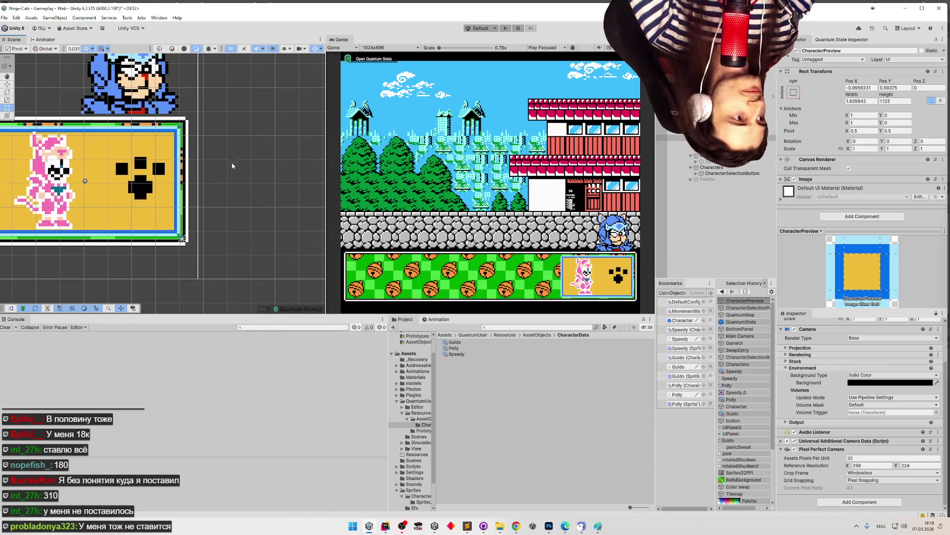
{"action": "scroll", "coordinate": [242, 159], "scroll_direction": "up", "scroll_amount": 8}
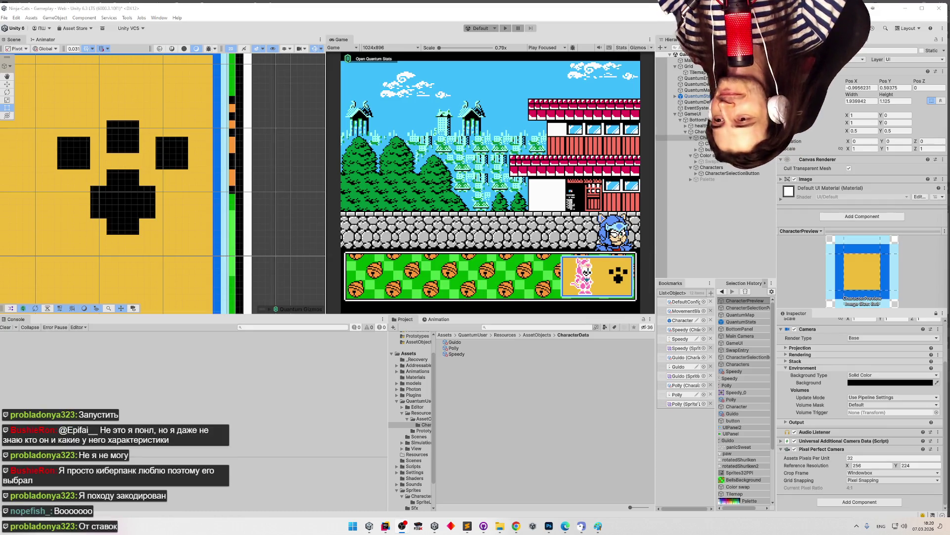
{"action": "scroll", "coordinate": [214, 161], "scroll_direction": "down", "scroll_amount": 4}
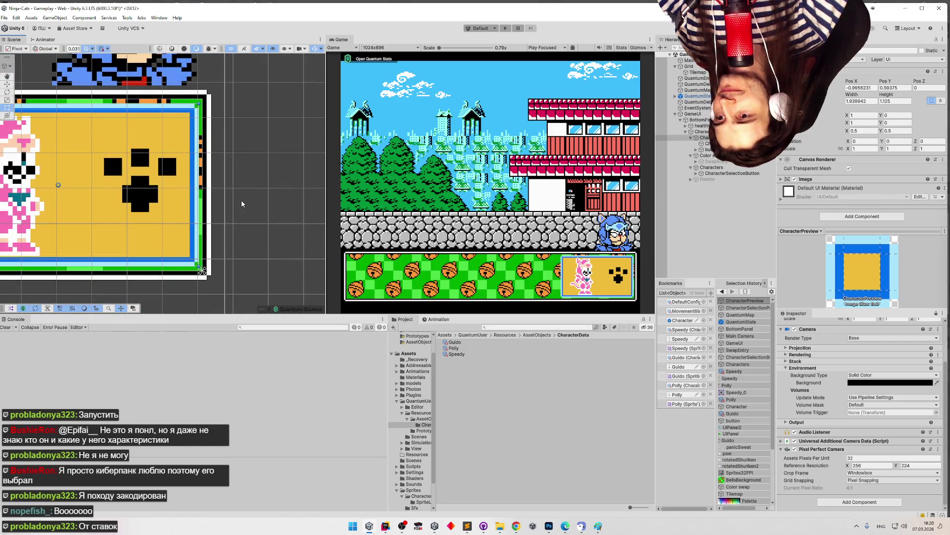
{"action": "scroll", "coordinate": [126, 181], "scroll_direction": "down", "scroll_amount": 3}
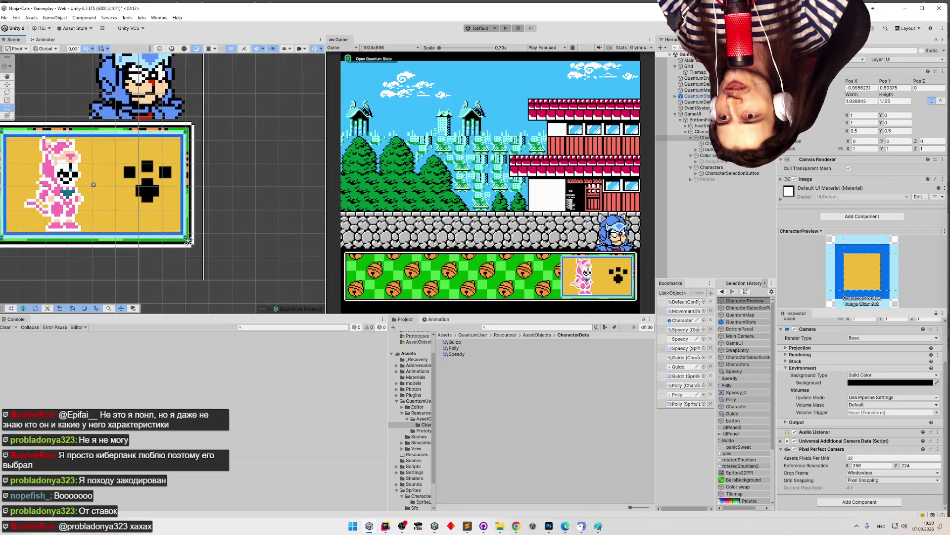
Step: Anchor the paw button to the card's right edge, then drag it toward the centre
{"action": "left_click", "coordinate": [147, 183]}
{"action": "left_click", "coordinate": [812, 97]}
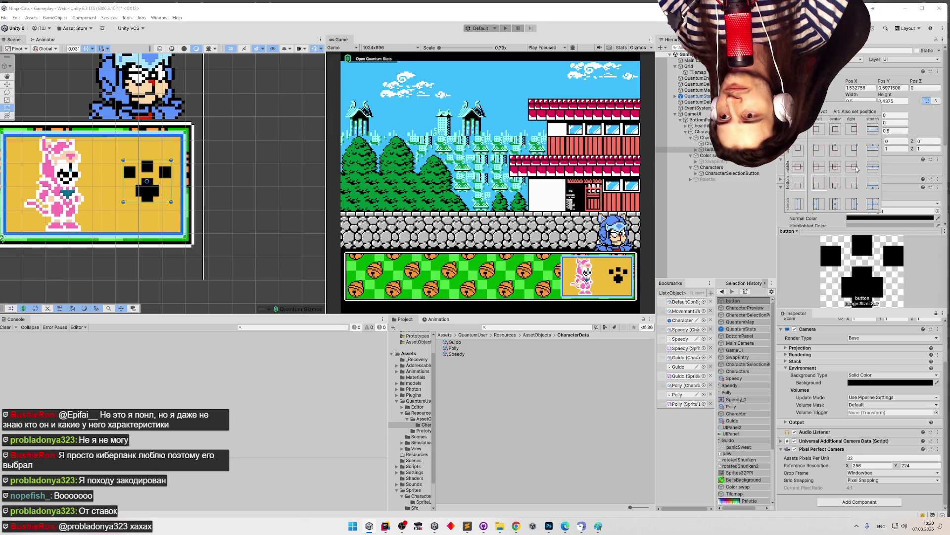
{"action": "left_click", "coordinate": [855, 168], "text": "alt"}
{"action": "mouse_move", "coordinate": [172, 190]}
{"action": "left_mouse_down"}
{"action": "mouse_move", "coordinate": [139, 189]}
{"action": "mouse_move", "coordinate": [148, 191]}
{"action": "left_mouse_up"}
{"action": "left_click", "coordinate": [149, 191]}
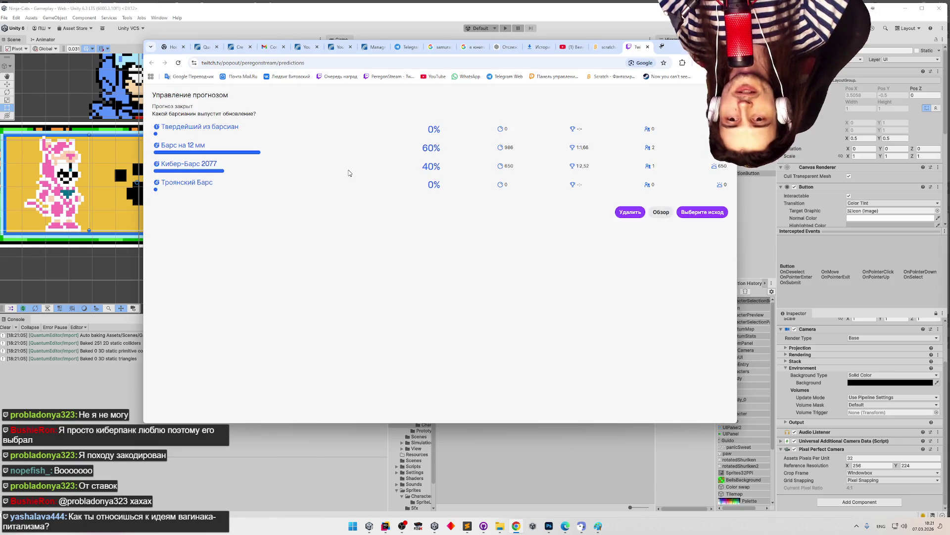
Step: Start THE BARZ GAME fullscreen in Chrome, checking Twitch predictions before returning
{"action": "left_click", "coordinate": [606, 47]}
{"action": "double_click", "coordinate": [683, 52]}
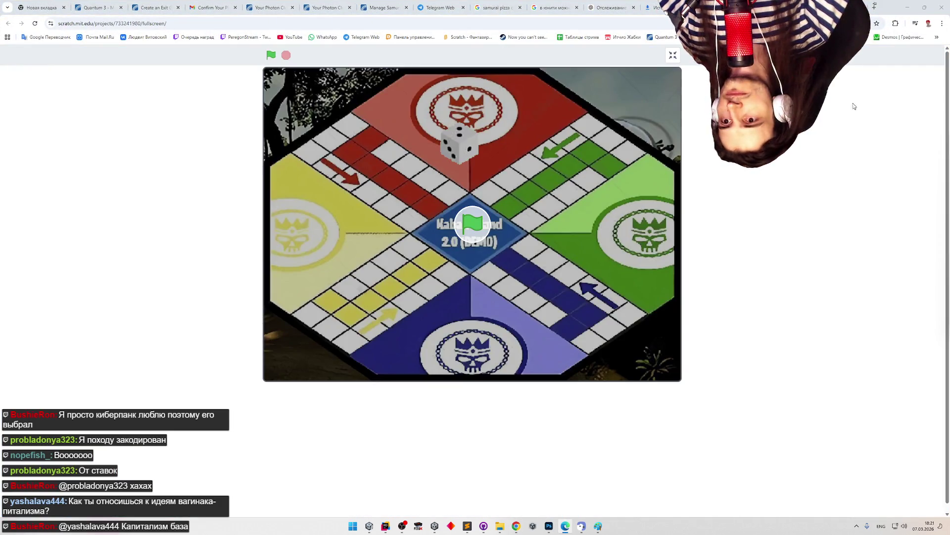
{"action": "left_click", "coordinate": [672, 56]}
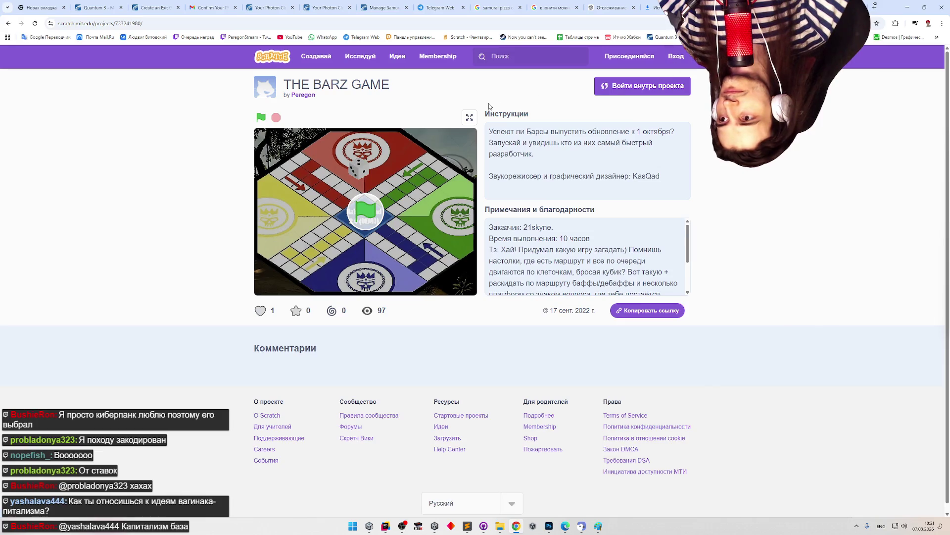
{"action": "left_click", "coordinate": [474, 116]}
{"action": "left_click", "coordinate": [470, 294]}
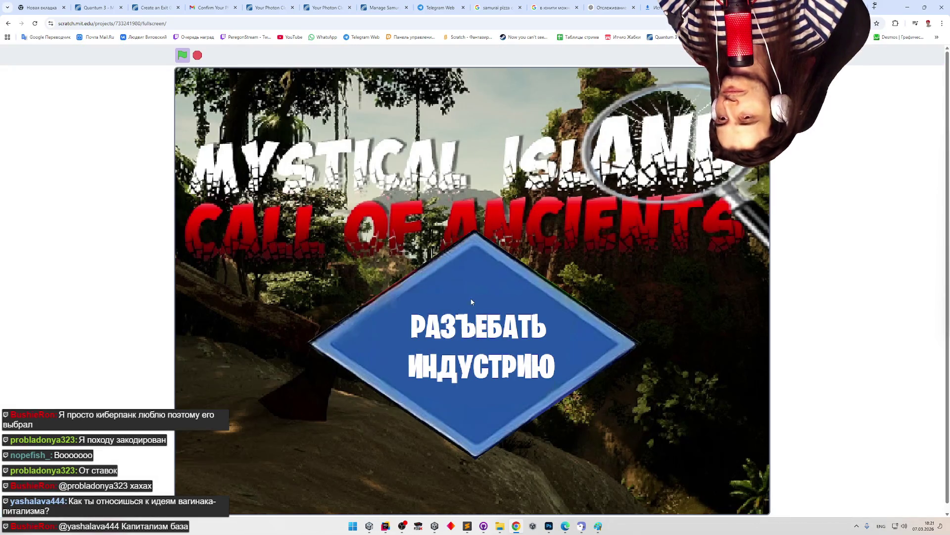
{"action": "key", "text": "alt+Tab"}
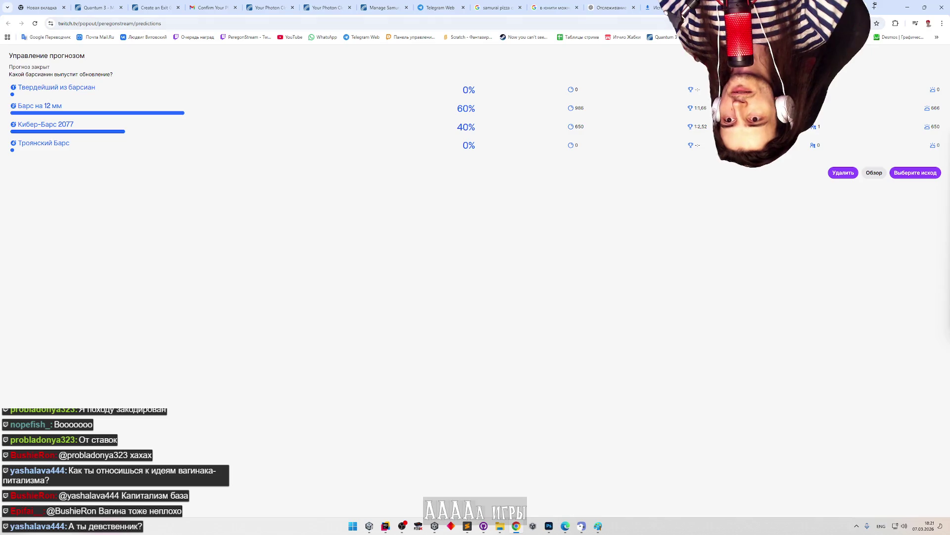
{"action": "mouse_move", "coordinate": [939, 108]}
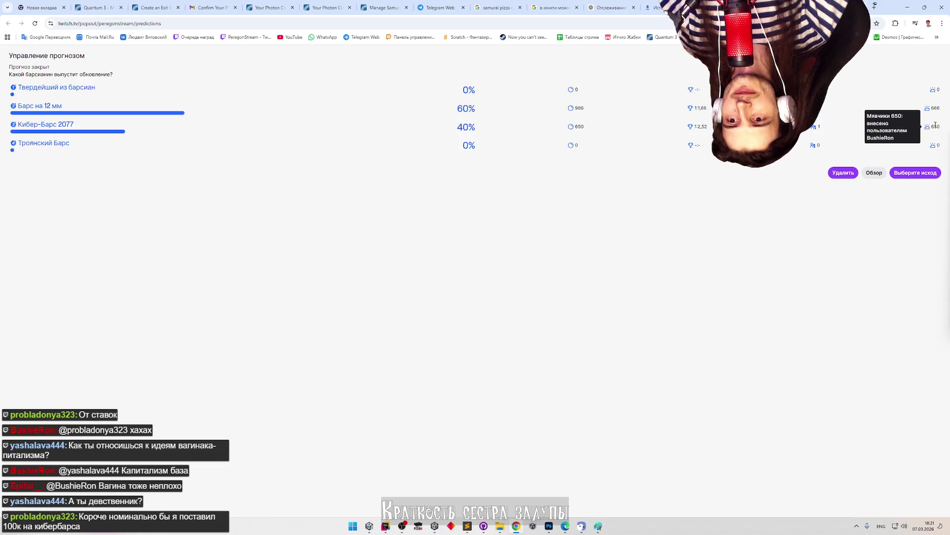
{"action": "key", "text": "alt+Tab"}
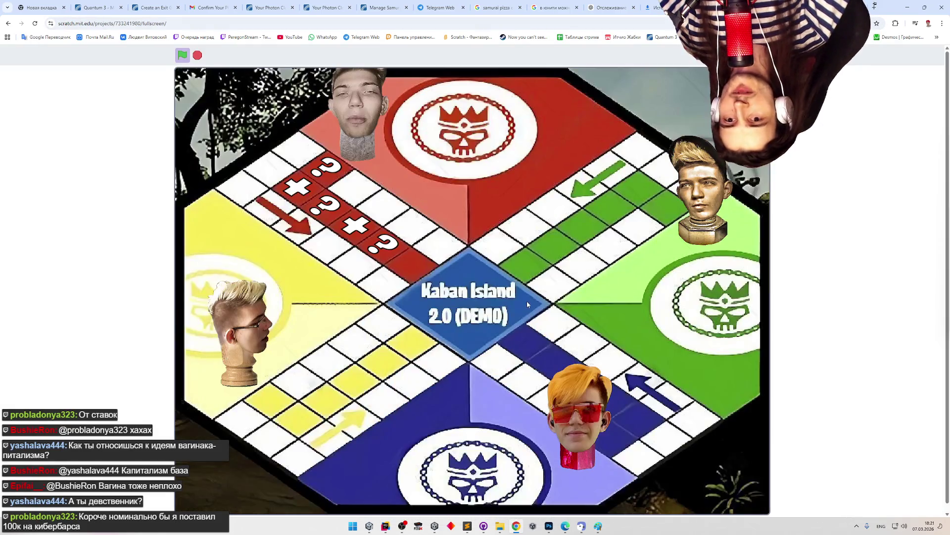
Step: Roll the die to play the Kaban Island 2.0 demo board
{"action": "left_click", "coordinate": [691, 171]}
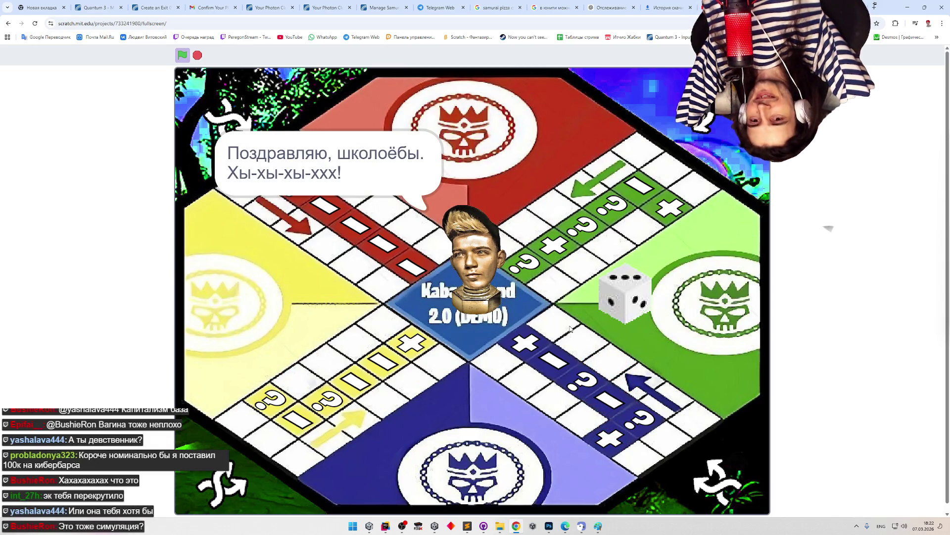
Step: End the Twitch prediction with 'Барс на 12 мм' winning, paying 1,636 points to 2 viewers
{"action": "key", "text": "alt+Tab"}
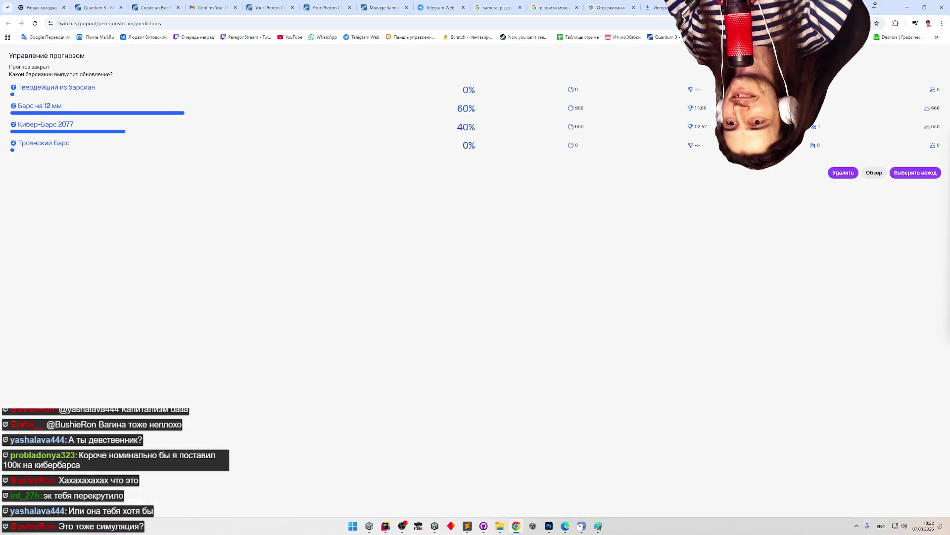
{"action": "left_click", "coordinate": [841, 170]}
{"action": "left_click", "coordinate": [841, 111]}
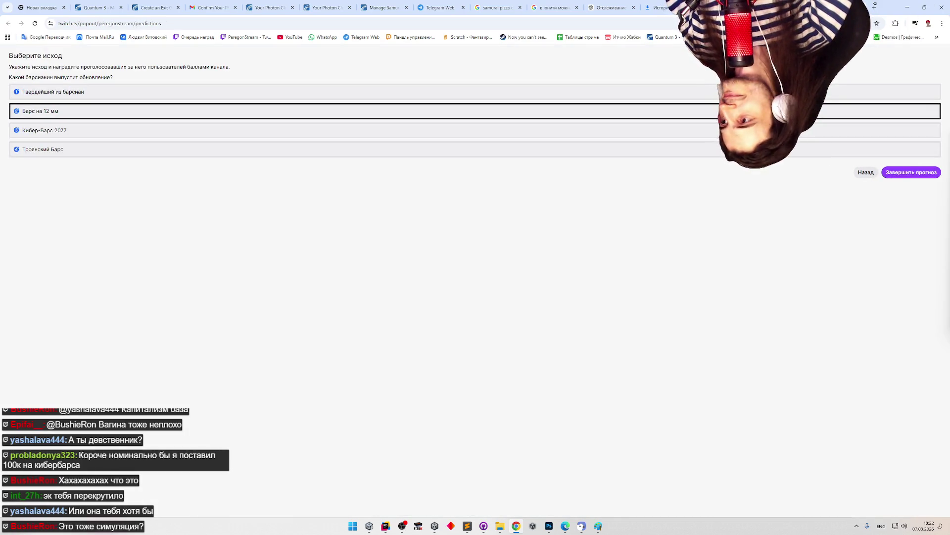
{"action": "left_click", "coordinate": [912, 172]}
{"action": "key", "text": "alt+Tab"}
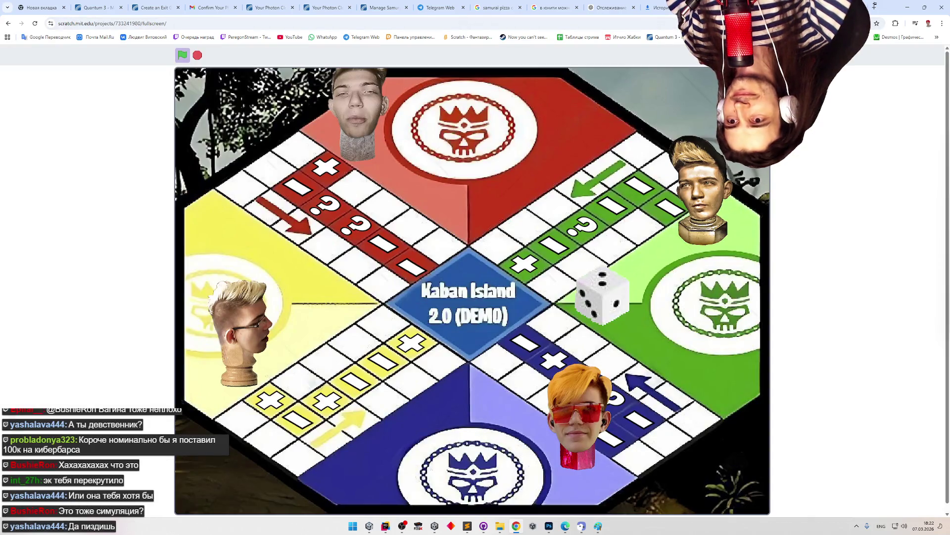
{"action": "key", "text": "alt+Tab"}
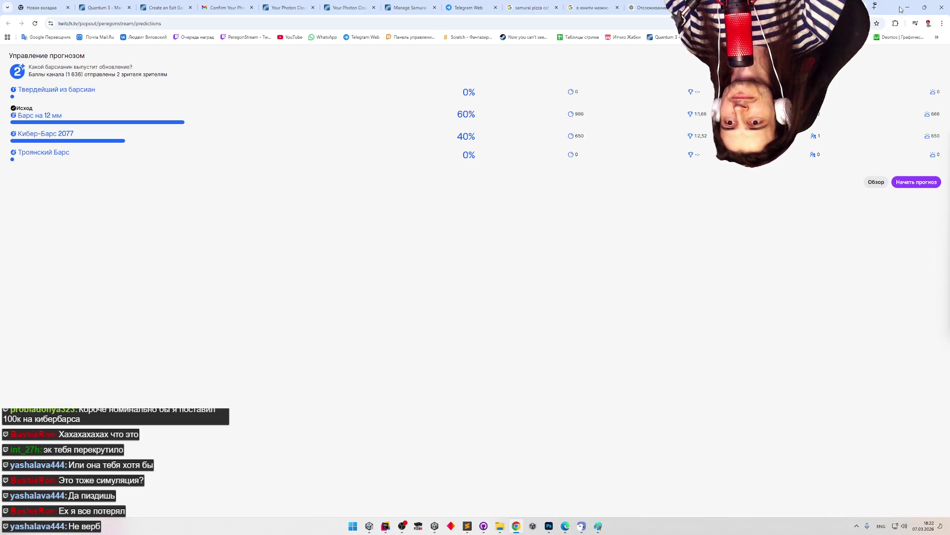
{"action": "key", "text": "alt+Tab"}
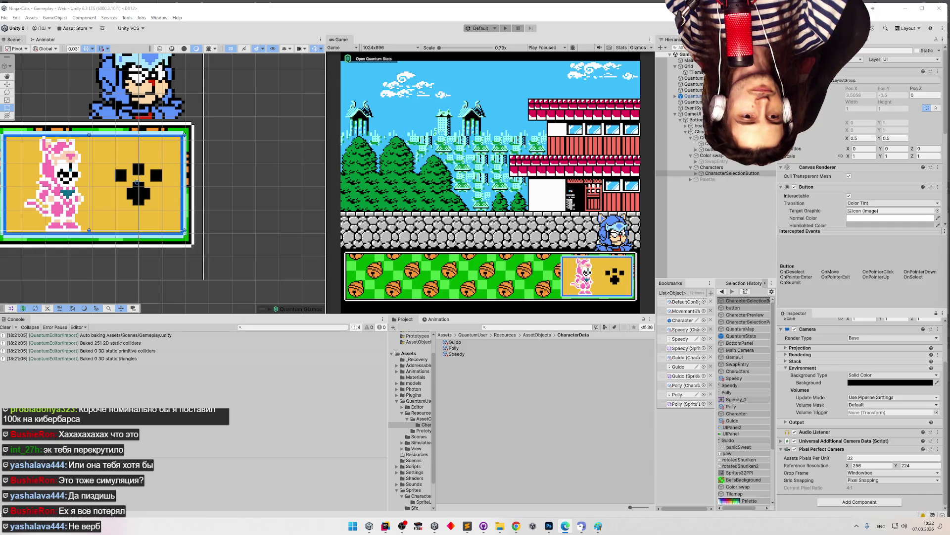
Step: Clear the Console, play-test picking a character in the Game view, then exit Play mode
{"action": "left_click", "coordinate": [6, 327]}
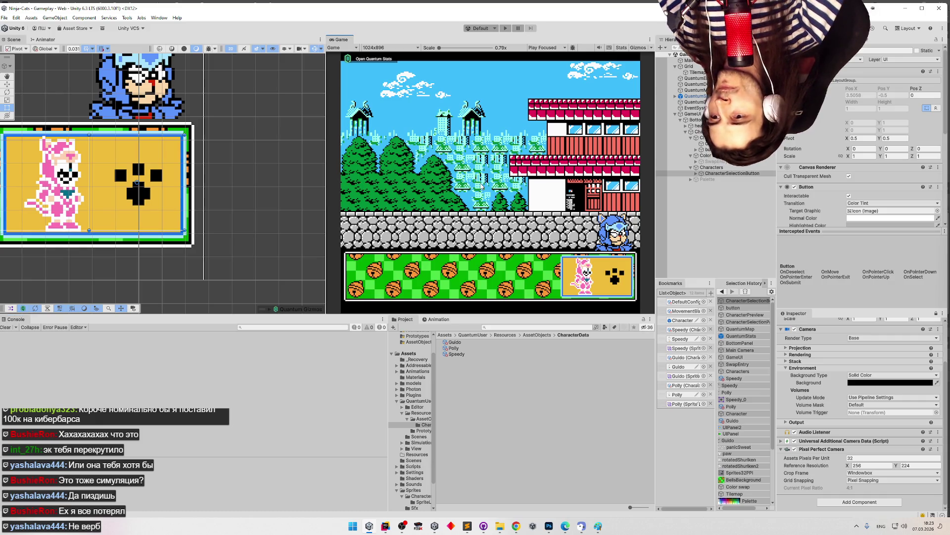
{"action": "key", "text": "ctrl+p"}
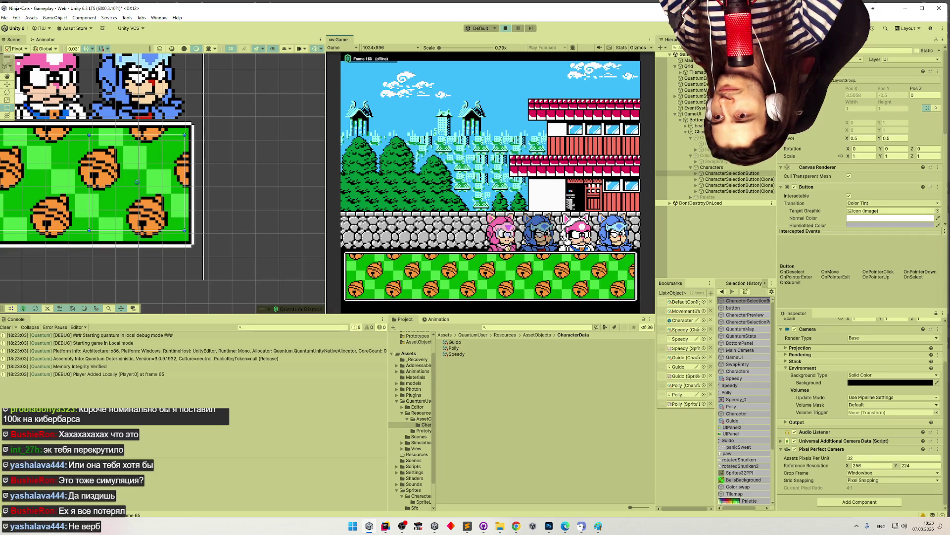
{"action": "left_click", "coordinate": [510, 236]}
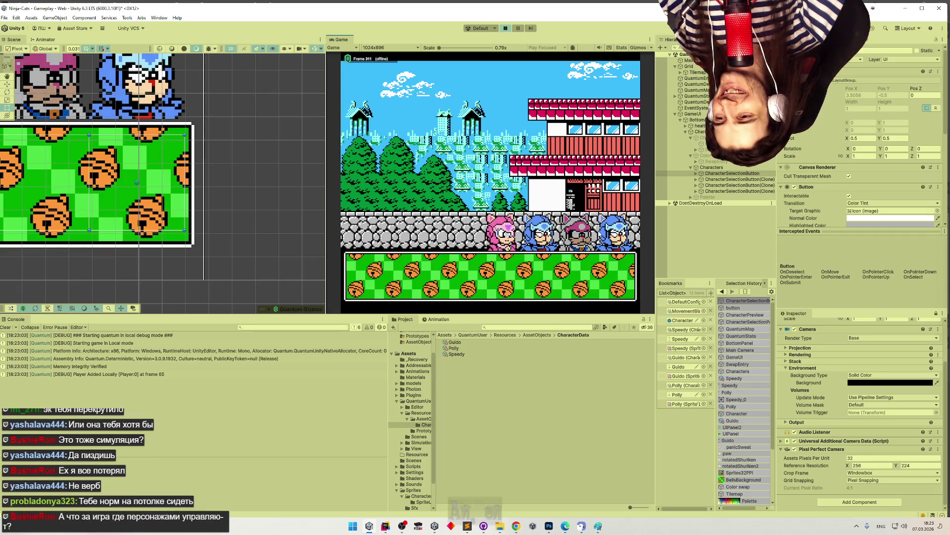
{"action": "left_click", "coordinate": [730, 173]}
{"action": "key", "text": "ctrl+p"}
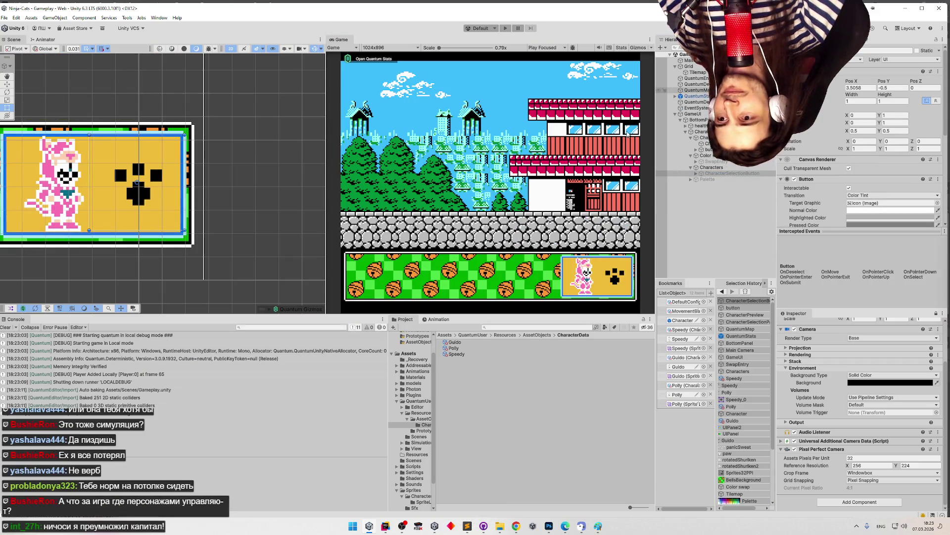
Step: Enter Play mode so the bottom panel shows palette swatches beside the pink character's preview card
{"action": "key", "text": "ctrl+p"}
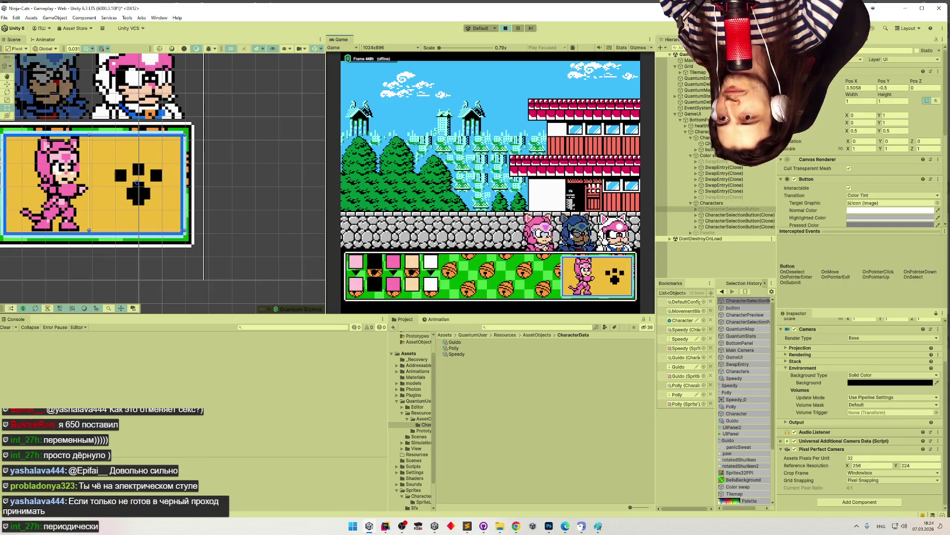
Step: Inspect Color swap's Horizontal Layout and swapper settings, exit Play mode, then examine CharacterPreview's image component
{"action": "left_click", "coordinate": [721, 156]}
{"action": "key", "text": "f"}
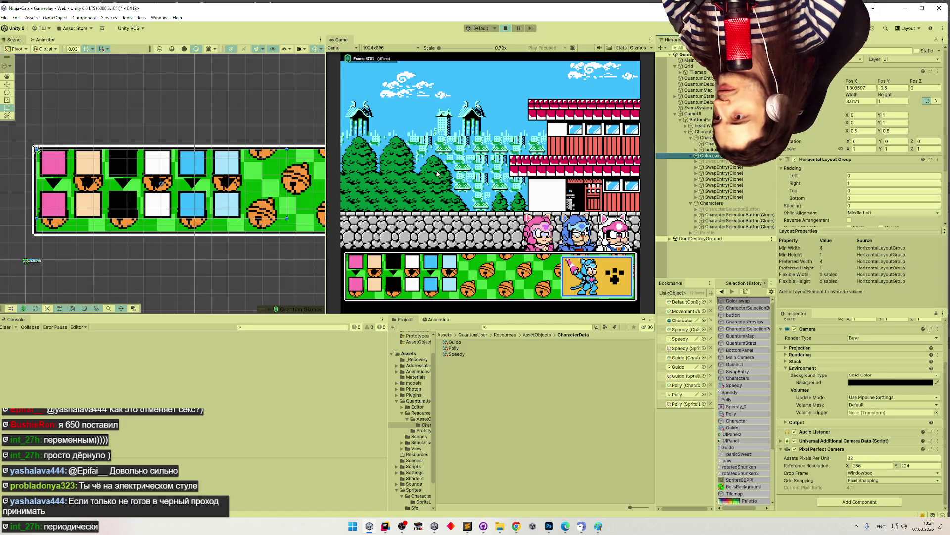
{"action": "scroll", "coordinate": [834, 167], "scroll_direction": "down", "scroll_amount": 4}
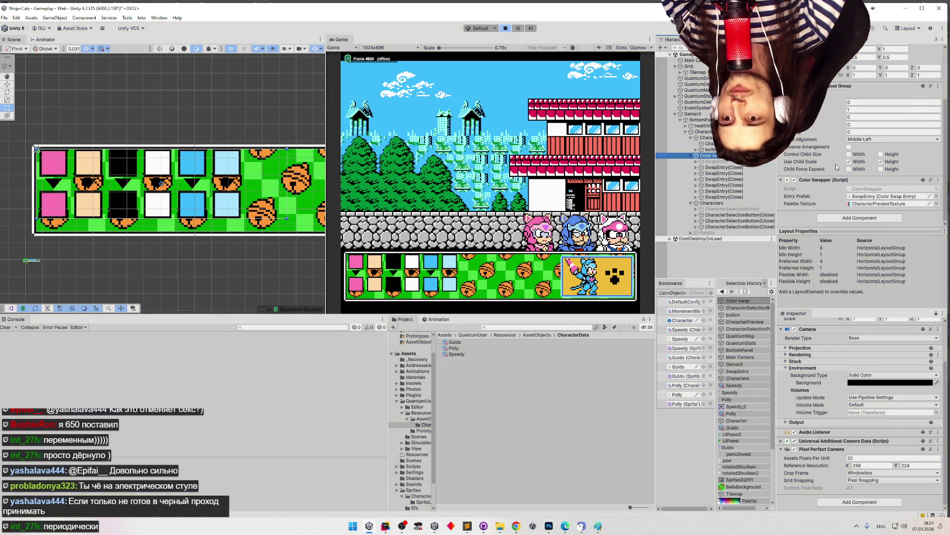
{"action": "key", "text": "ctrl+p"}
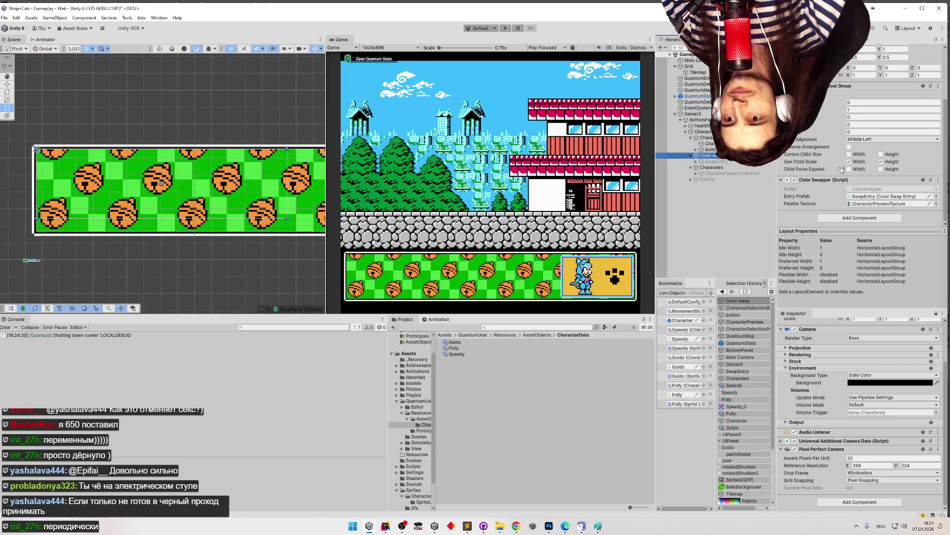
{"action": "left_click", "coordinate": [707, 137]}
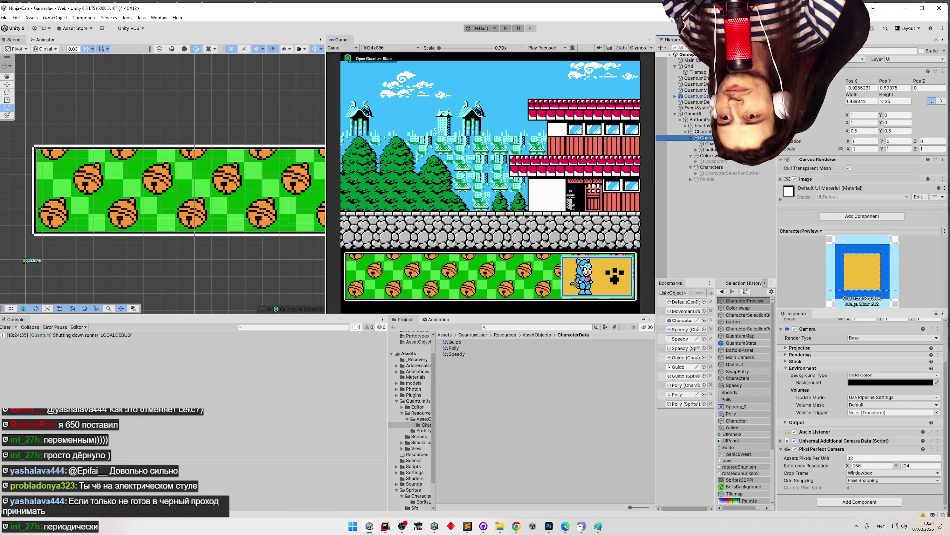
{"action": "right_click", "coordinate": [809, 177]}
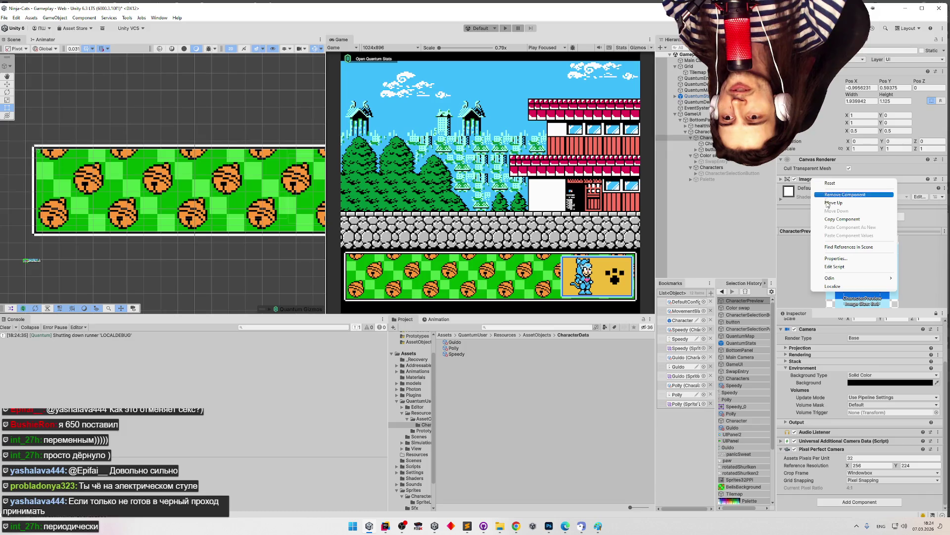
Step: Apply the Horizontal Layout Group menu change on Color swap so it shows as a yellow box
{"action": "left_click", "coordinate": [723, 169]}
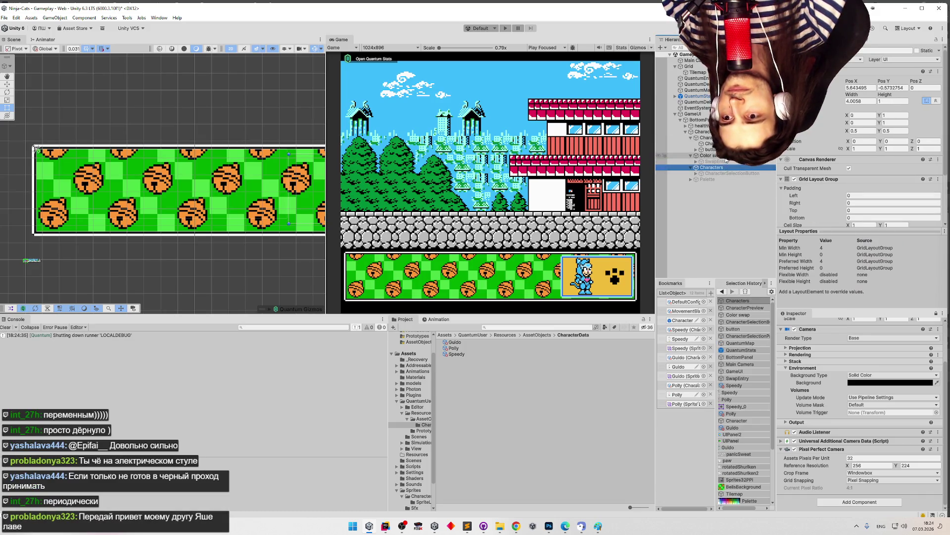
{"action": "left_click", "coordinate": [713, 155]}
{"action": "right_click", "coordinate": [825, 160]}
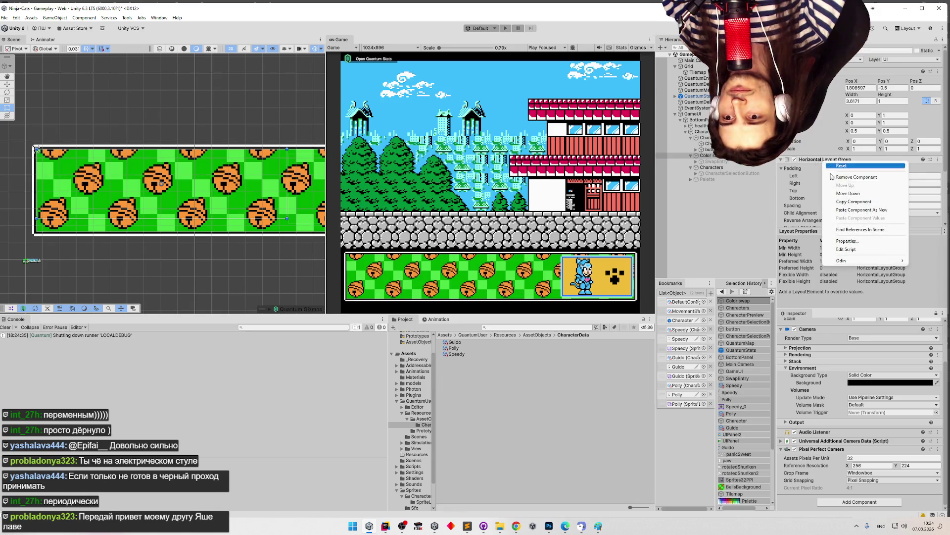
{"action": "left_click", "coordinate": [841, 210]}
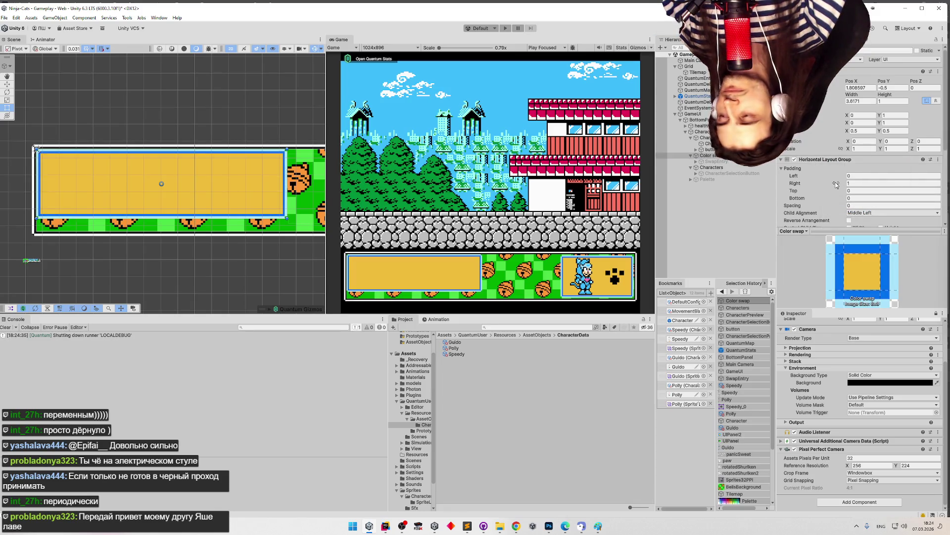
{"action": "scroll", "coordinate": [837, 184], "scroll_direction": "down", "scroll_amount": 5}
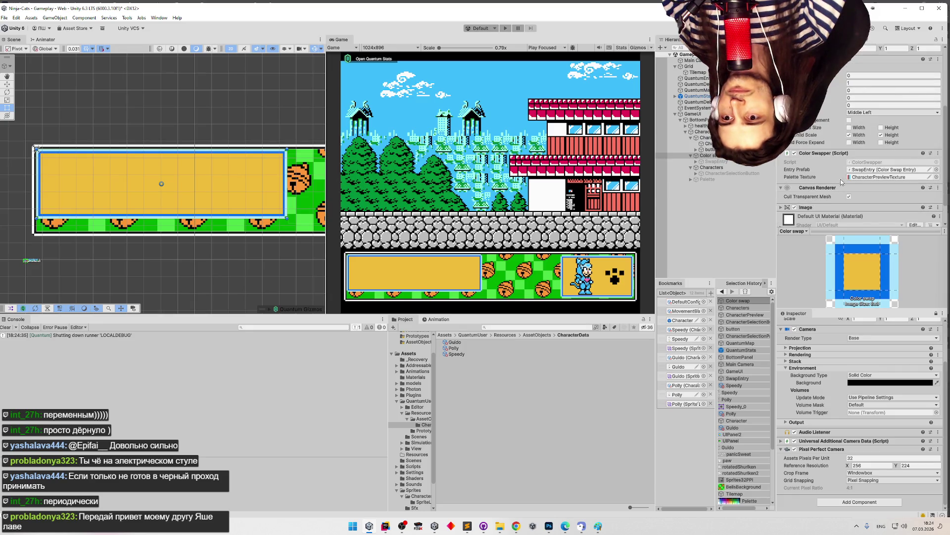
{"action": "scroll", "coordinate": [934, 144], "scroll_direction": "up", "scroll_amount": 2}
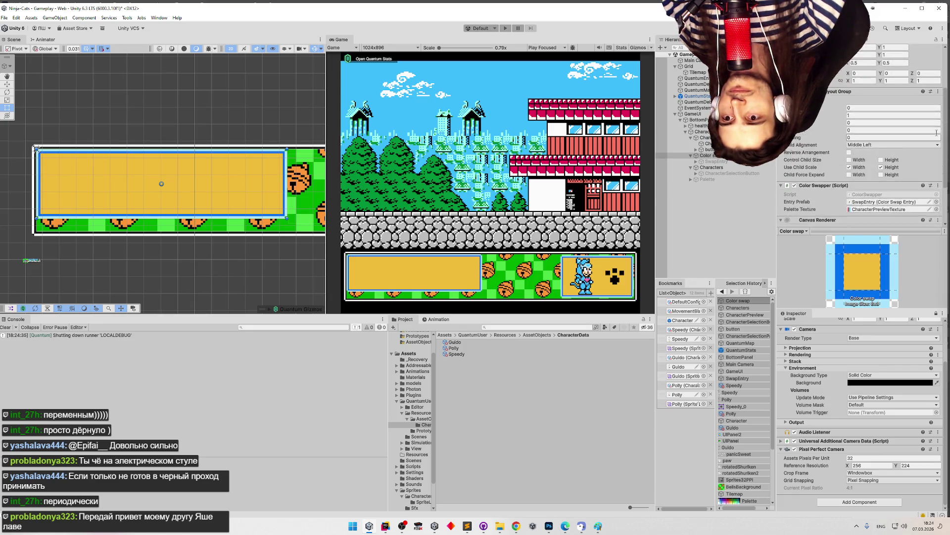
{"action": "scroll", "coordinate": [179, 147], "scroll_direction": "up", "scroll_amount": 2}
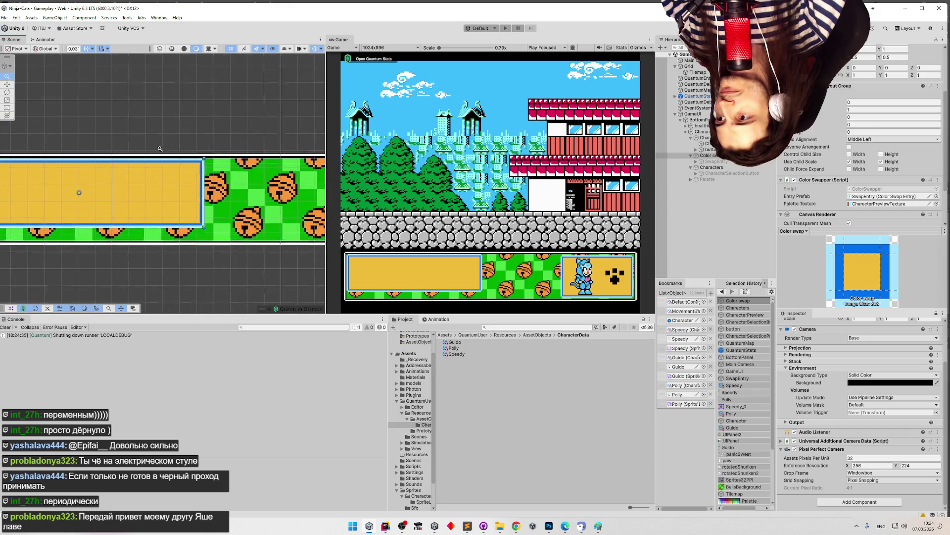
{"action": "scroll", "coordinate": [180, 148], "scroll_direction": "down", "scroll_amount": 3}
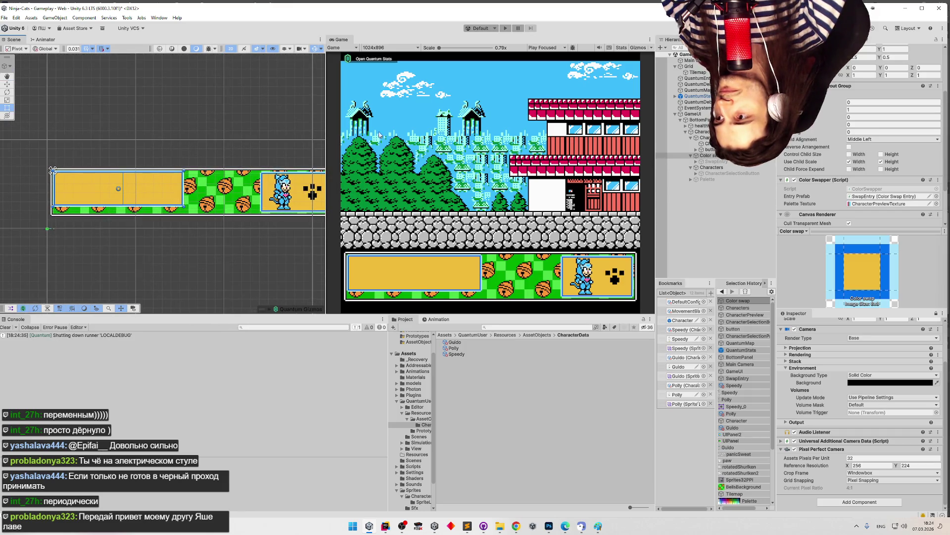
{"action": "scroll", "coordinate": [310, 108], "scroll_direction": "up", "scroll_amount": 2}
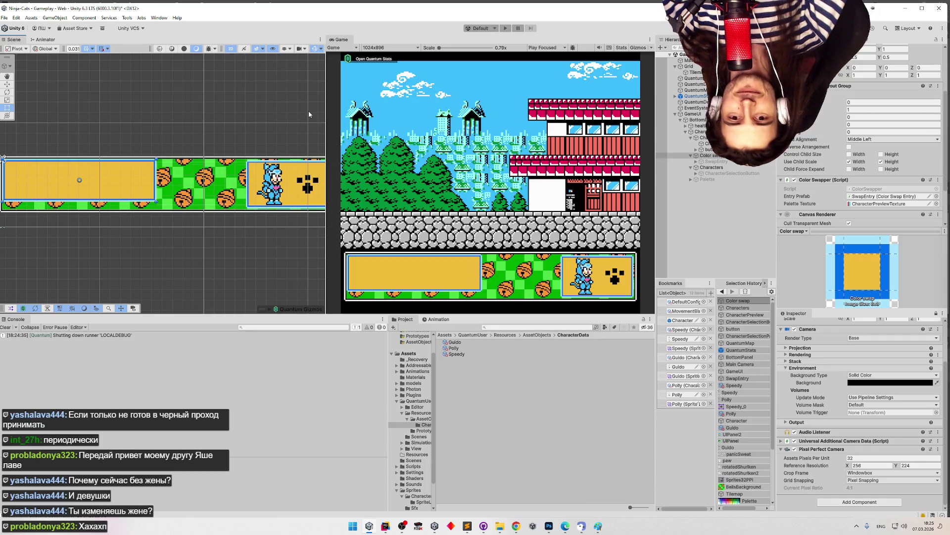
{"action": "left_click_drag", "start_coordinate": [153, 132], "coordinate": [237, 126]}
{"action": "scroll", "coordinate": [193, 154], "scroll_direction": "up", "scroll_amount": 2}
{"action": "scroll", "coordinate": [193, 154], "scroll_direction": "up", "scroll_amount": 2}
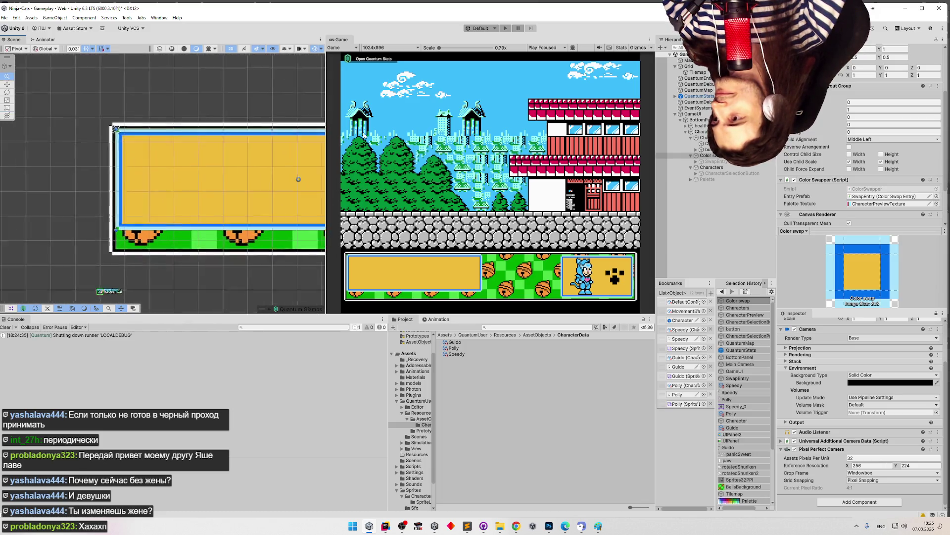
{"action": "scroll", "coordinate": [37, 137], "scroll_direction": "up", "scroll_amount": 1}
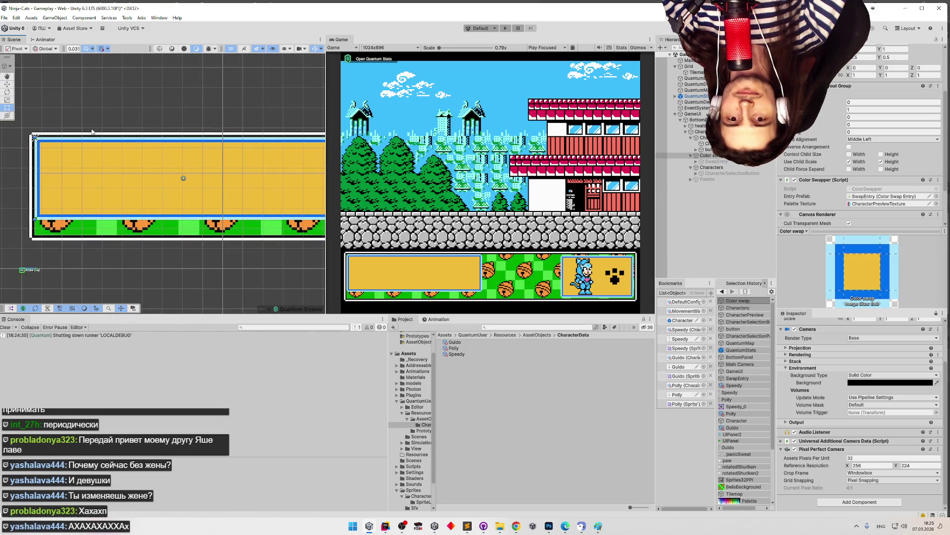
{"action": "scroll", "coordinate": [58, 123], "scroll_direction": "right", "scroll_amount": 3}
{"action": "scroll", "coordinate": [138, 129], "scroll_direction": "left", "scroll_amount": 1}
{"action": "scroll", "coordinate": [138, 129], "scroll_direction": "down", "scroll_amount": 1}
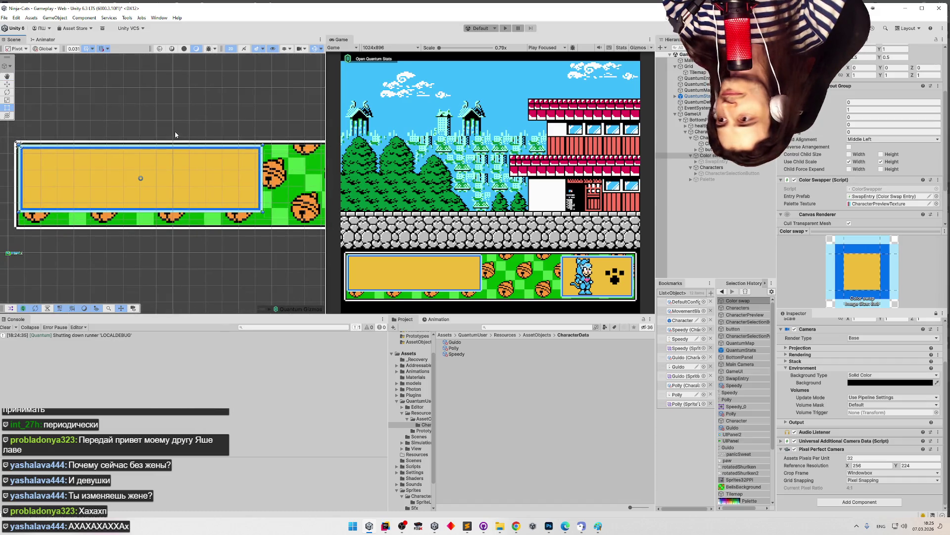
{"action": "left_click", "coordinate": [714, 157]}
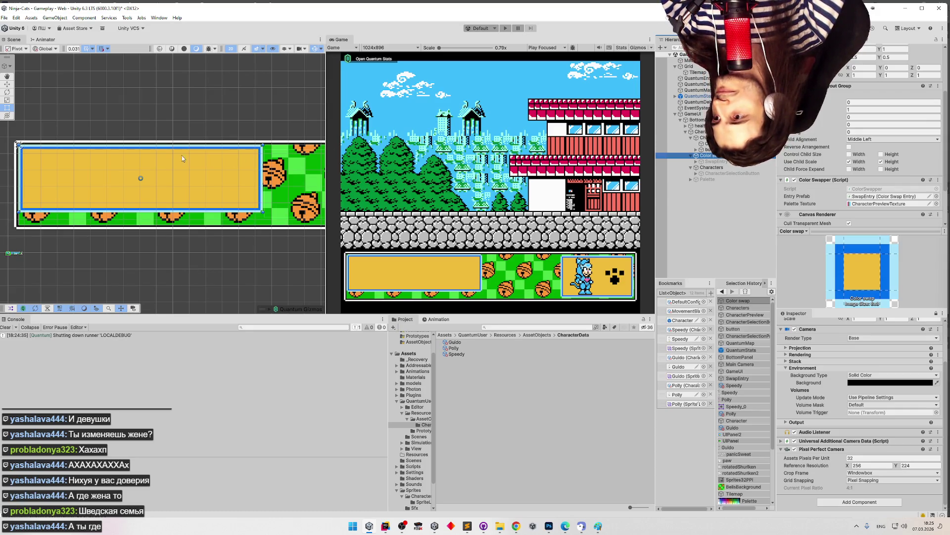
Step: Pin CharacterPreview in the lower Inspector, then reselect Color swap for side-by-side editing
{"action": "scroll", "coordinate": [187, 156], "scroll_direction": "up", "scroll_amount": 3}
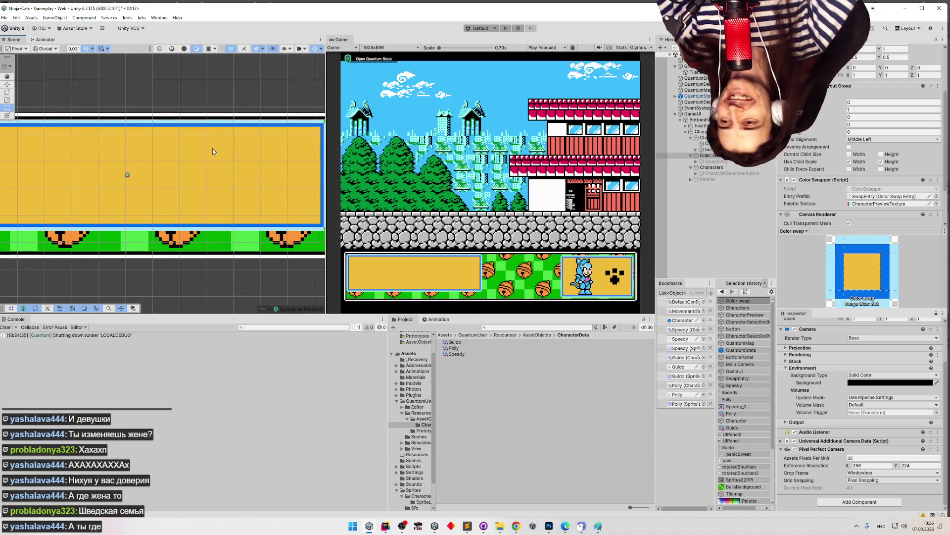
{"action": "mouse_move", "coordinate": [213, 189]}
{"action": "left_mouse_down"}
{"action": "mouse_move", "coordinate": [195, 211]}
{"action": "mouse_move", "coordinate": [173, 209]}
{"action": "left_mouse_up"}
{"action": "left_click", "coordinate": [704, 158]}
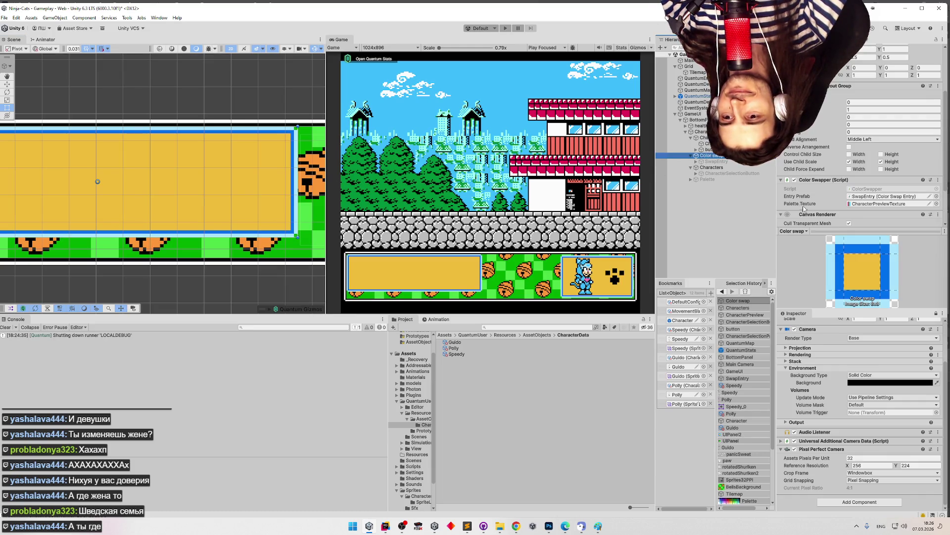
{"action": "left_click", "coordinate": [703, 138]}
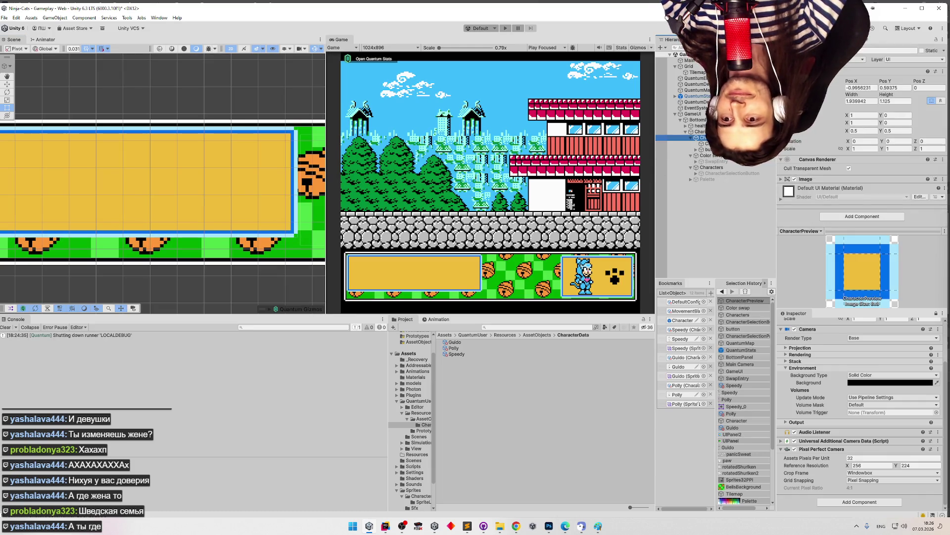
{"action": "left_click", "coordinate": [936, 313]}
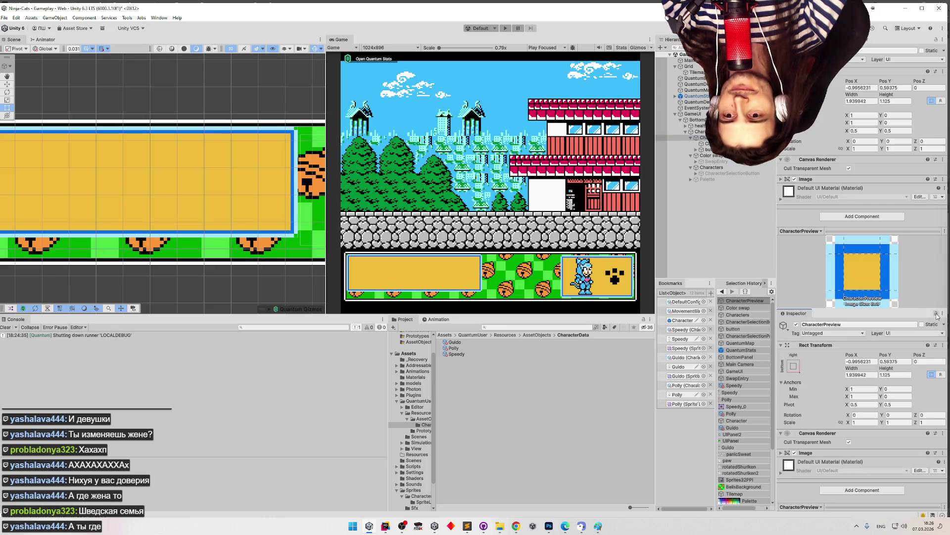
{"action": "left_click", "coordinate": [660, 155]}
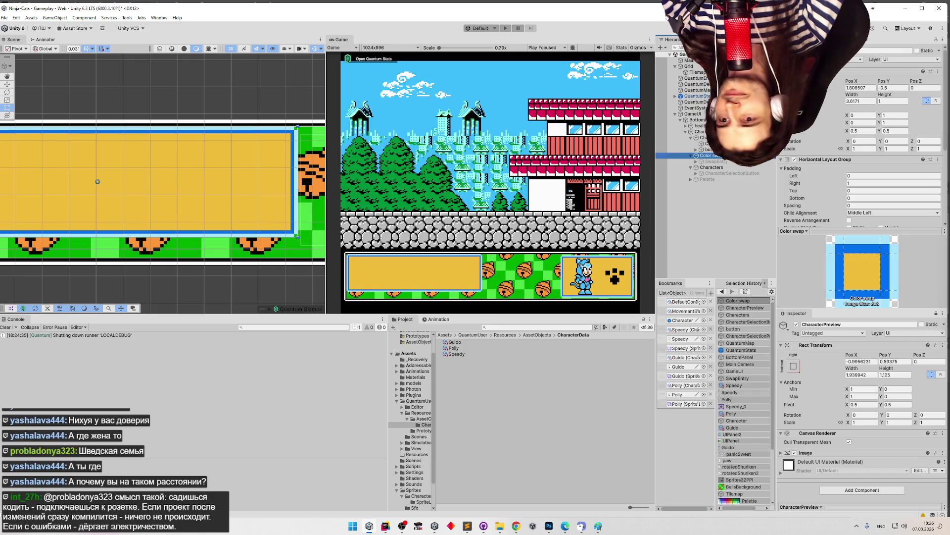
Step: Copy the 1.125 height into Color swap's Width to make the slot square
{"action": "left_click", "coordinate": [873, 374]}
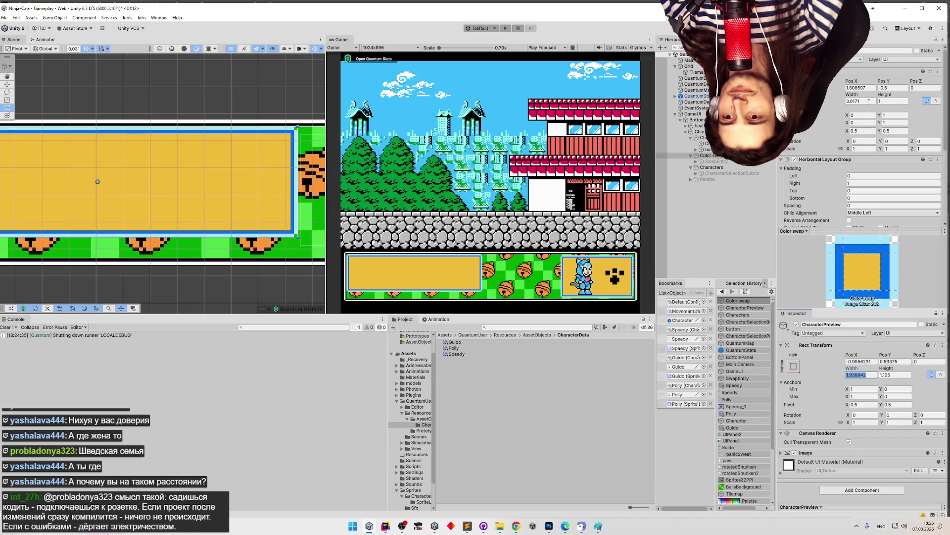
{"action": "left_click", "coordinate": [898, 375]}
{"action": "key", "text": "ctrl+c"}
{"action": "left_click", "coordinate": [862, 101]}
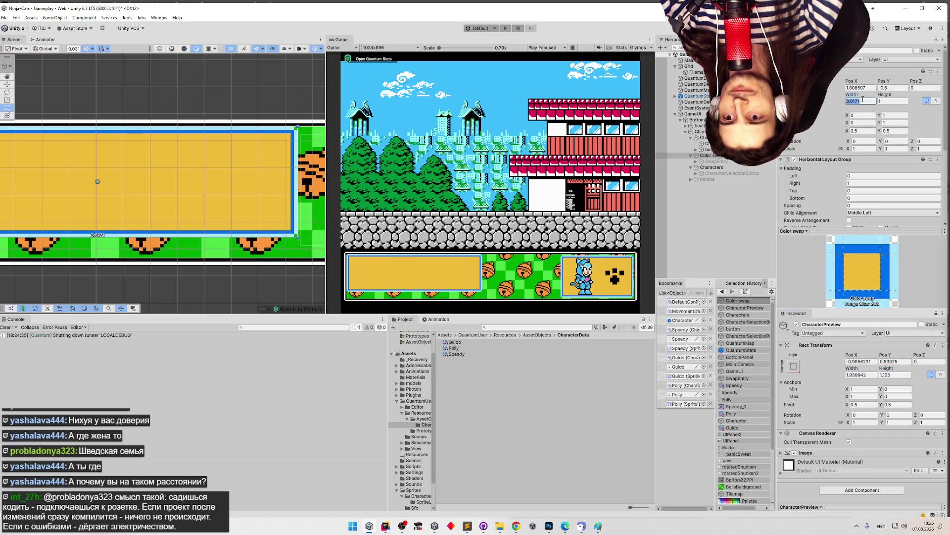
{"action": "key", "text": "ctrl+v"}
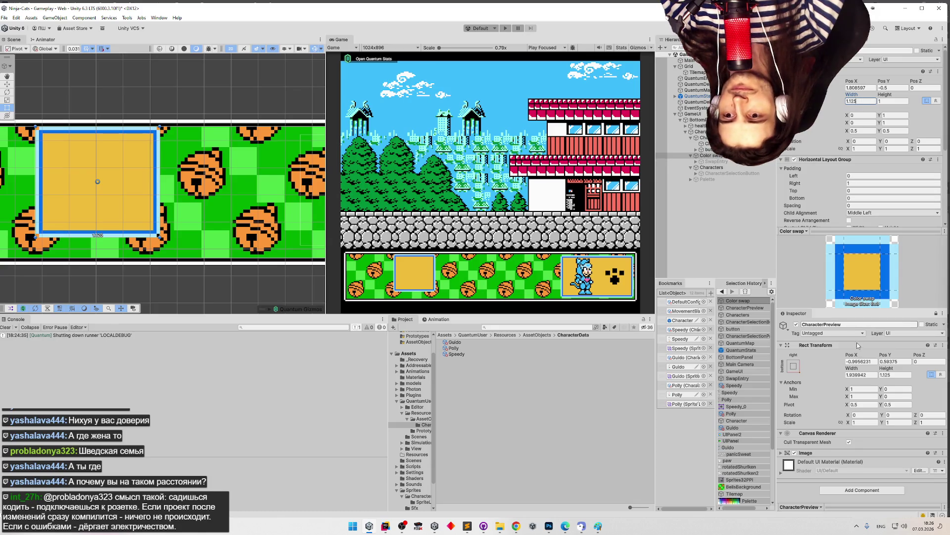
Step: Set CharacterPreview's Width to 0.03125*62 (1.9375), undoing a mistaken 62.07814 entry
{"action": "left_click", "coordinate": [871, 375]}
{"action": "type", "text": "/0.8"}
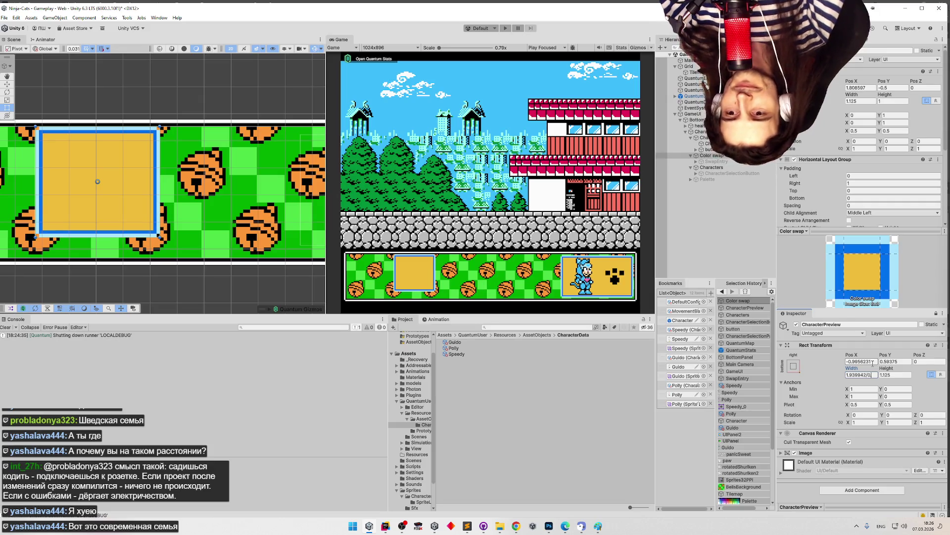
{"action": "type", "text": "3125"}
{"action": "key", "text": "Return"}
{"action": "key", "text": "ctrl+z"}
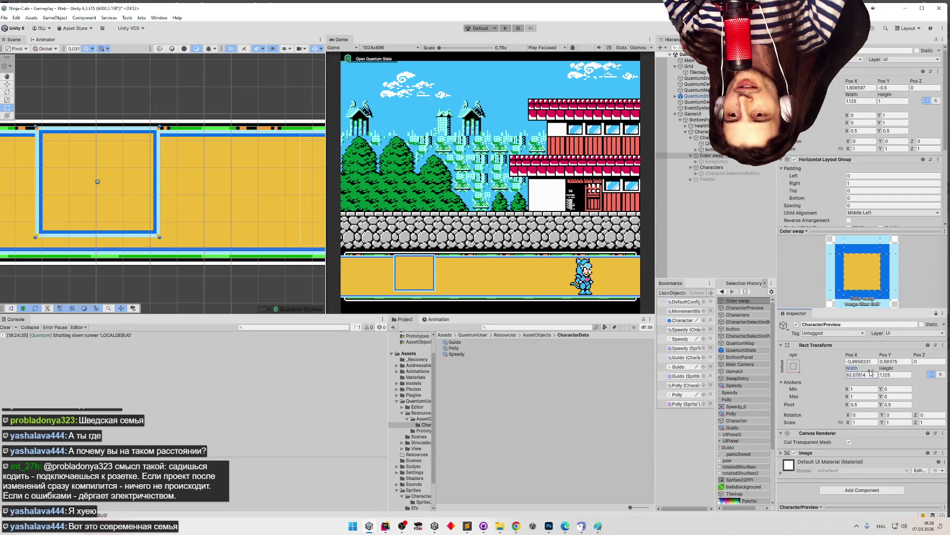
{"action": "left_click", "coordinate": [870, 373]}
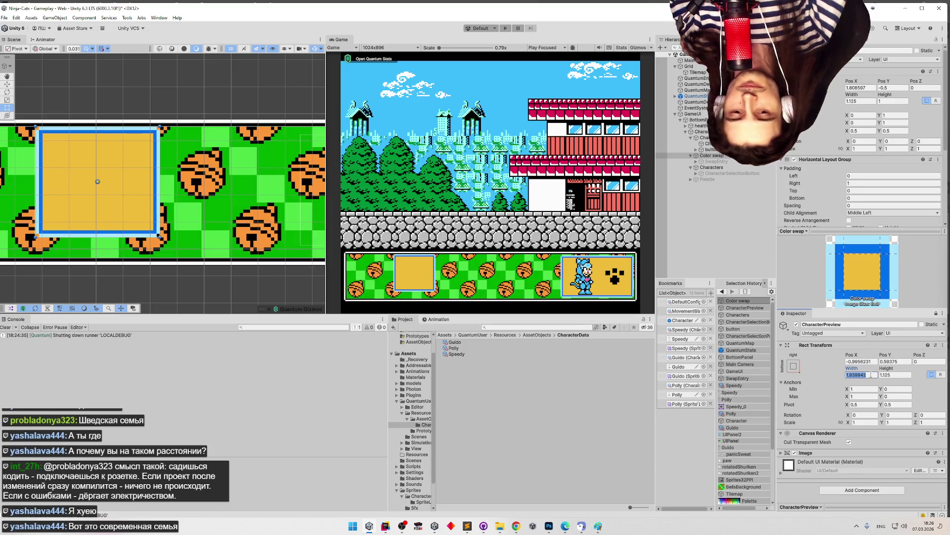
{"action": "type", "text": "0.03125*62"}
{"action": "key", "text": "Return"}
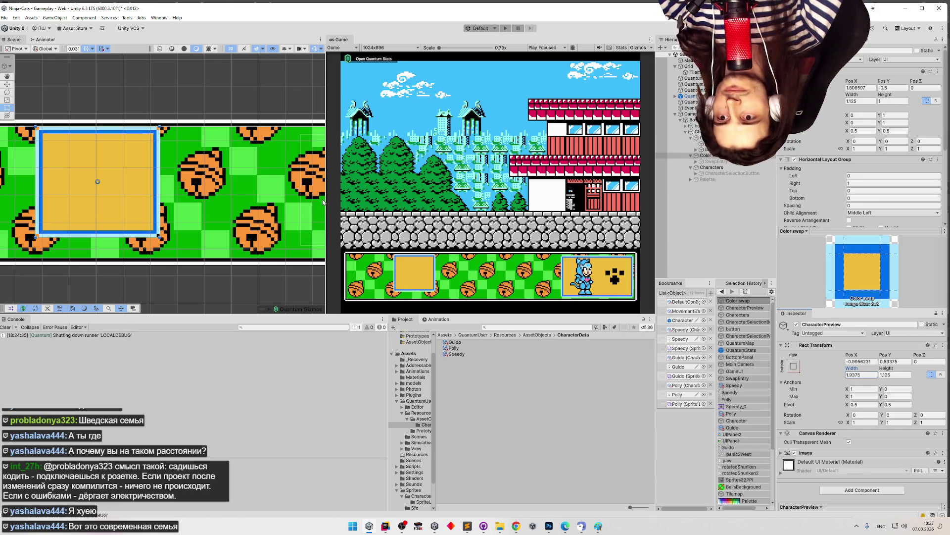
{"action": "left_click_drag", "start_coordinate": [859, 85], "coordinate": [861, 83]}
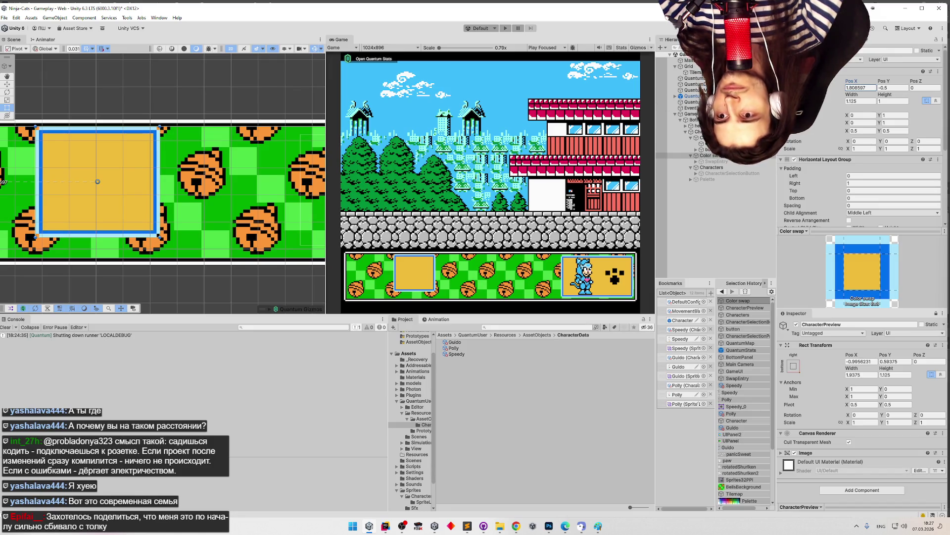
Step: Set CharacterPreview's Pos X to -1 after briefly trying -0.96, then frame it in the Scene view
{"action": "left_click", "coordinate": [702, 137]}
{"action": "type", "text": "-1"}
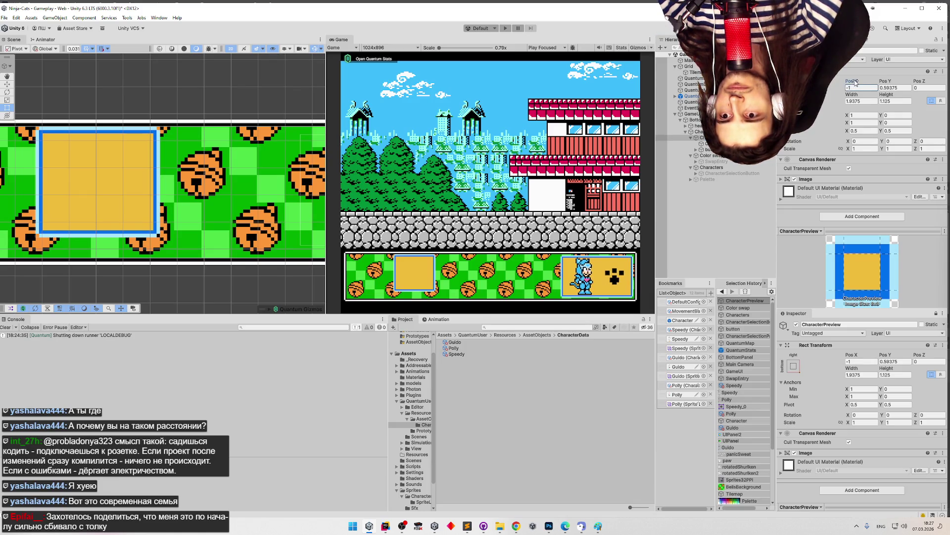
{"action": "key", "text": "BackSpace"}
{"action": "type", "text": "0.96"}
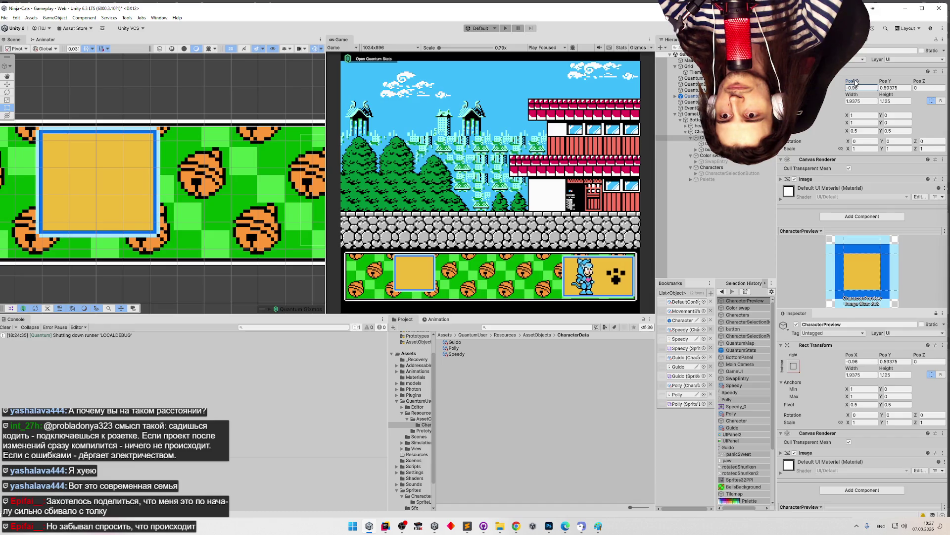
{"action": "key", "text": "BackSpace"}
{"action": "key", "text": "BackSpace"}
{"action": "key", "text": "BackSpace"}
{"action": "type", "text": "1"}
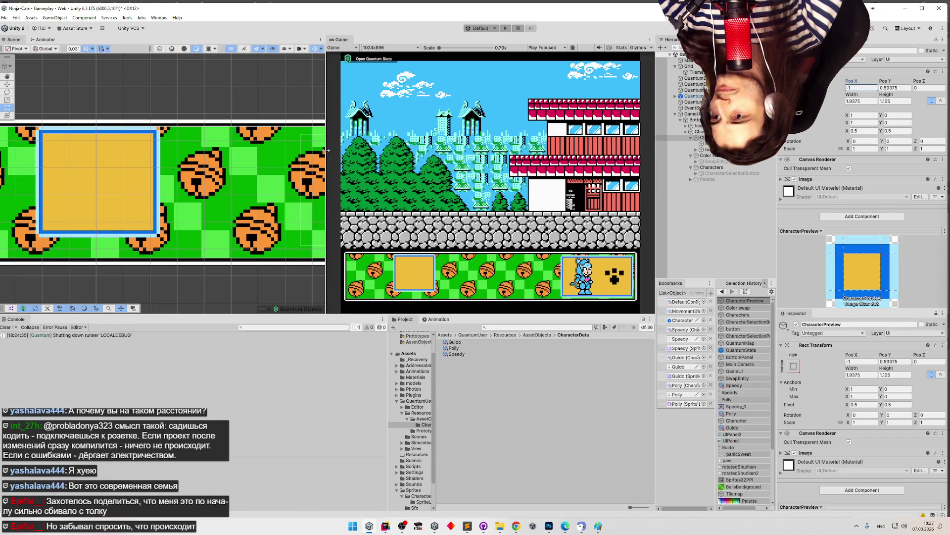
{"action": "double_click", "coordinate": [696, 138]}
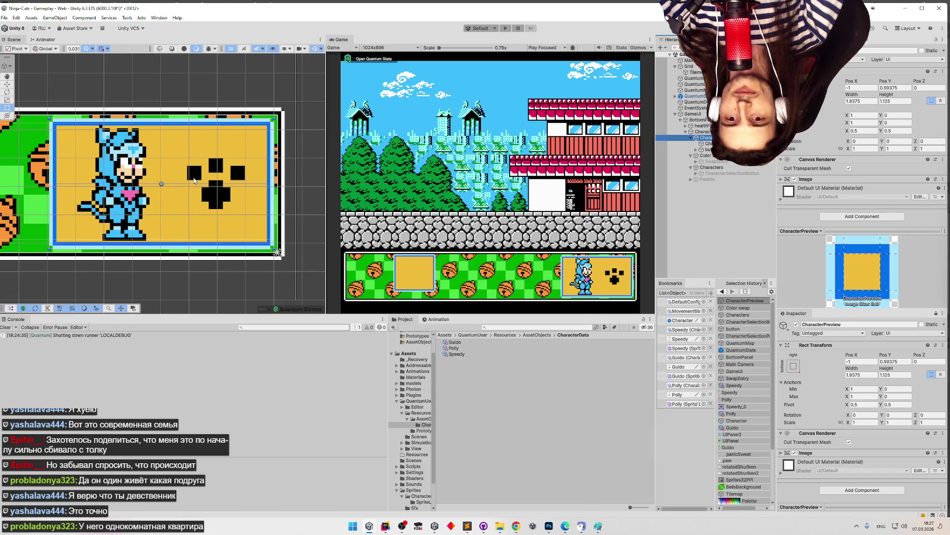
{"action": "scroll", "coordinate": [58, 185], "scroll_direction": "up", "scroll_amount": 1}
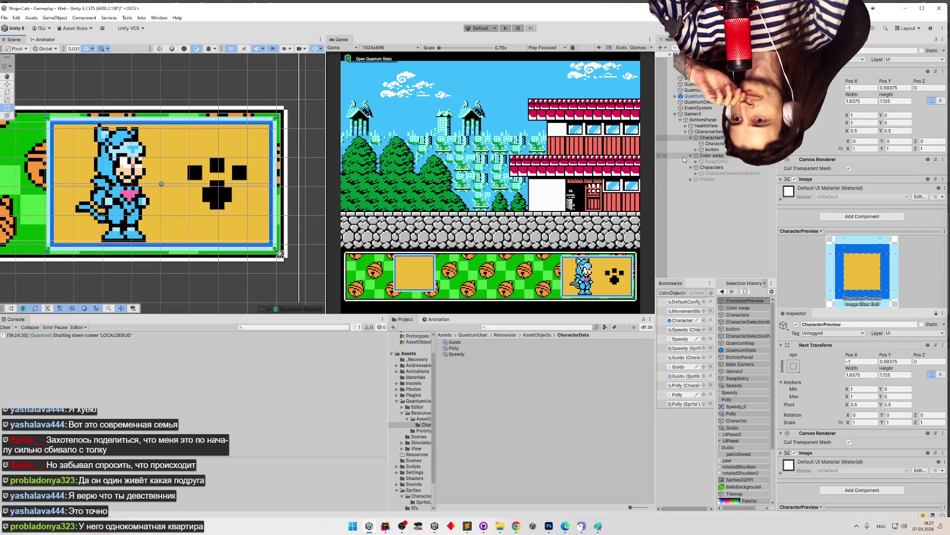
{"action": "left_click", "coordinate": [722, 157]}
{"action": "double_click", "coordinate": [722, 157]}
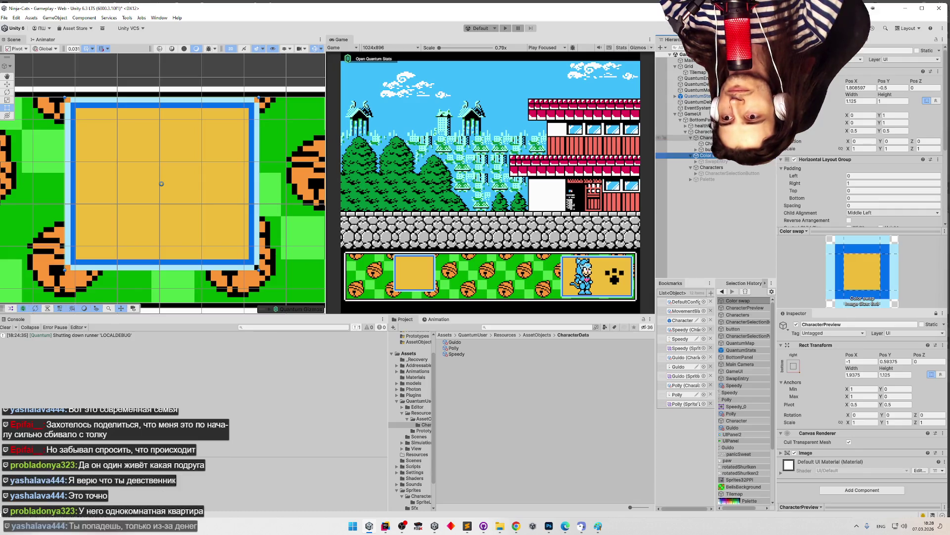
{"action": "left_click", "coordinate": [703, 138]}
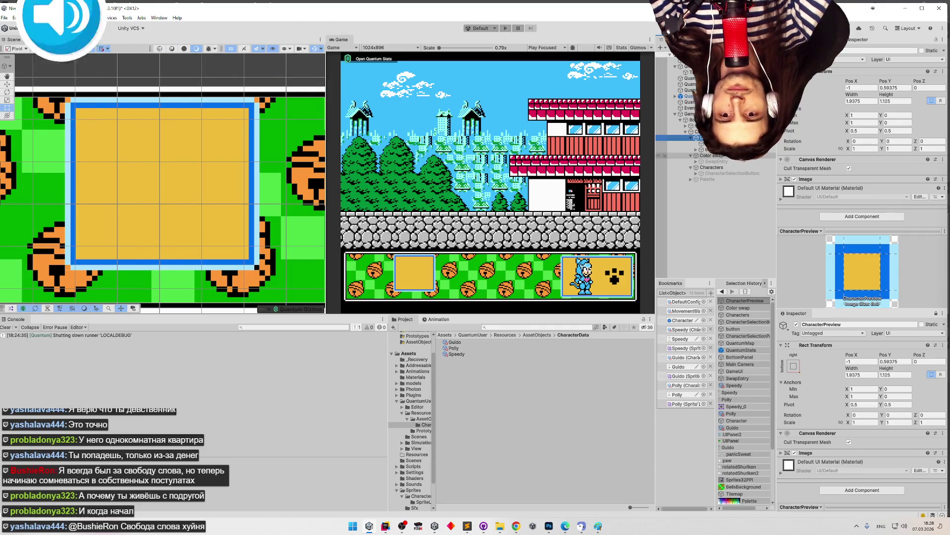
{"action": "left_click", "coordinate": [743, 157]}
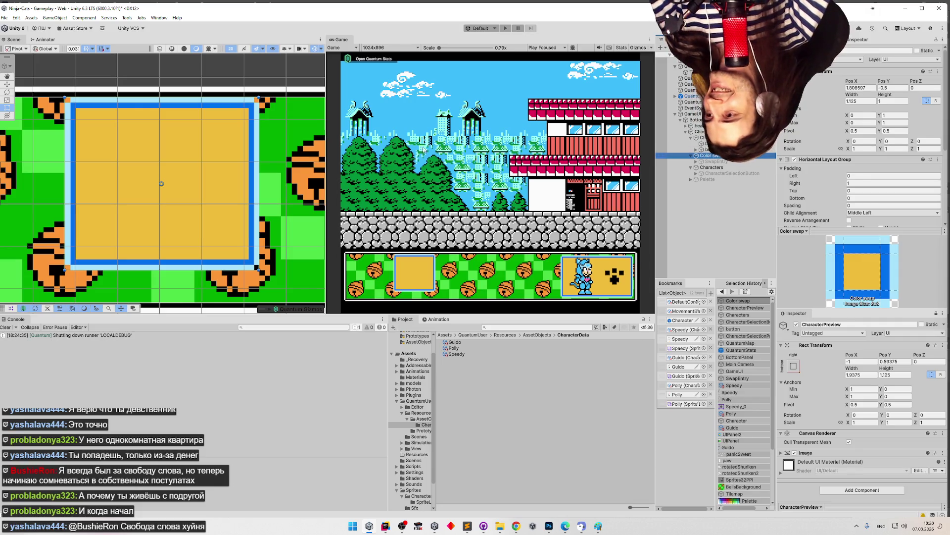
{"action": "scroll", "coordinate": [186, 184], "scroll_direction": "down", "scroll_amount": 1}
{"action": "scroll", "coordinate": [186, 184], "scroll_direction": "down", "scroll_amount": 1}
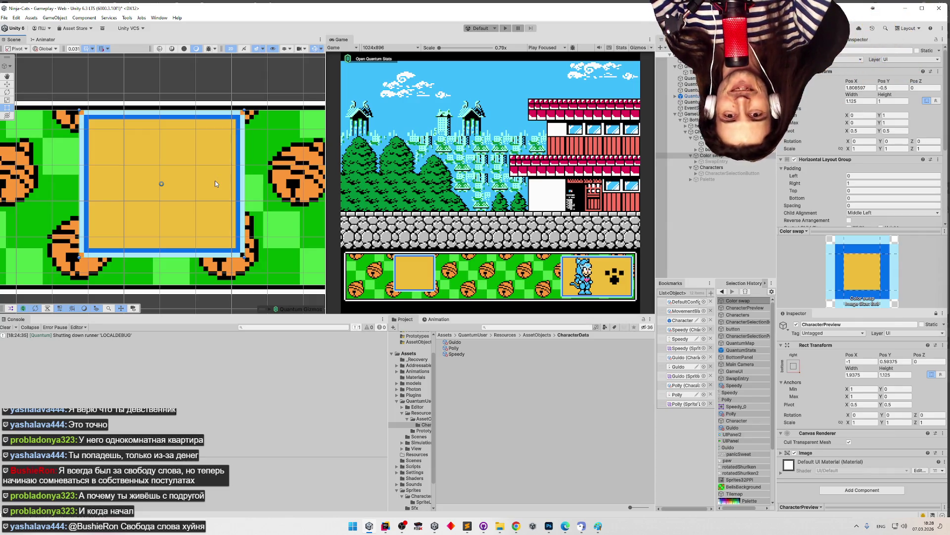
{"action": "scroll", "coordinate": [163, 182], "scroll_direction": "down", "scroll_amount": 2}
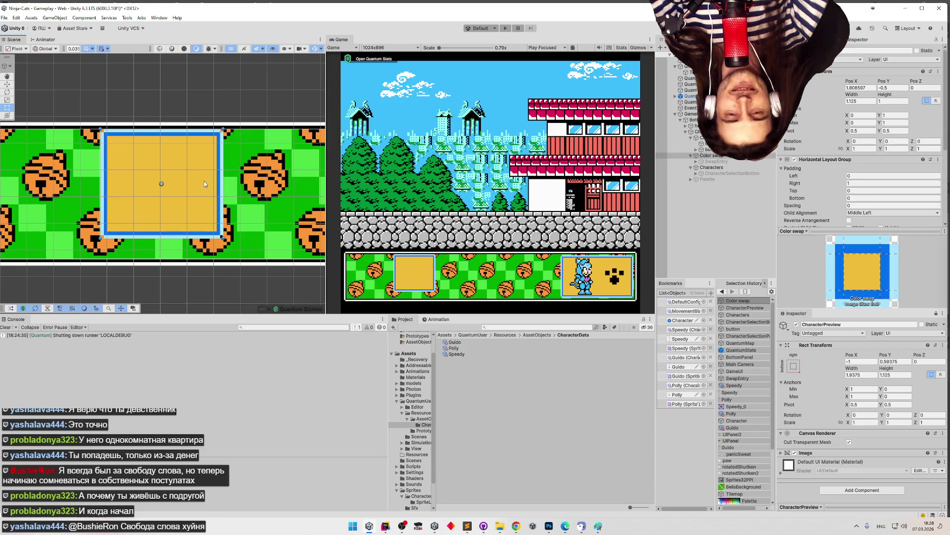
{"action": "scroll", "coordinate": [203, 180], "scroll_direction": "up", "scroll_amount": 3}
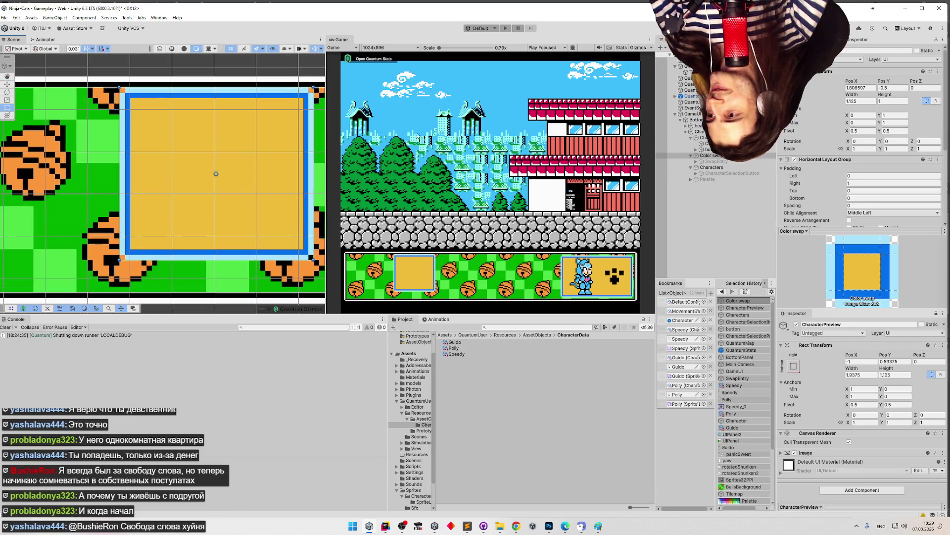
{"action": "scroll", "coordinate": [230, 155], "scroll_direction": "down", "scroll_amount": 2}
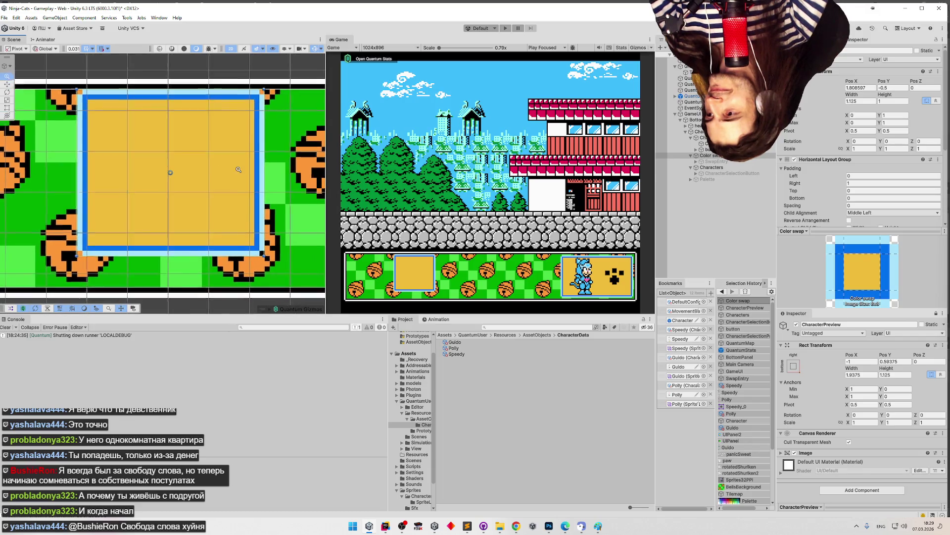
{"action": "scroll", "coordinate": [238, 170], "scroll_direction": "up", "scroll_amount": 2}
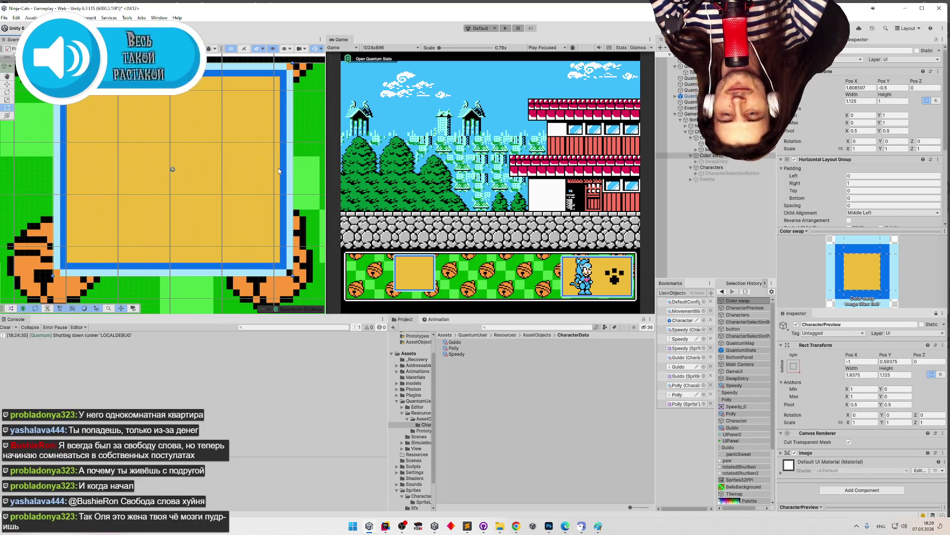